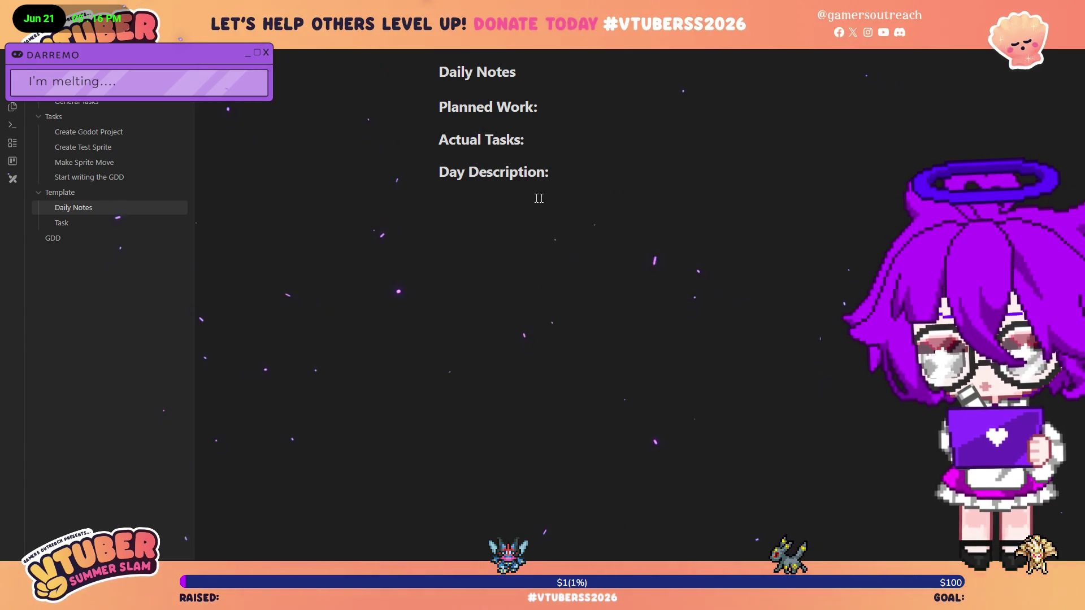
- Create the 20-06-2026 daily note by picking day 20 in the Calendar panel
left_click(1062, 56)
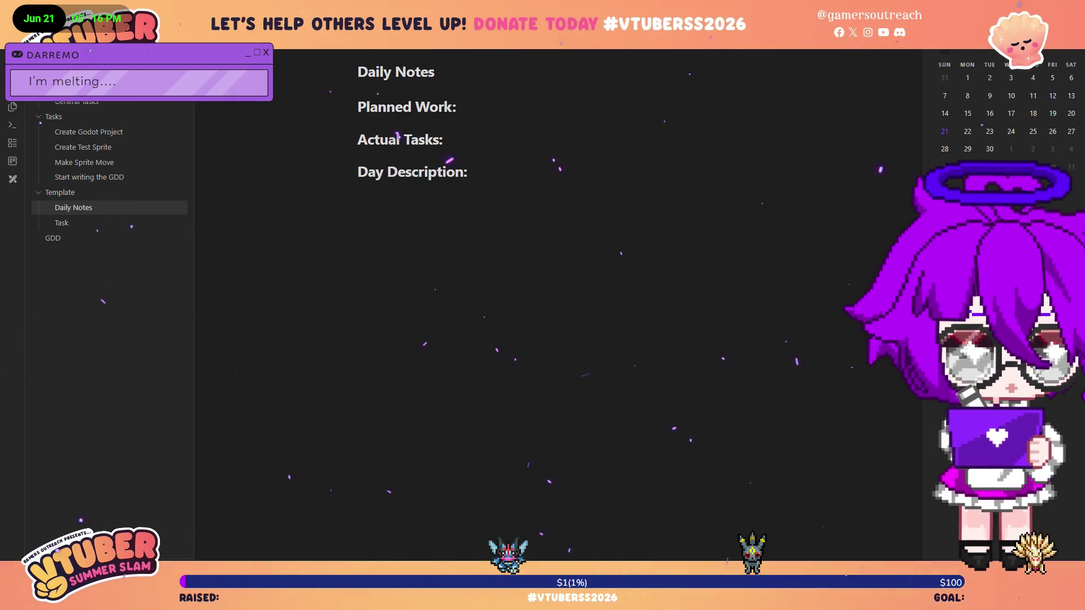
left_click(1065, 114)
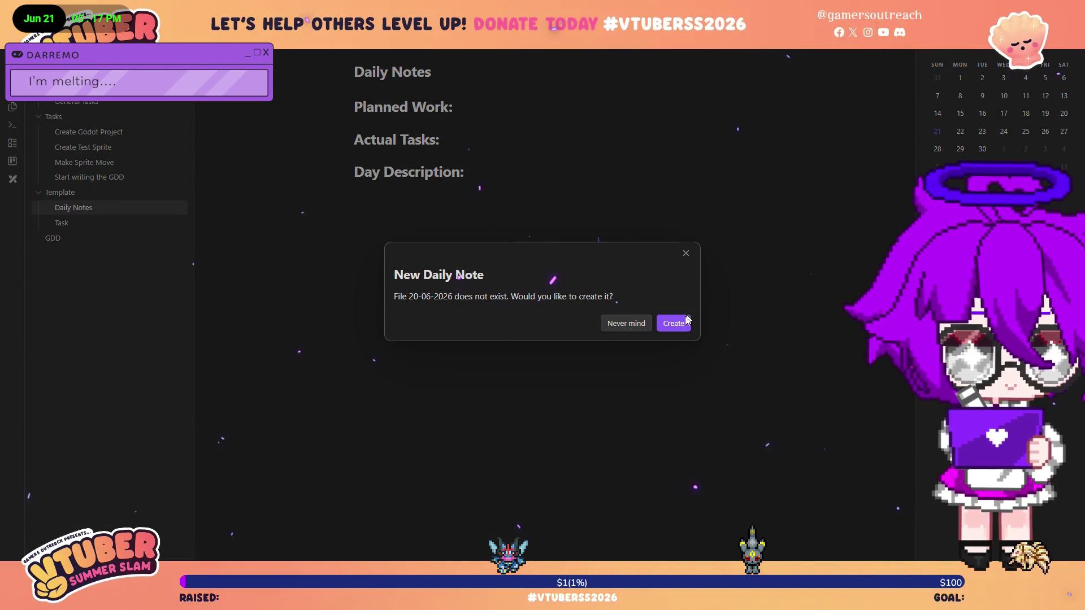
left_click(673, 324)
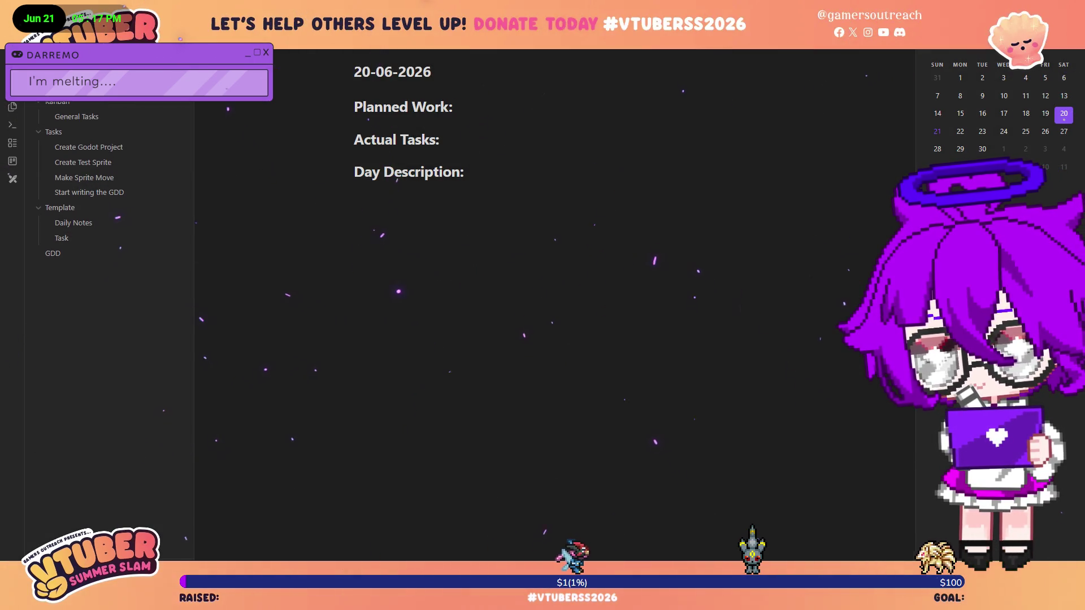
left_click(486, 126)
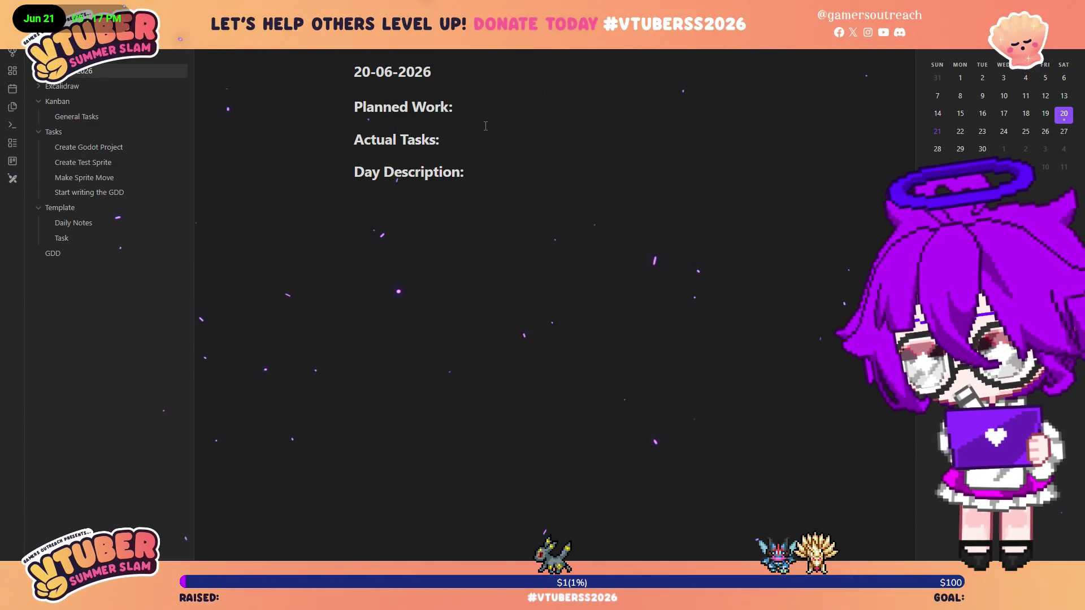
- Under Planned Work, plan creating a Godot project saved via Github and making a simple character move
left_click(486, 125)
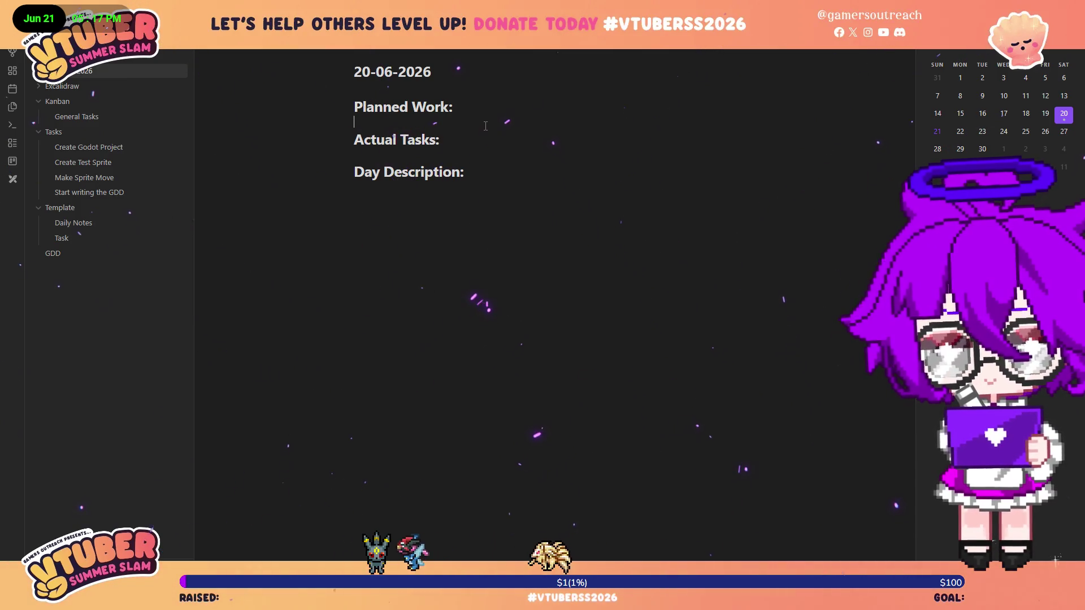
key("Return")
type("Create")
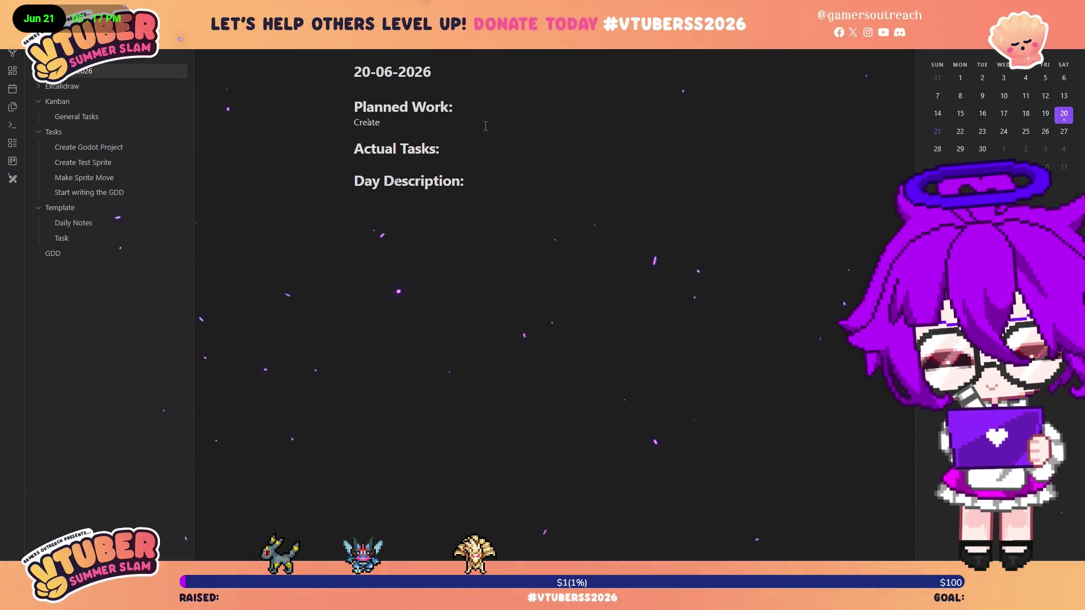
type("G")
type("Pr")
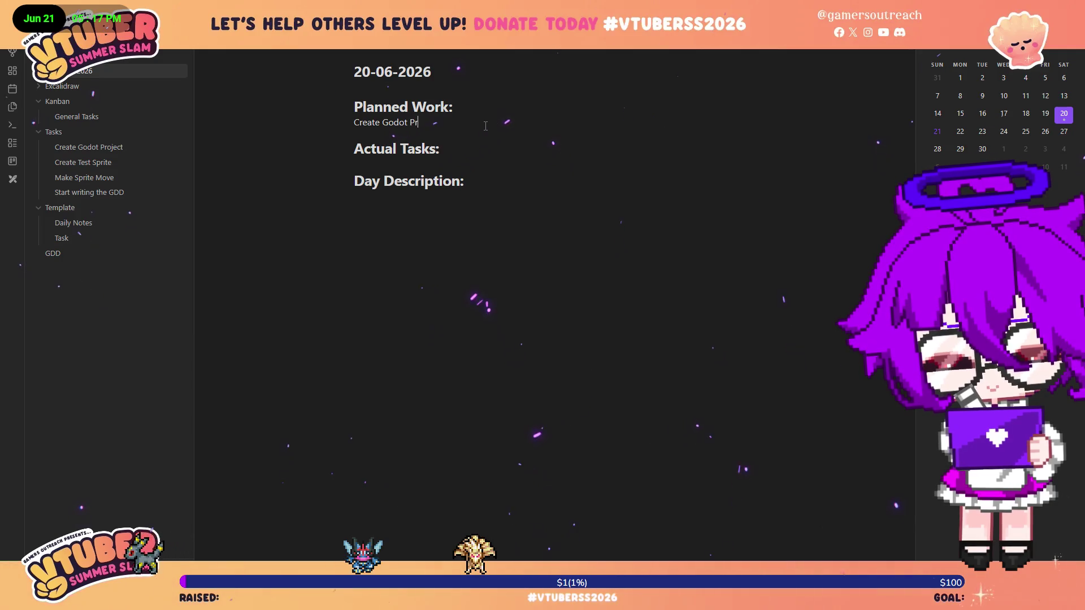
key("BackSpace")
key("BackSpace")
type("proj")
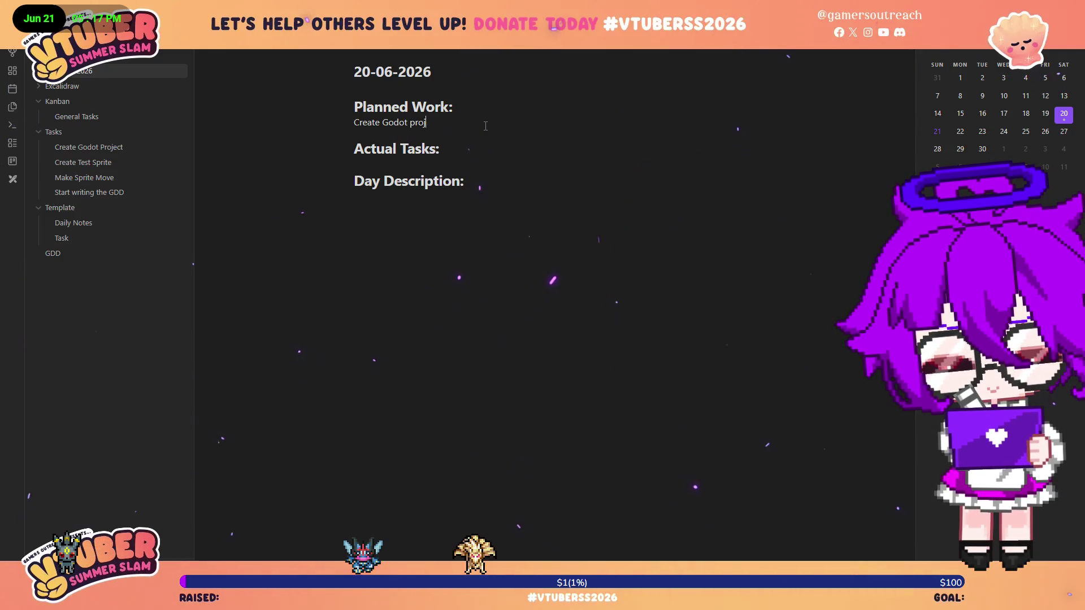
type("ect")
type("d sa")
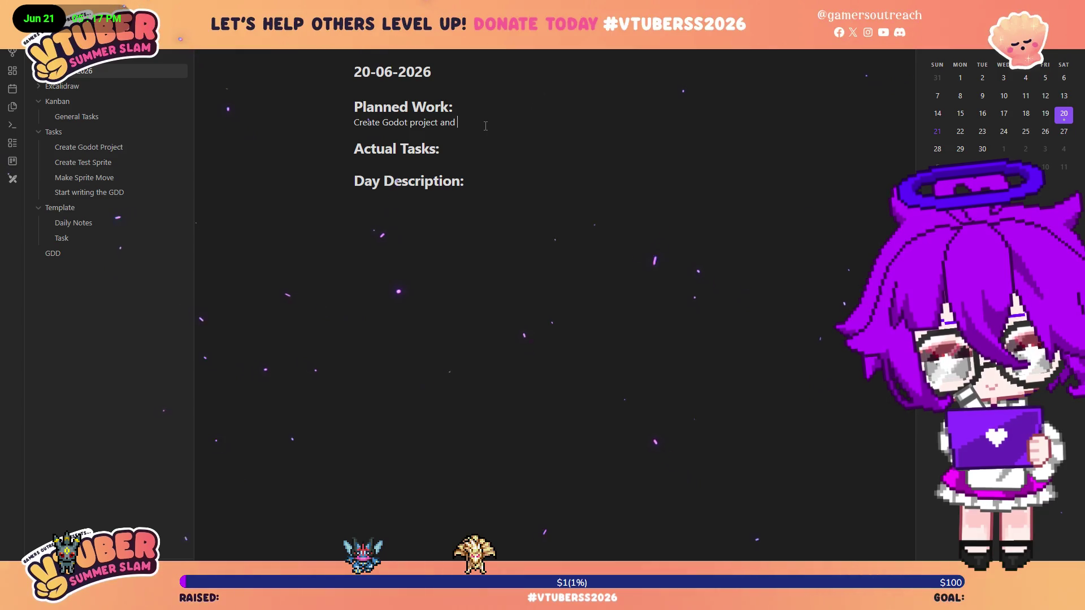
type("t")
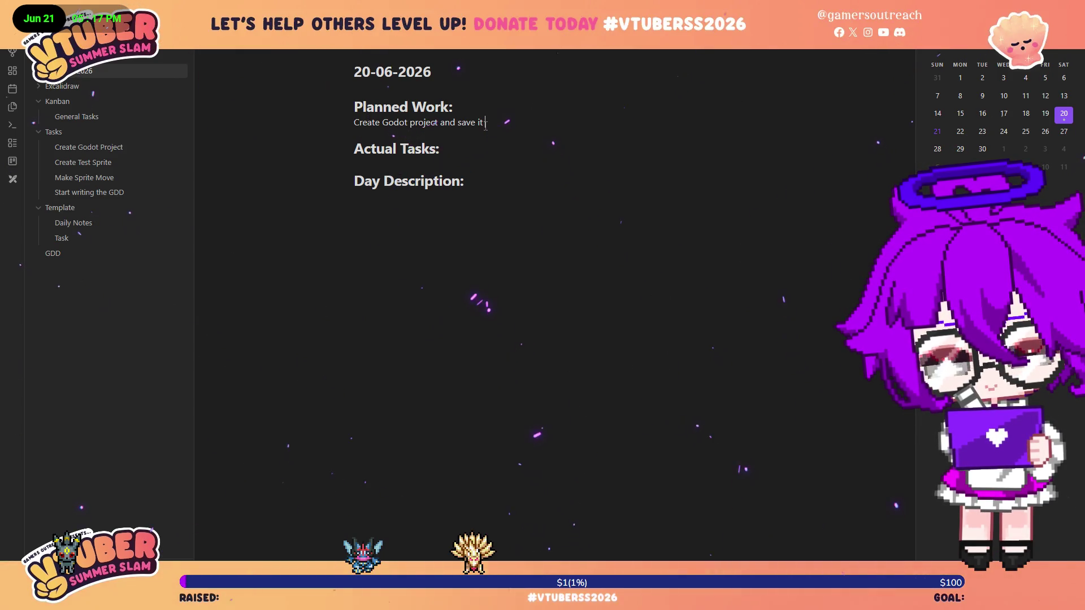
type("githu")
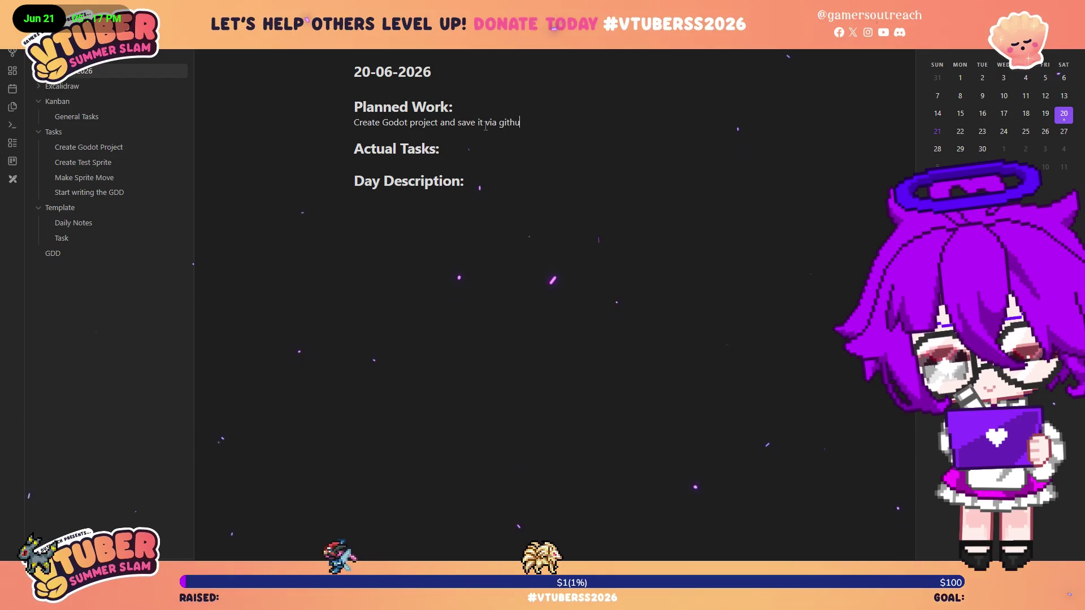
type("b.")
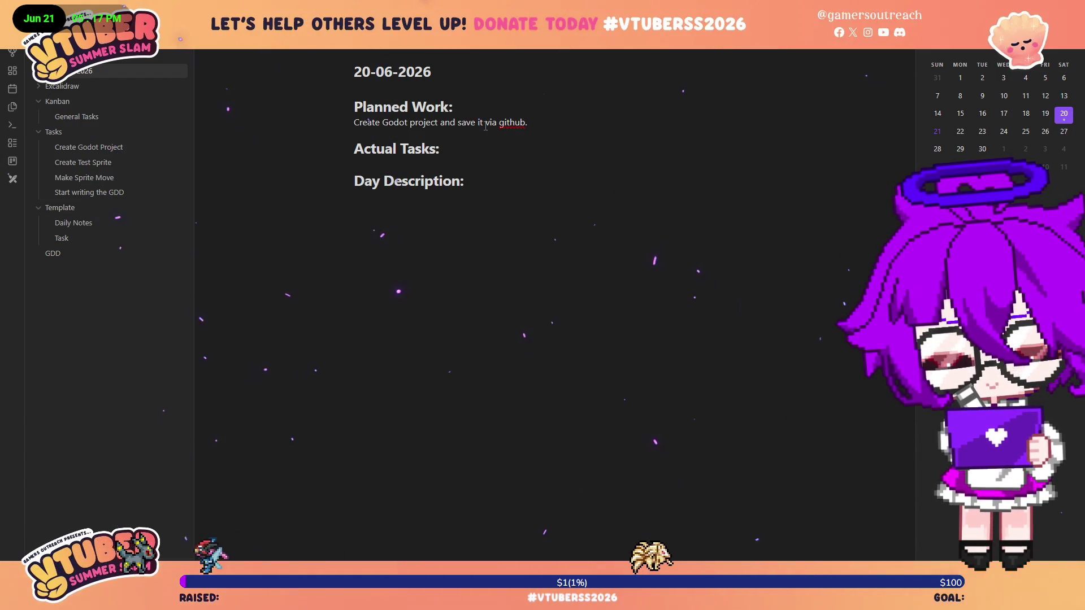
type("D")
type(" a")
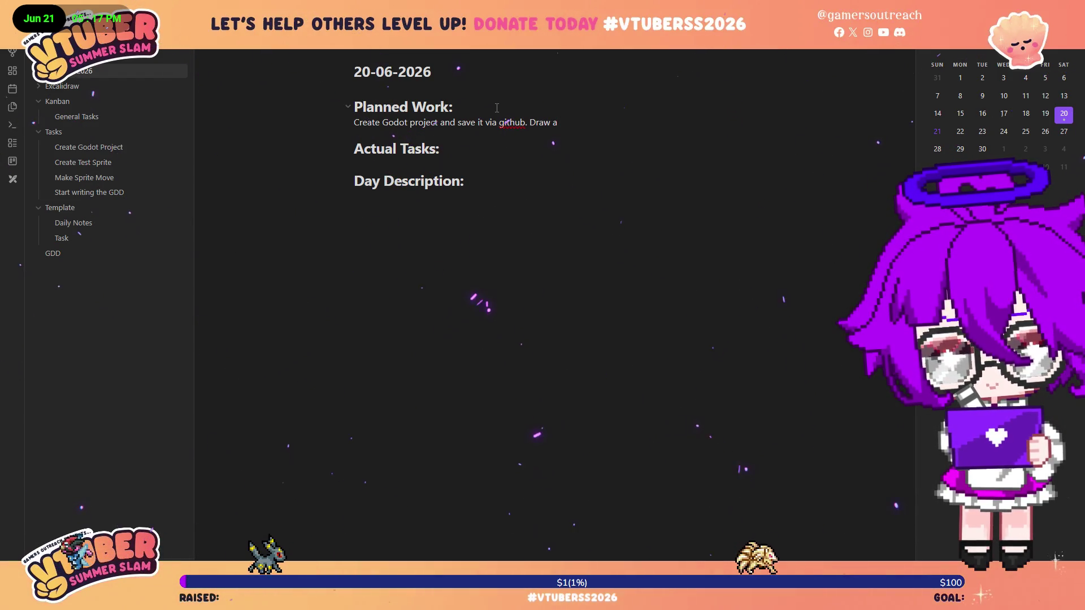
left_click(505, 122)
key("BackSpace")
type("G")
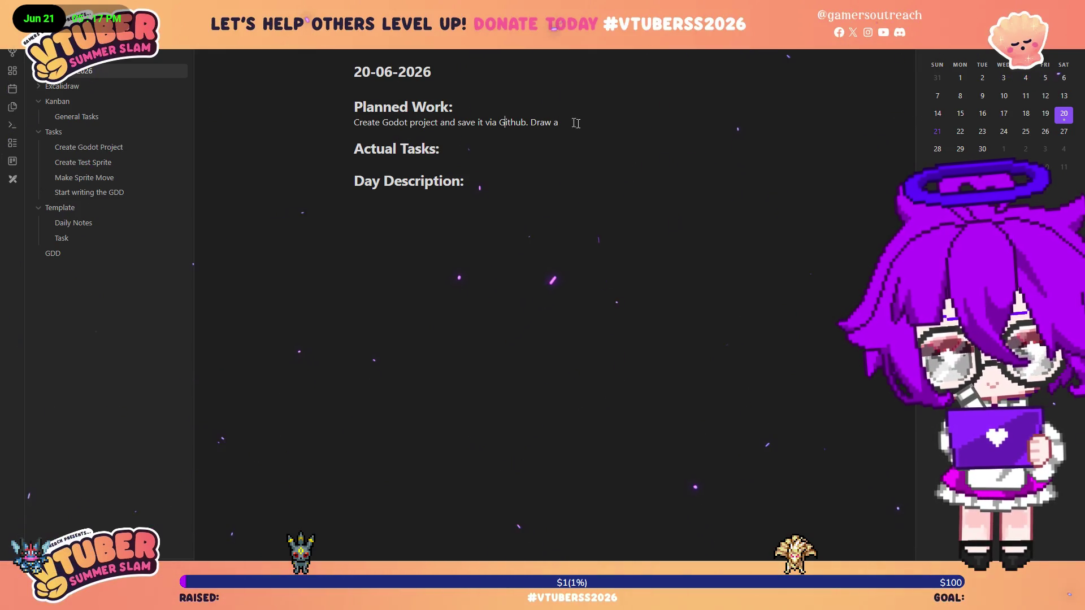
type("simple")
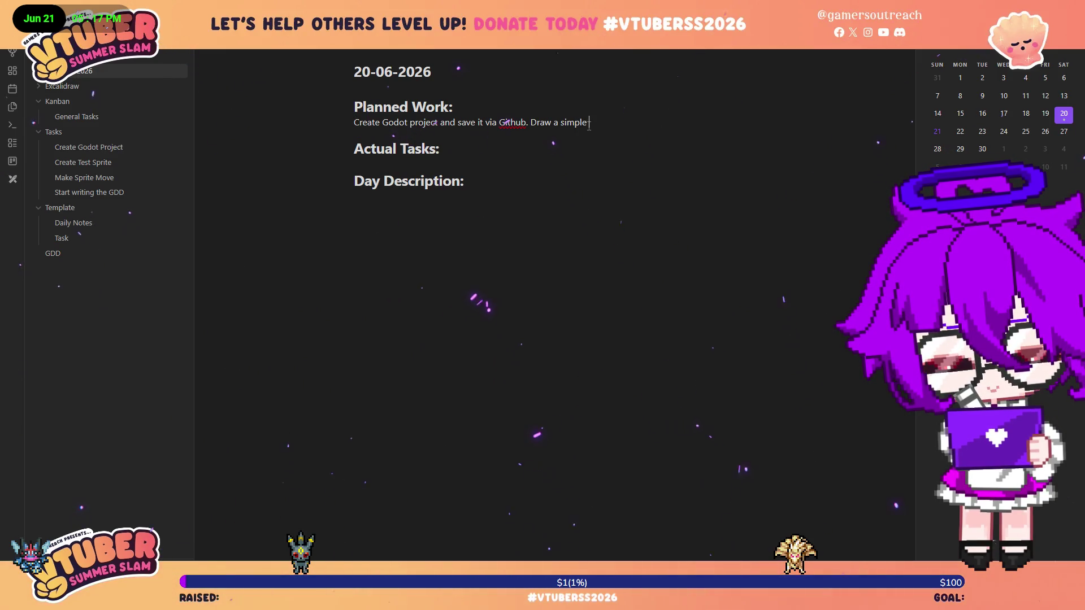
type("aracter")
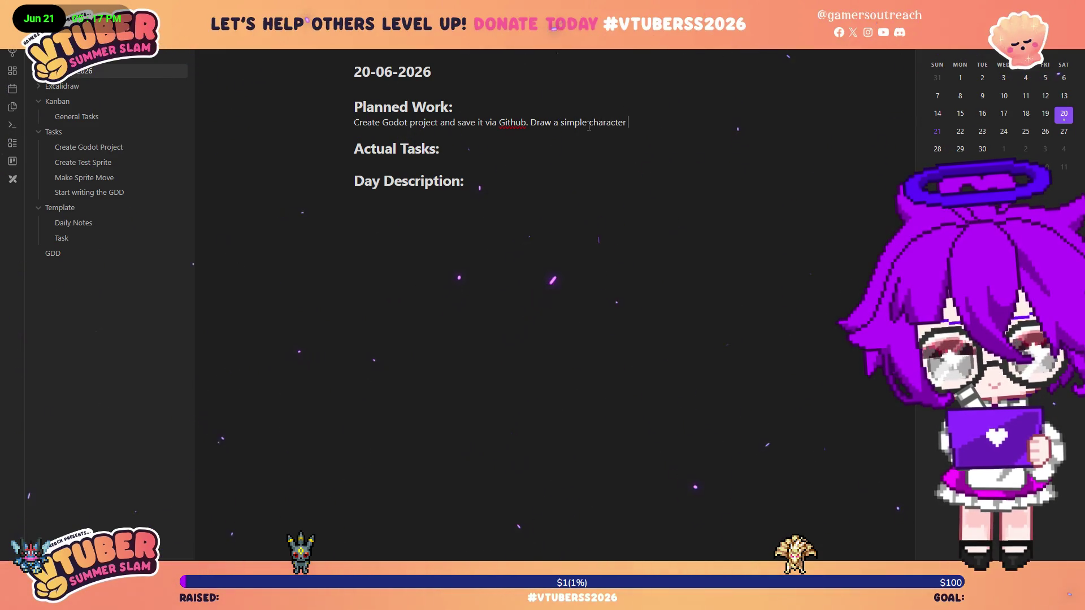
type("d make")
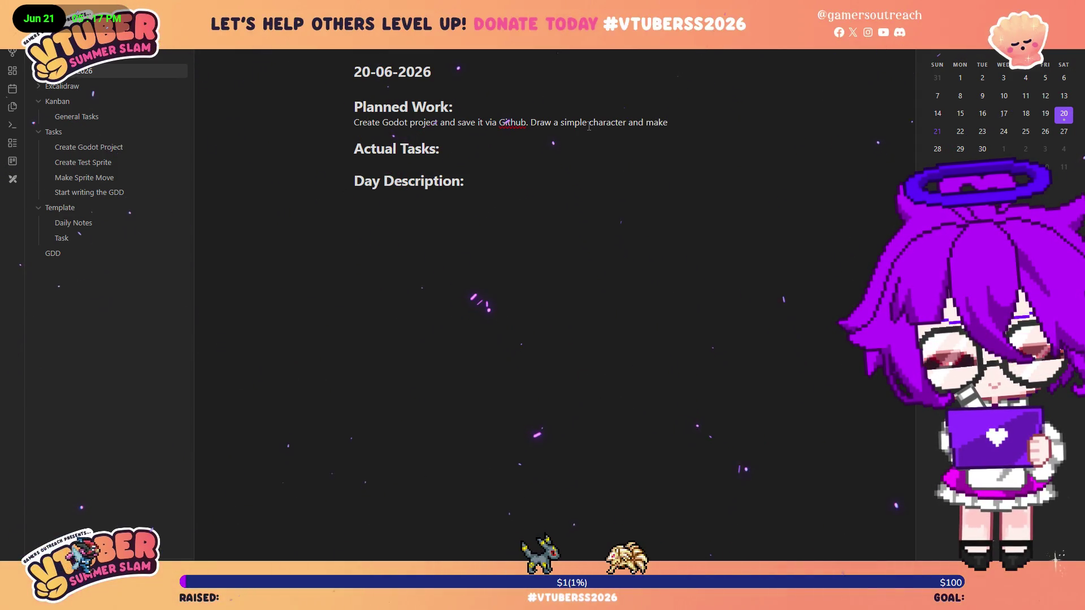
type("it mo")
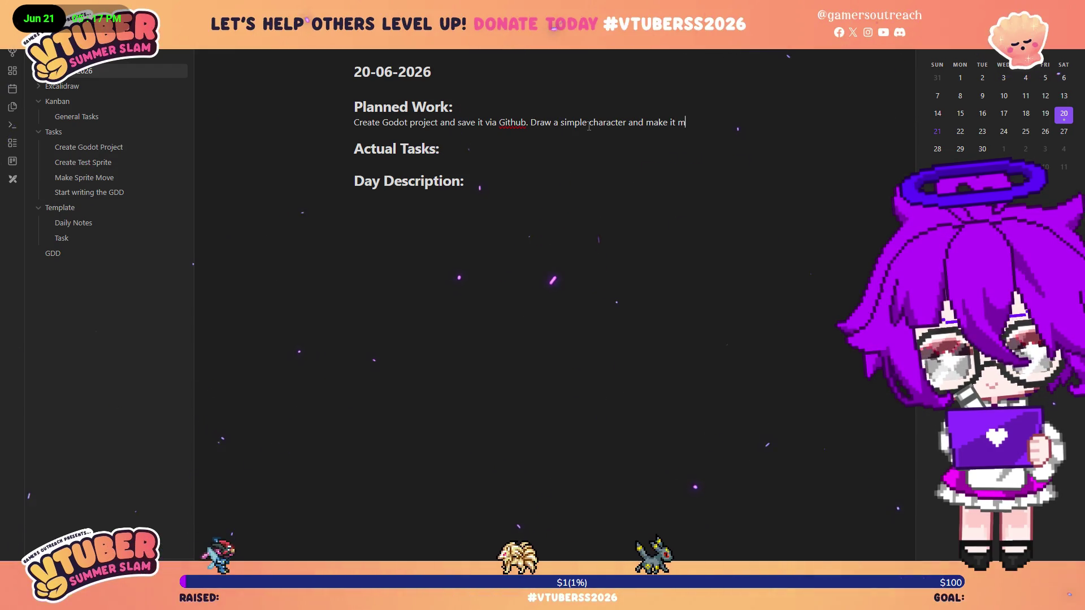
type("ve")
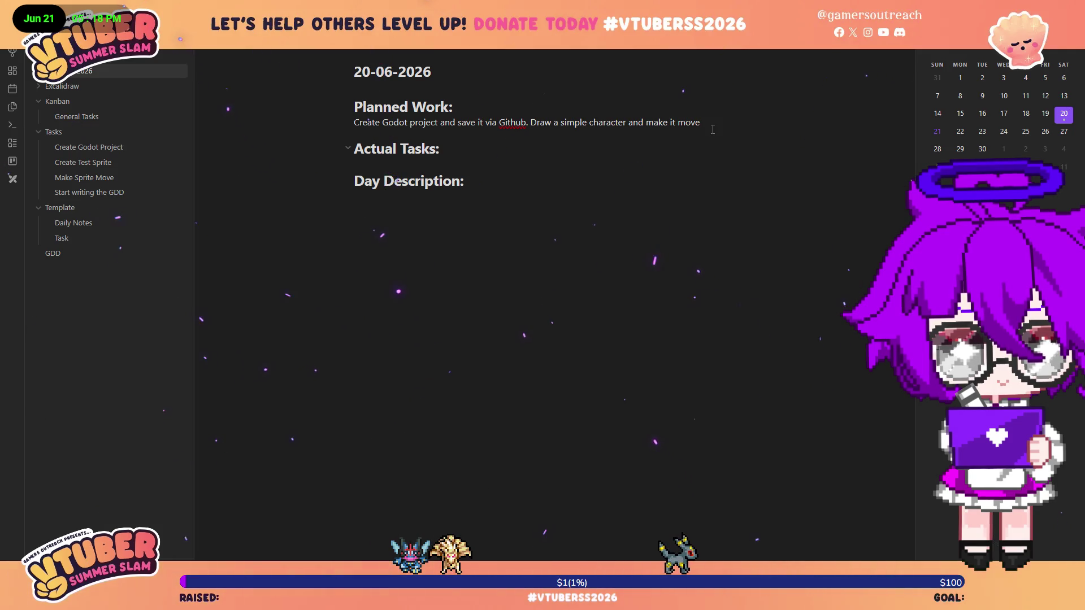
- Extend the character line with 'in godot.' and add 'Write a GDD'
key("BackSpace")
key("BackSpace")
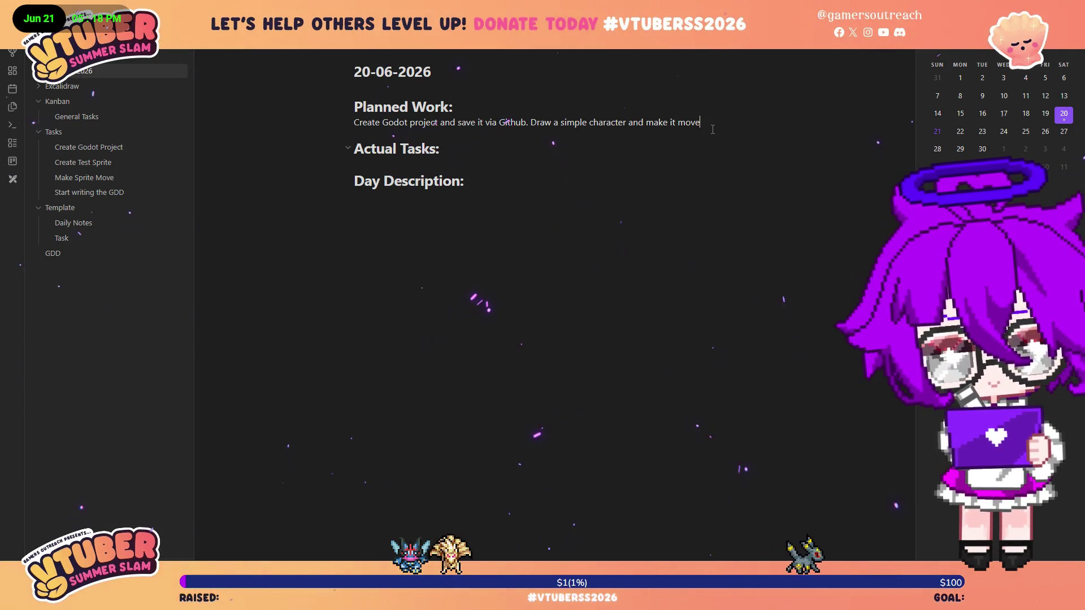
type("in godot. S")
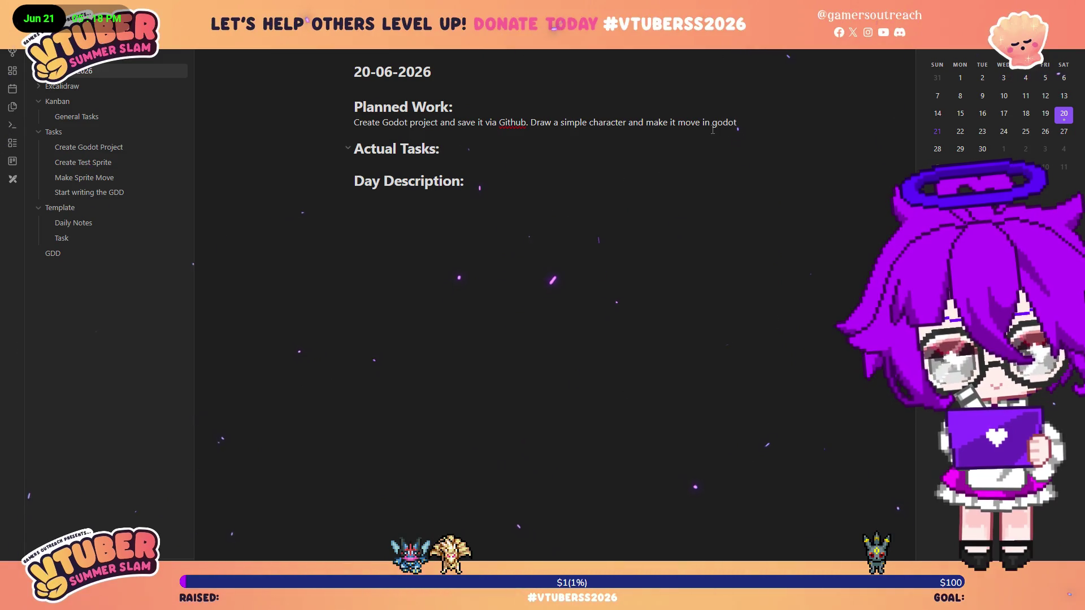
key("BackSpace")
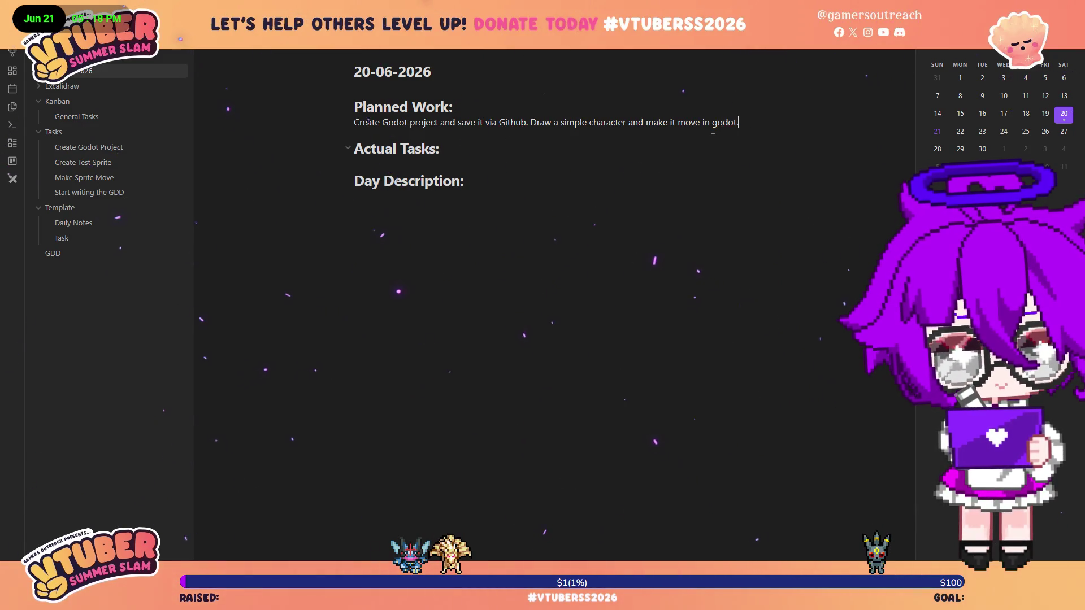
type("Write a GDD")
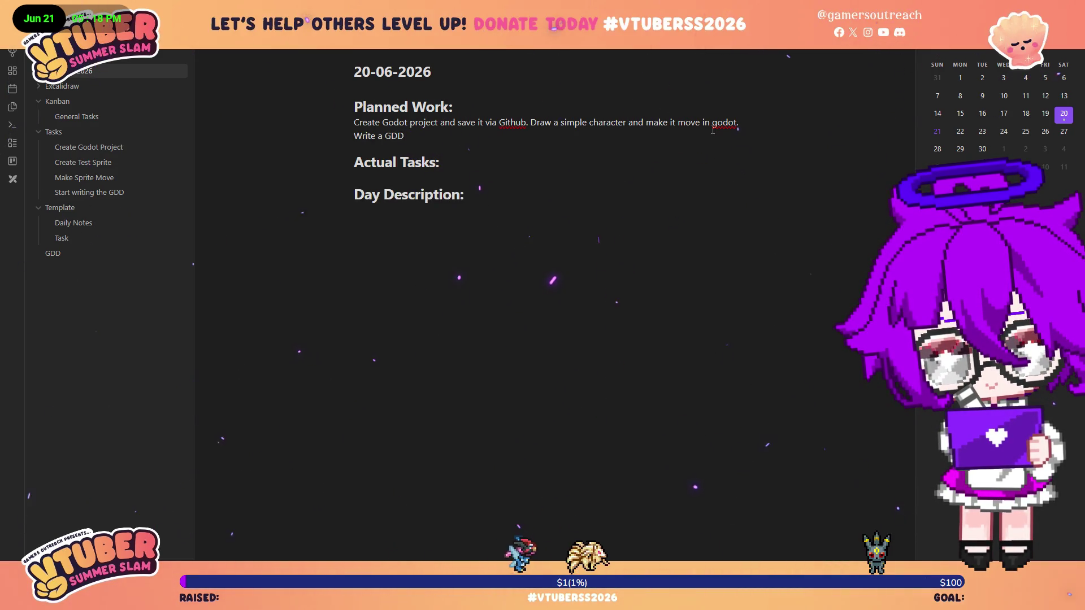
- Reword the GDD line to read 'Start writing a GDD'
left_click(365, 140)
key("BackSpace")
type("Start w")
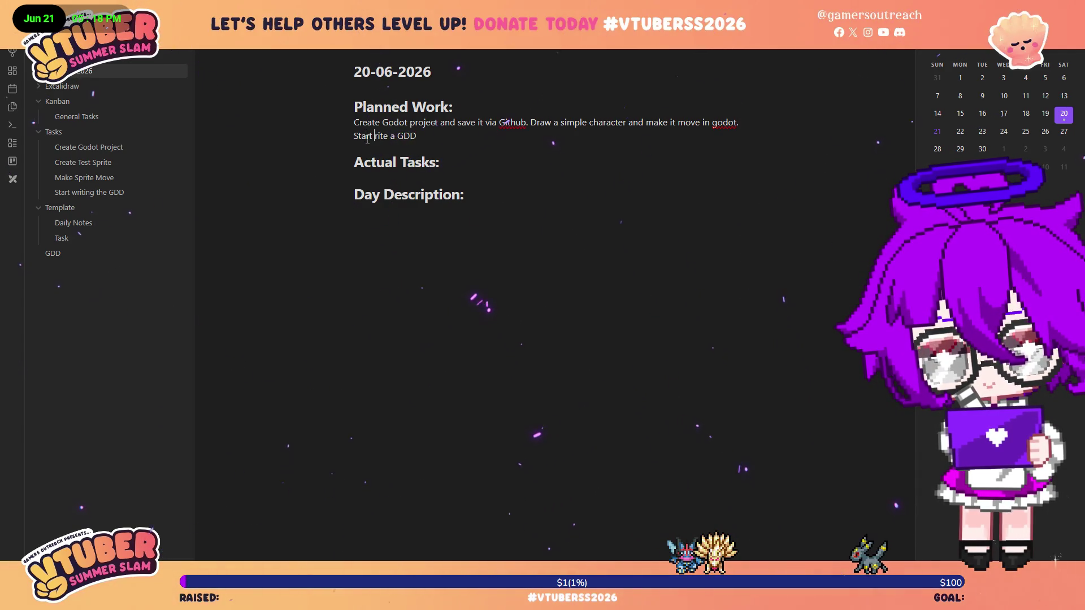
key("Right")
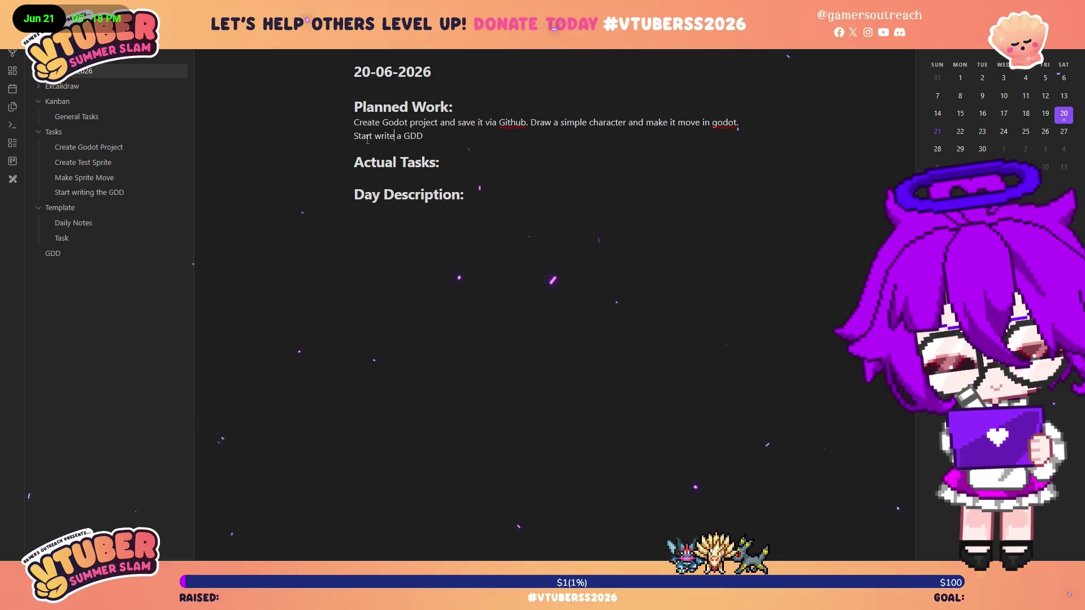
key("BackSpace")
type("ing")
left_click(452, 136)
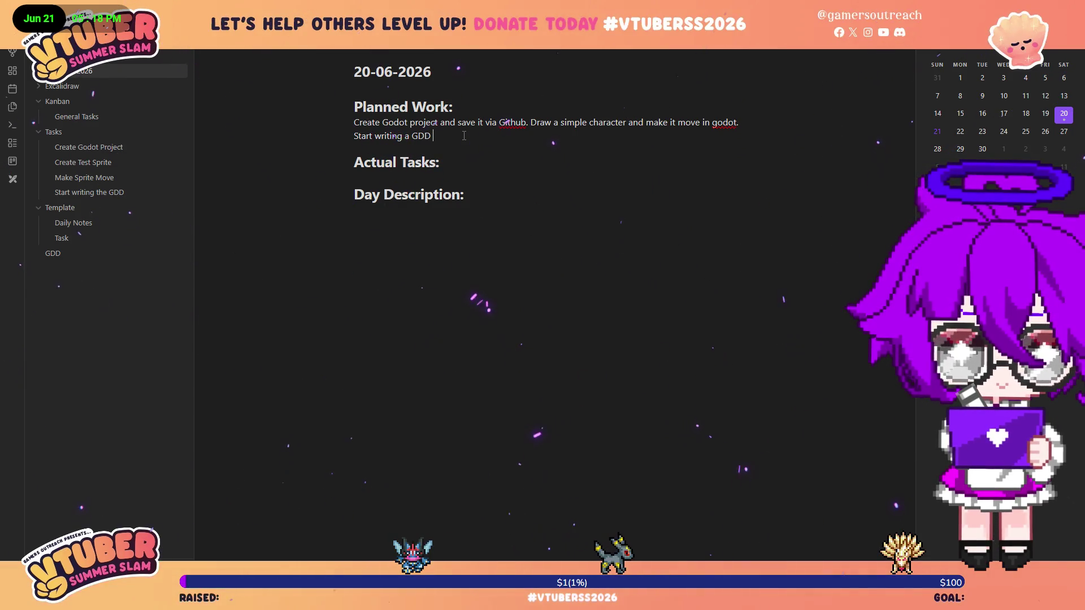
- Append 'and structure the Obsidian Vault' and start an empty line under Actual Tasks
type("nd think")
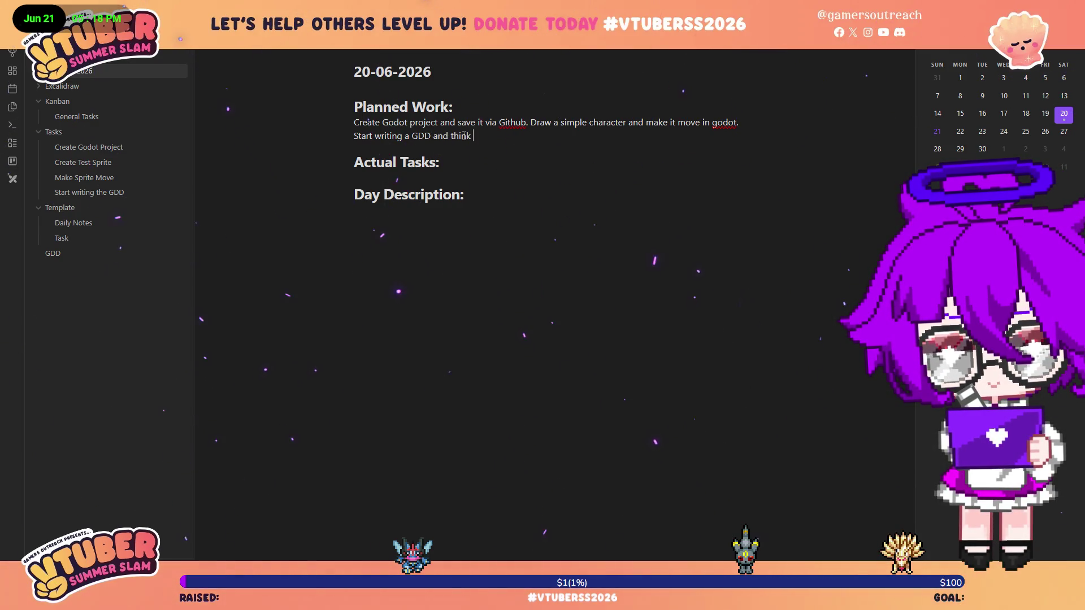
key("BackSpace")
key("BackSpace")
key("BackSpace")
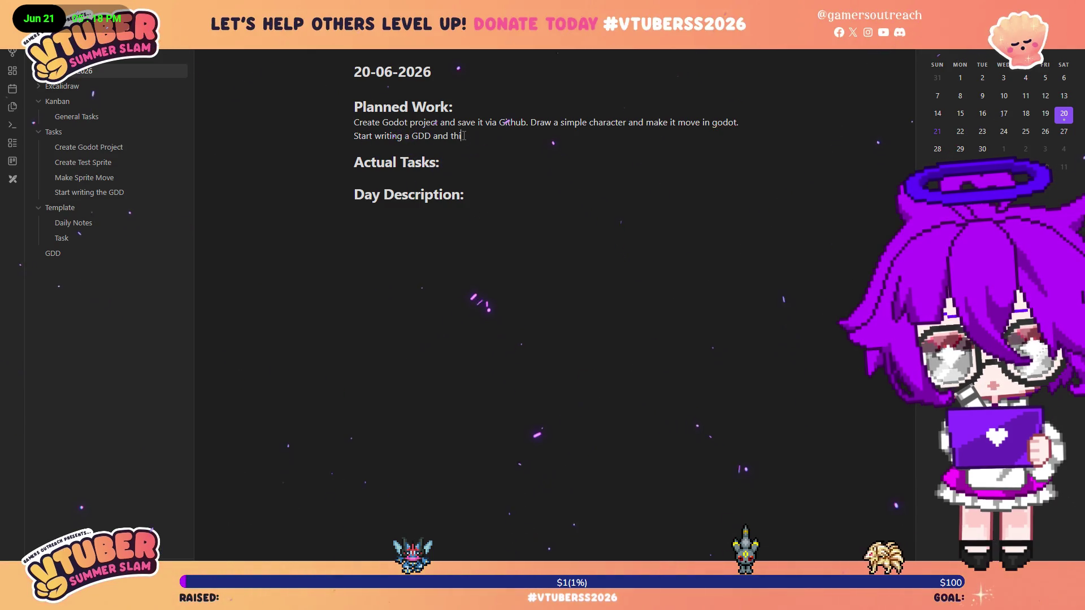
key("BackSpace")
key("BackSpace")
type("tructure")
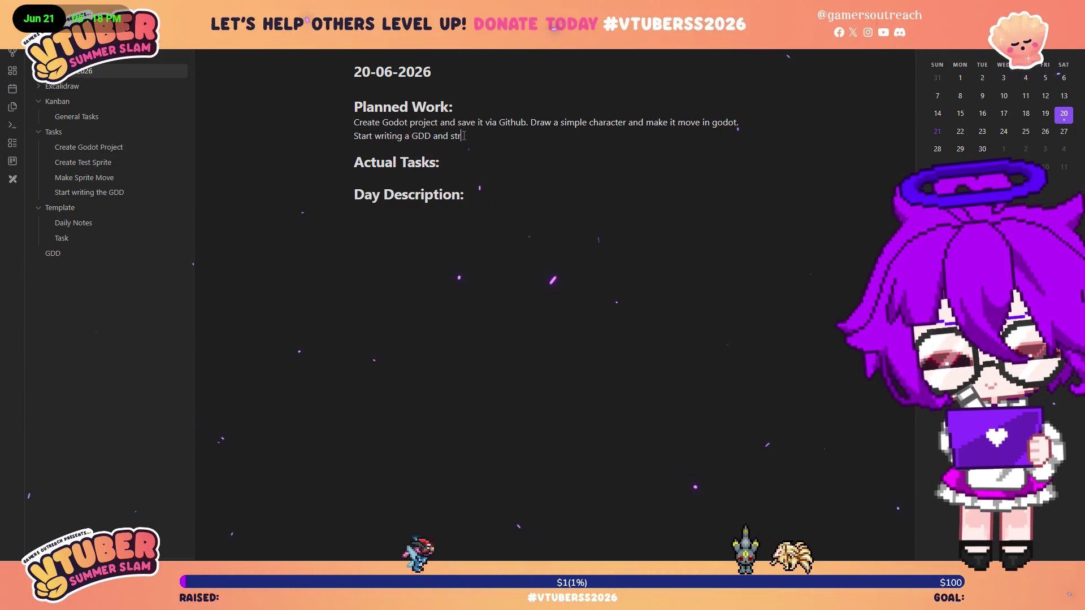
type(" the Ob")
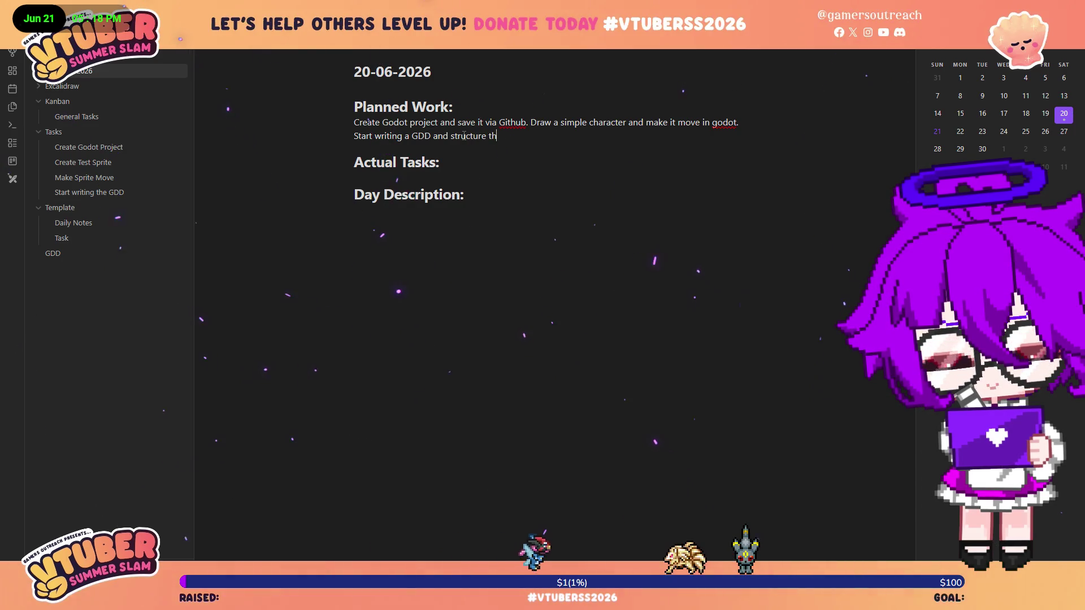
type("sidian Vaultk")
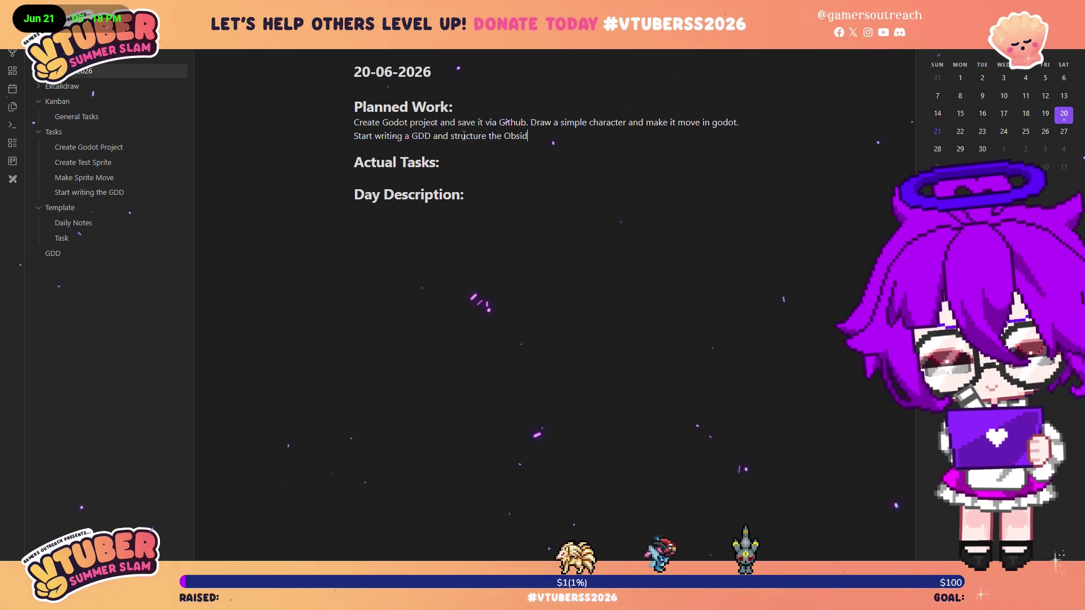
key("BackSpace")
key("BackSpace")
key("BackSpace")
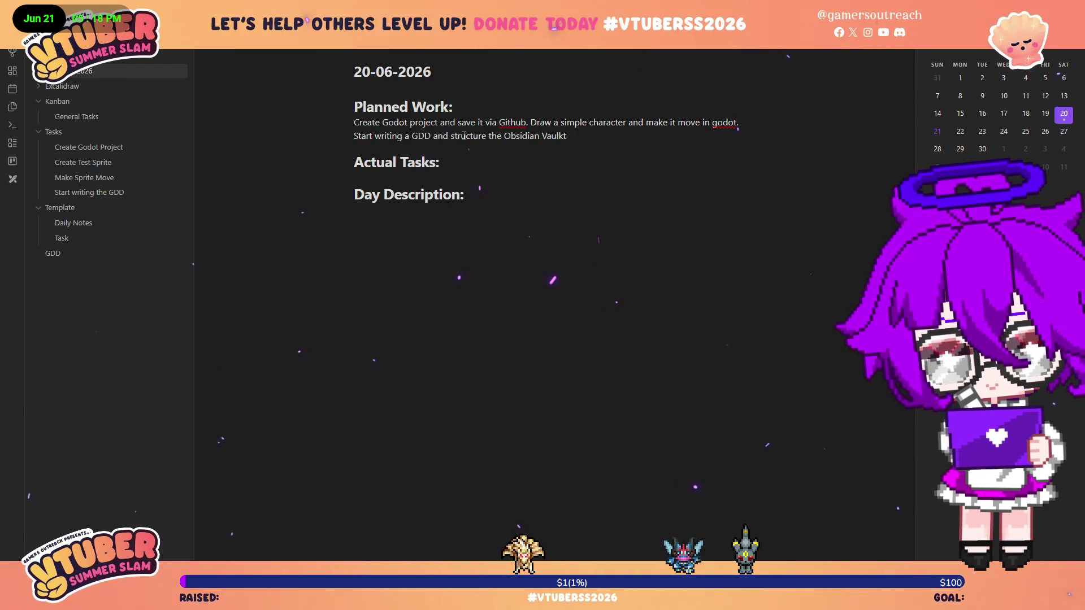
type("lt")
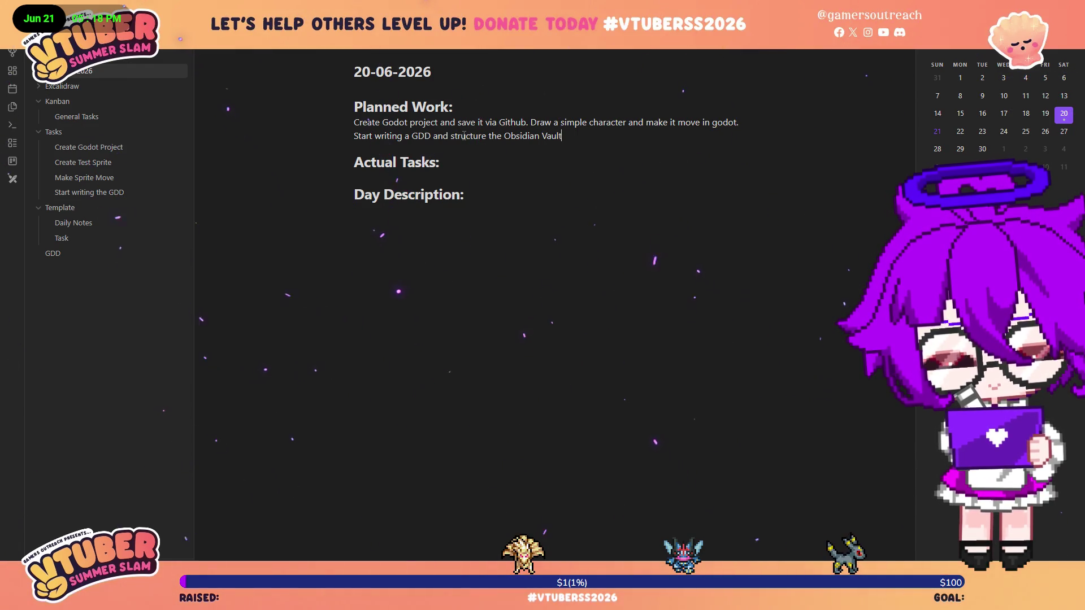
left_click(515, 179)
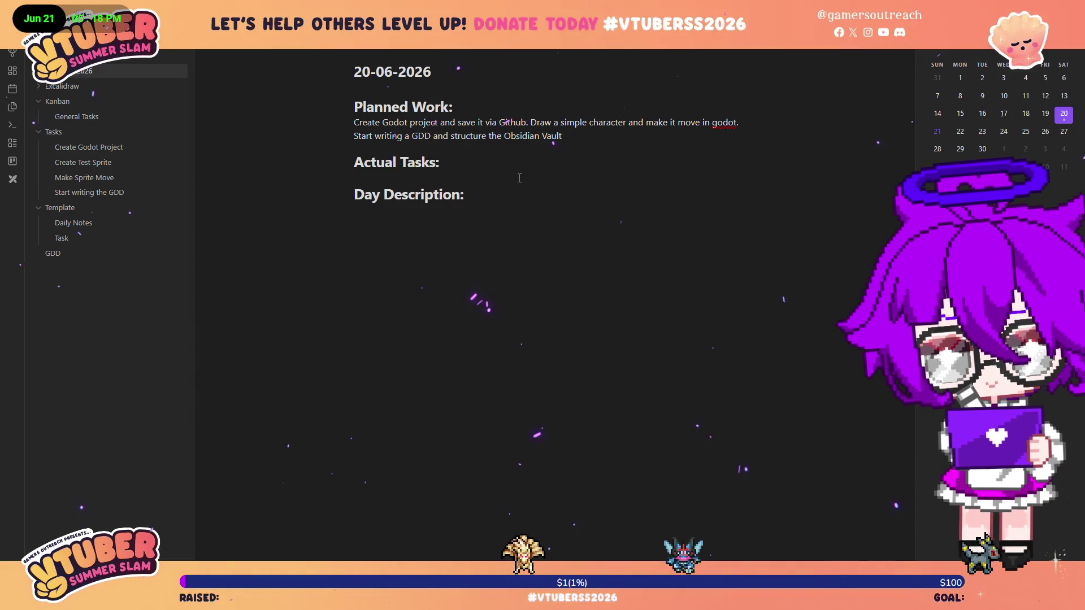
key("Return")
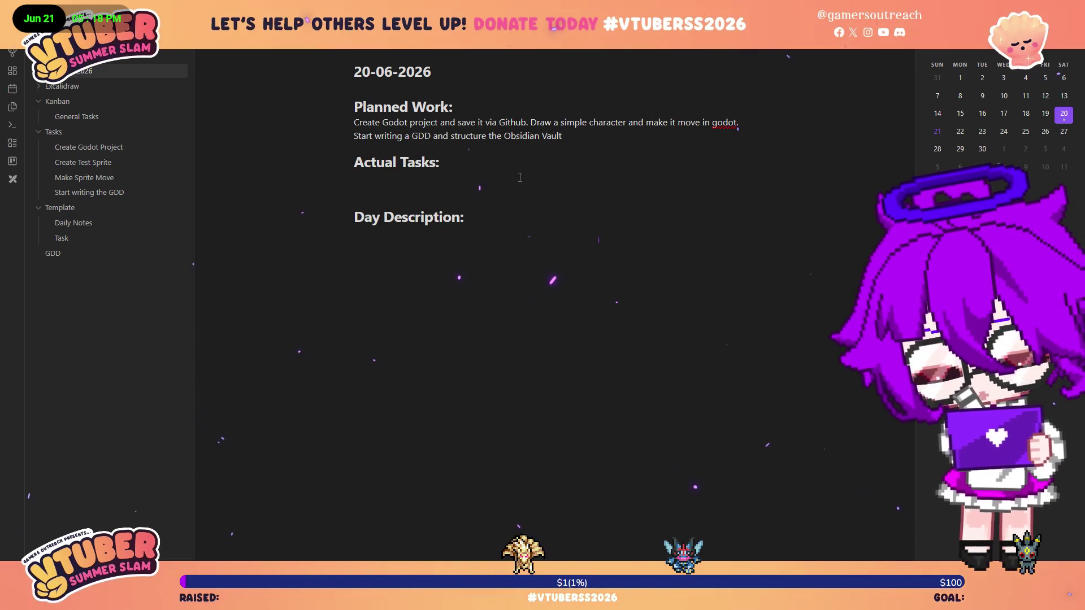
- Add a bulleted link to the Make Sprite Move note under Actual Tasks
type("[[")
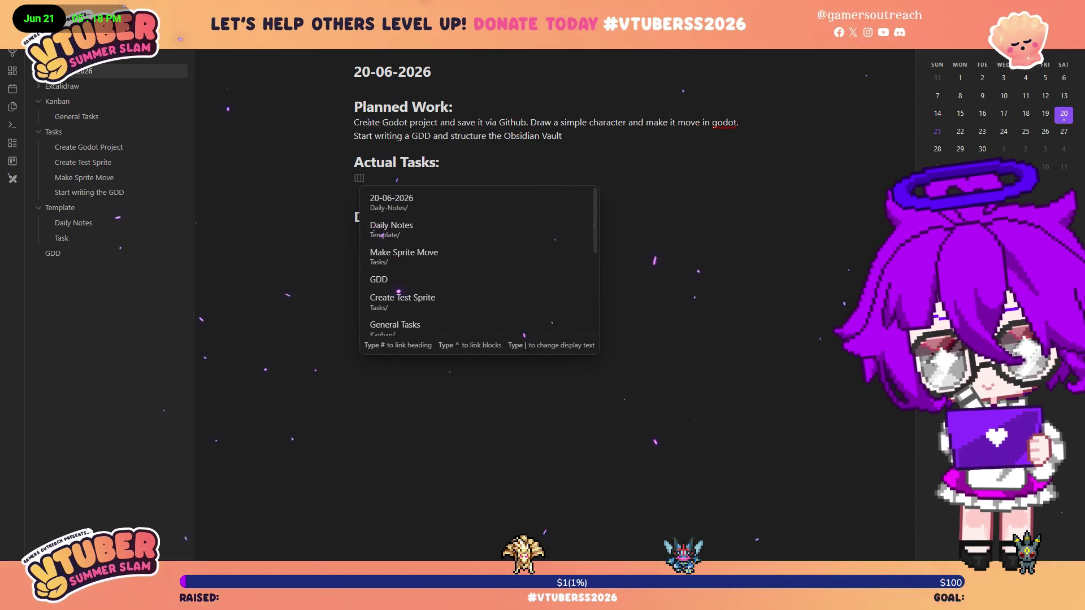
left_click(516, 252)
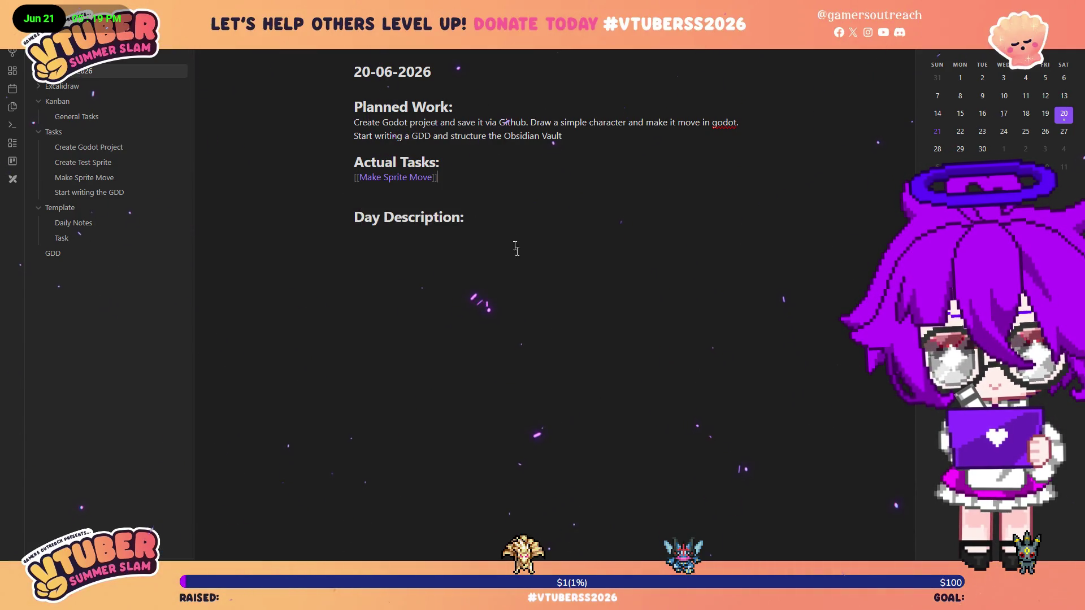
key("Return")
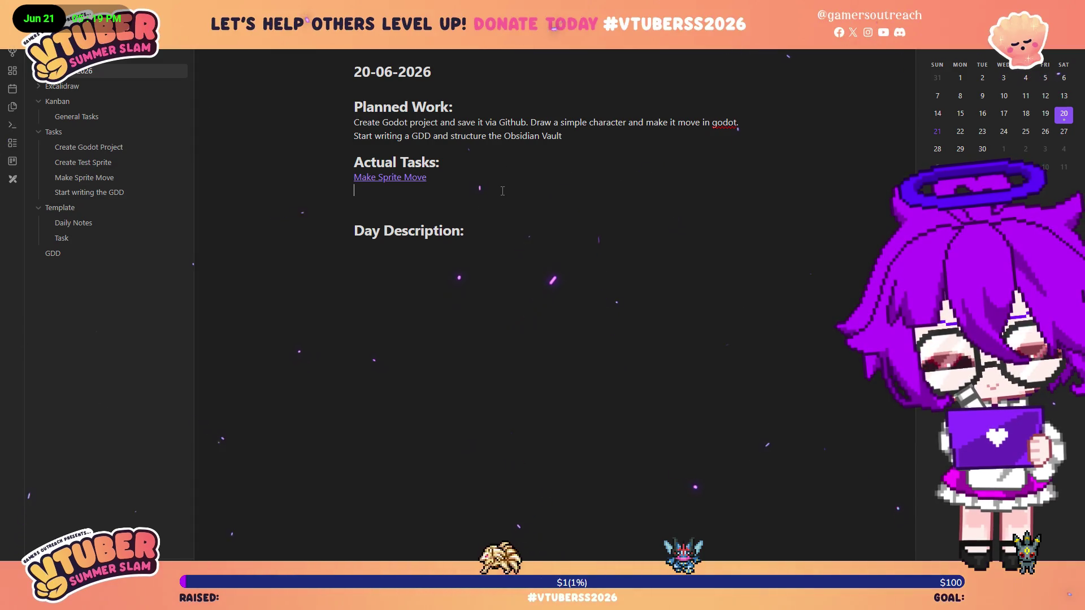
key("Up")
type("-")
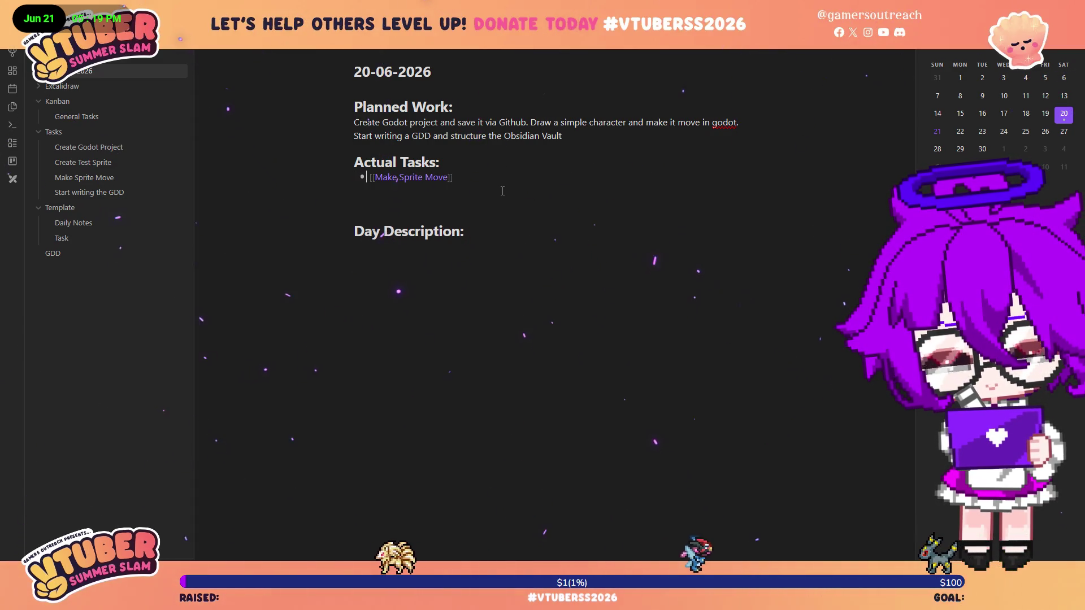
key("Down")
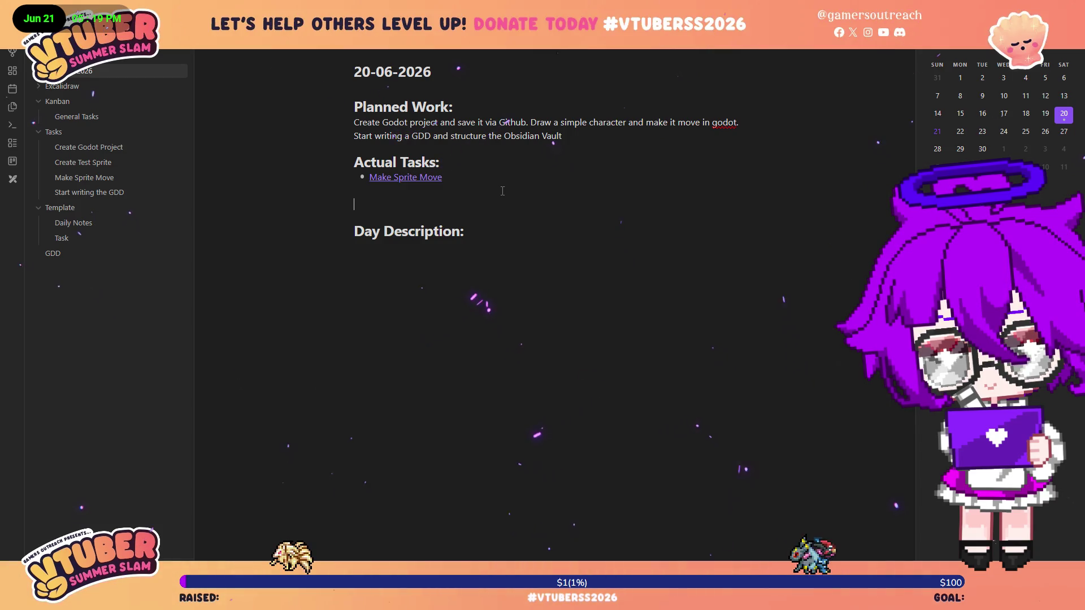
key("BackSpace")
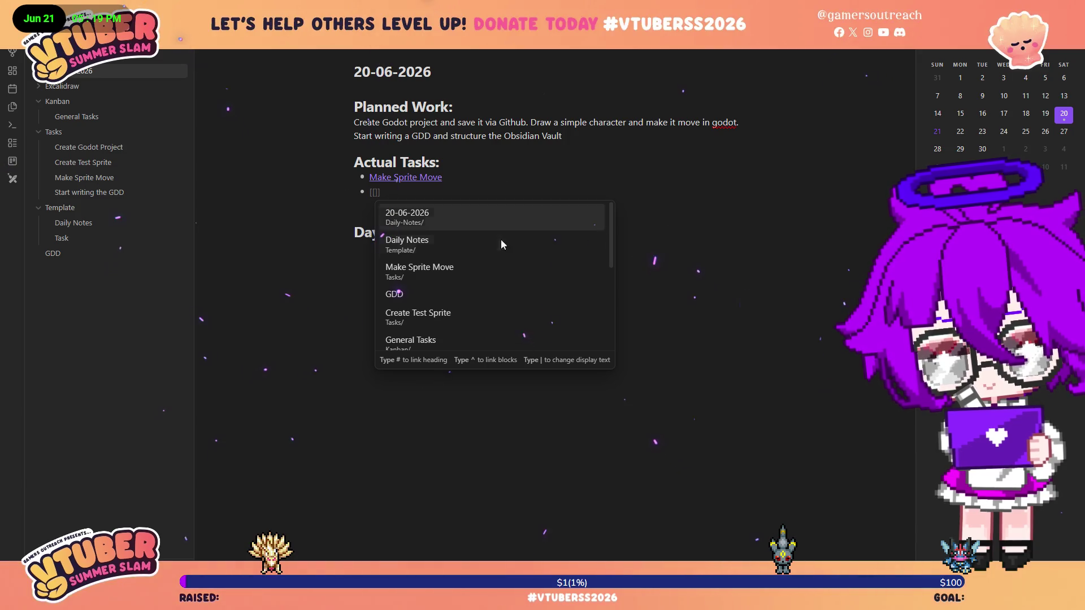
- Add bulleted links to Create Test Sprite, Start writing the GDD and Create Godot Project
left_click(474, 311)
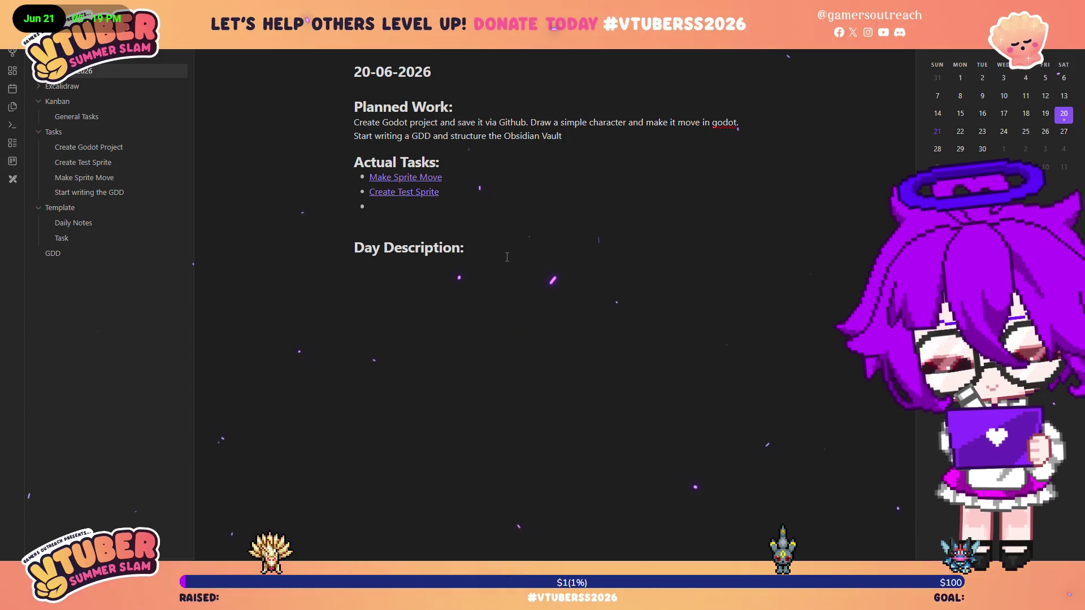
type("[[")
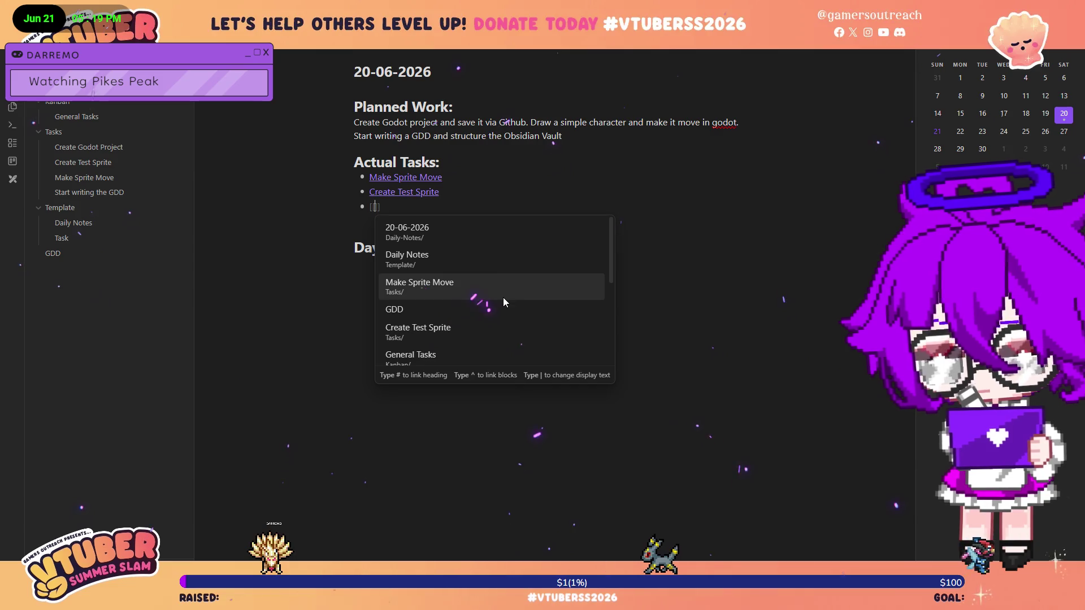
scroll(503, 297, "down", 1)
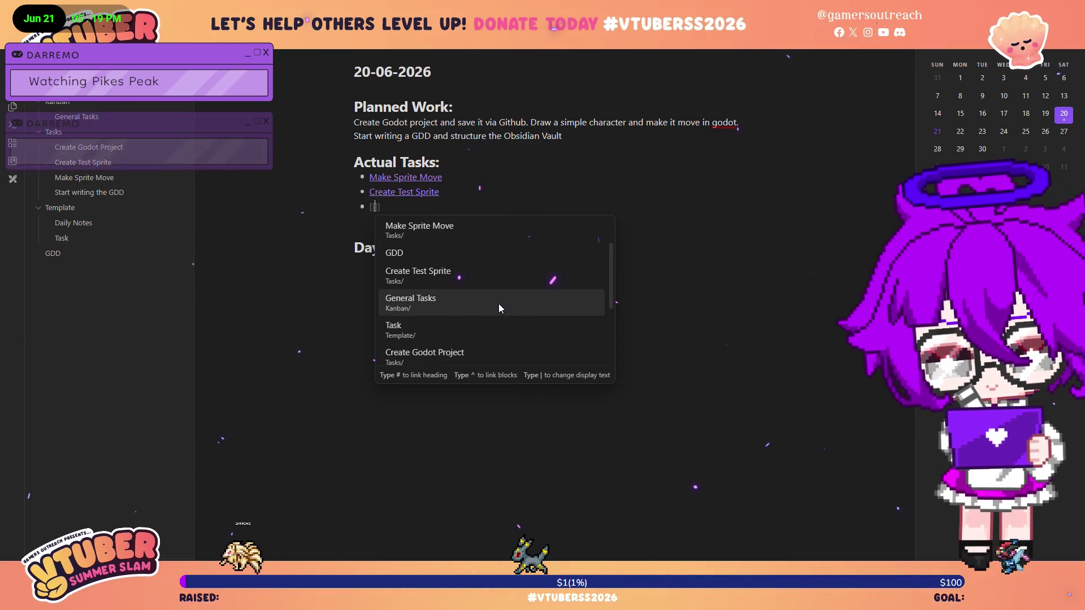
scroll(517, 287, "down", 2)
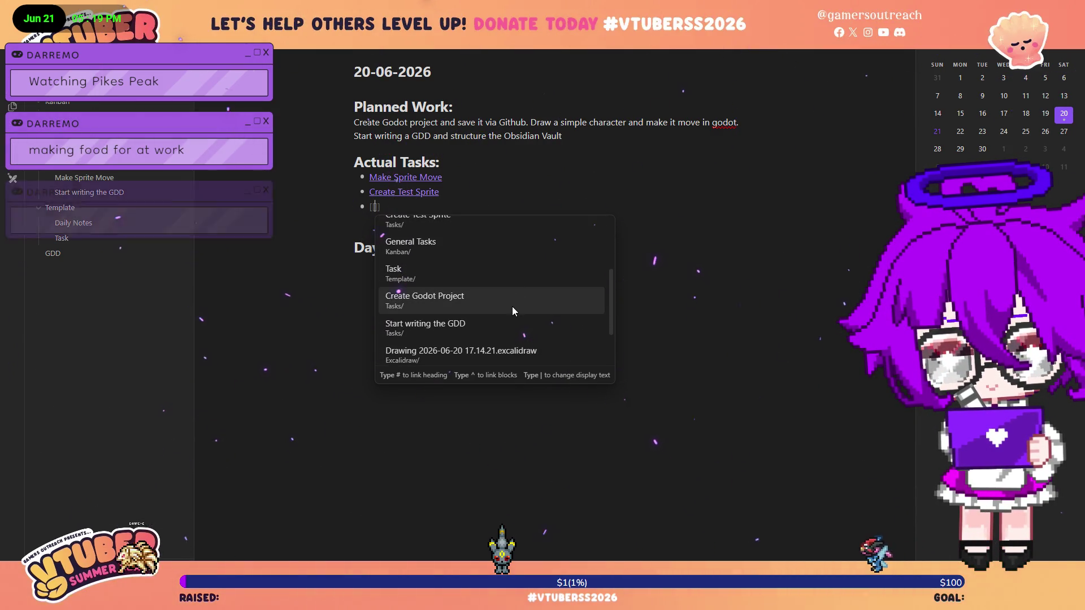
left_click(513, 330)
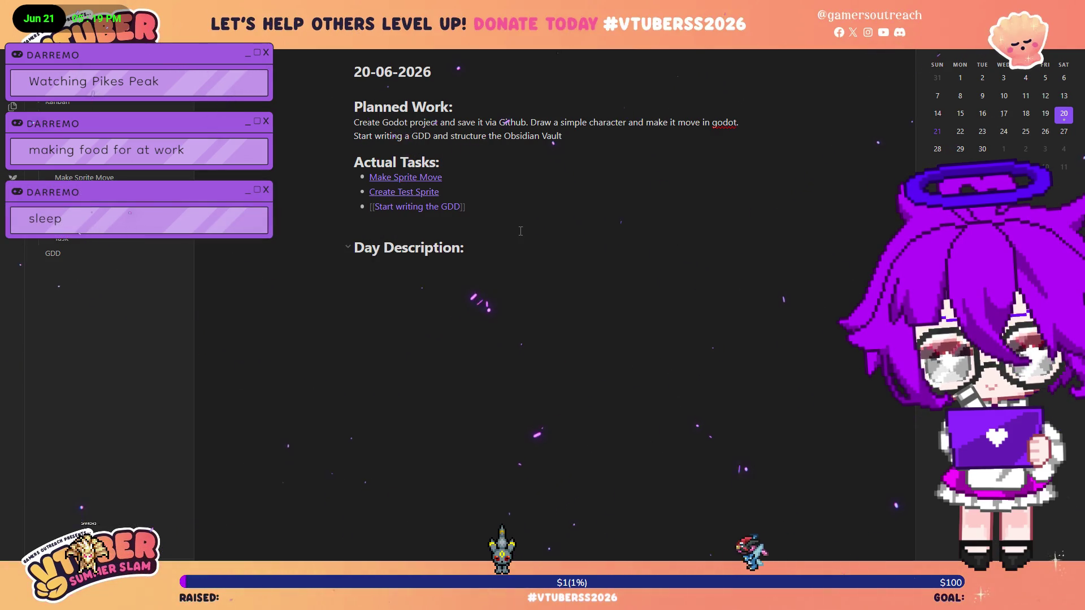
key("Return")
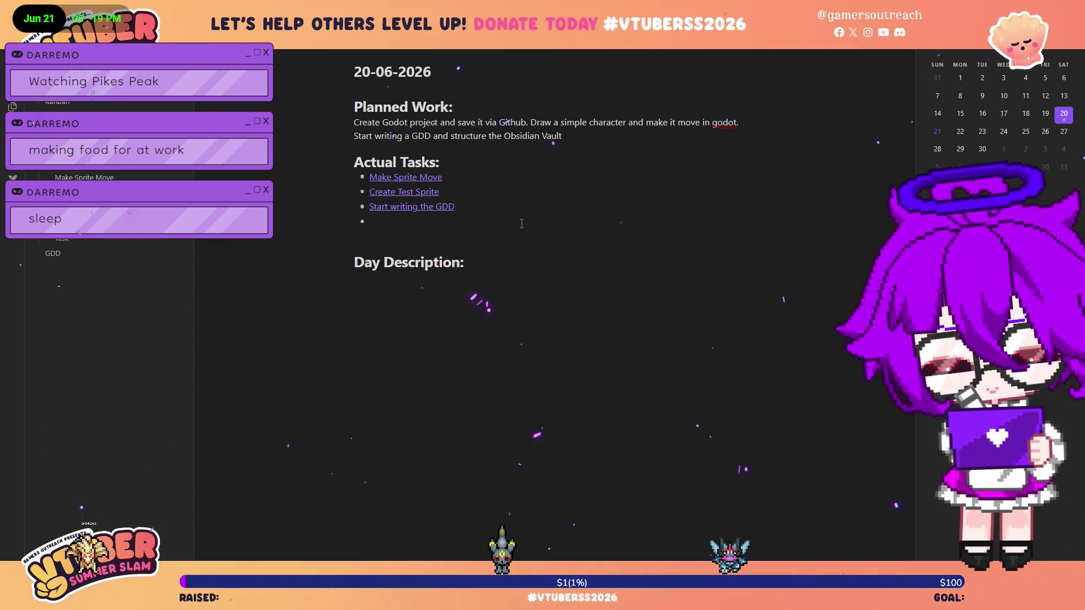
type("[[")
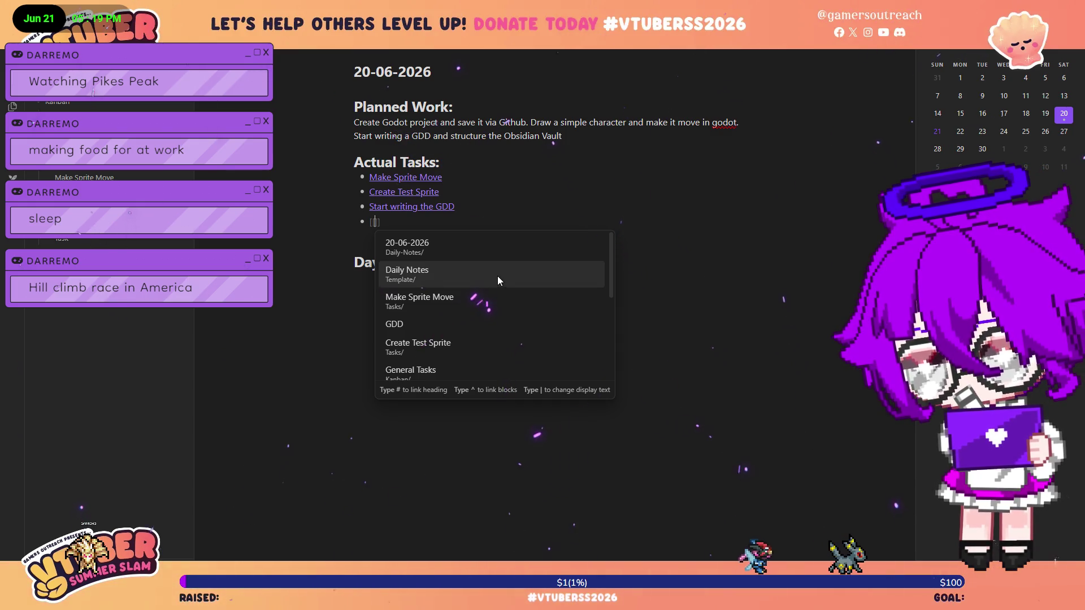
scroll(478, 328, "down", 2)
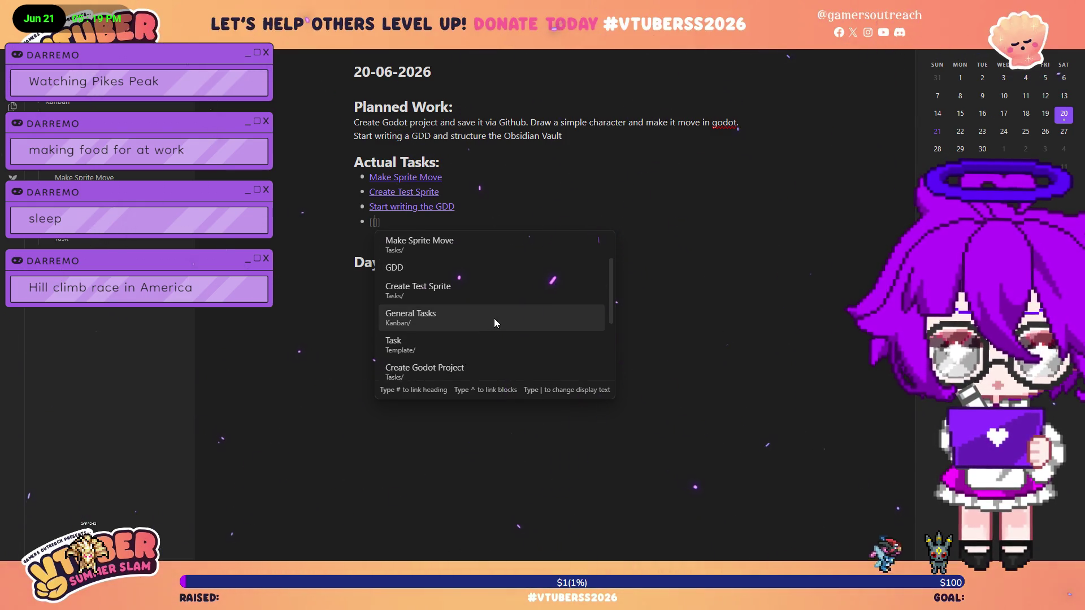
scroll(497, 319, "down", 2)
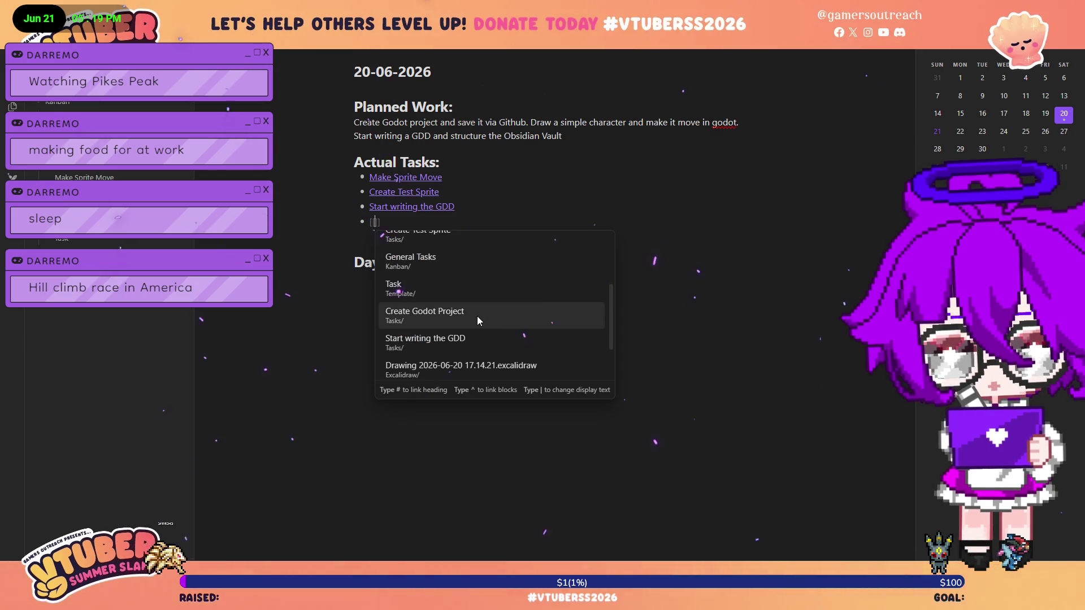
left_click(477, 317)
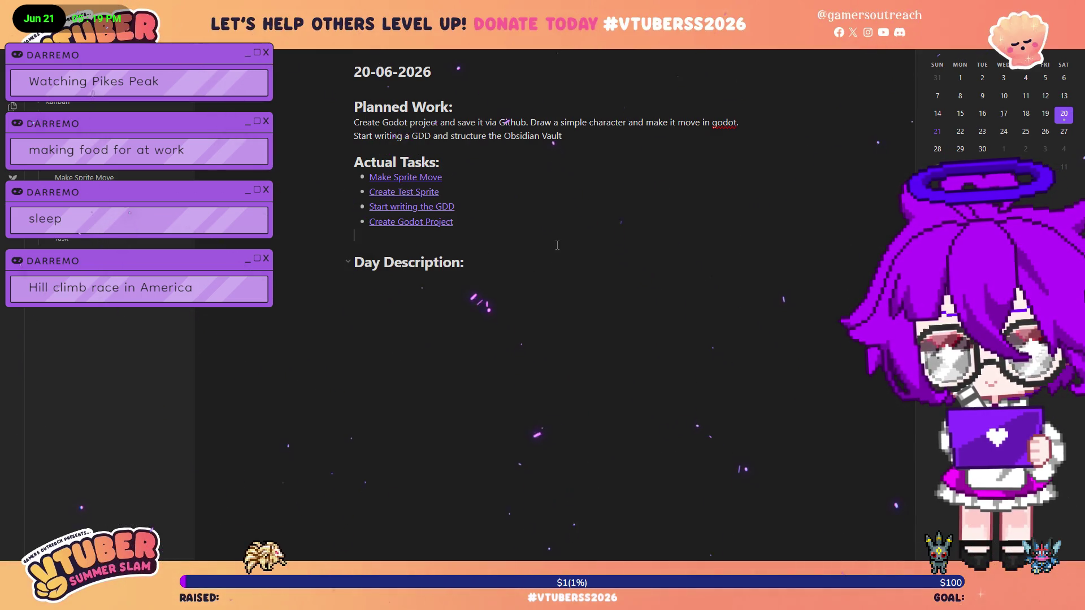
key("BackSpace")
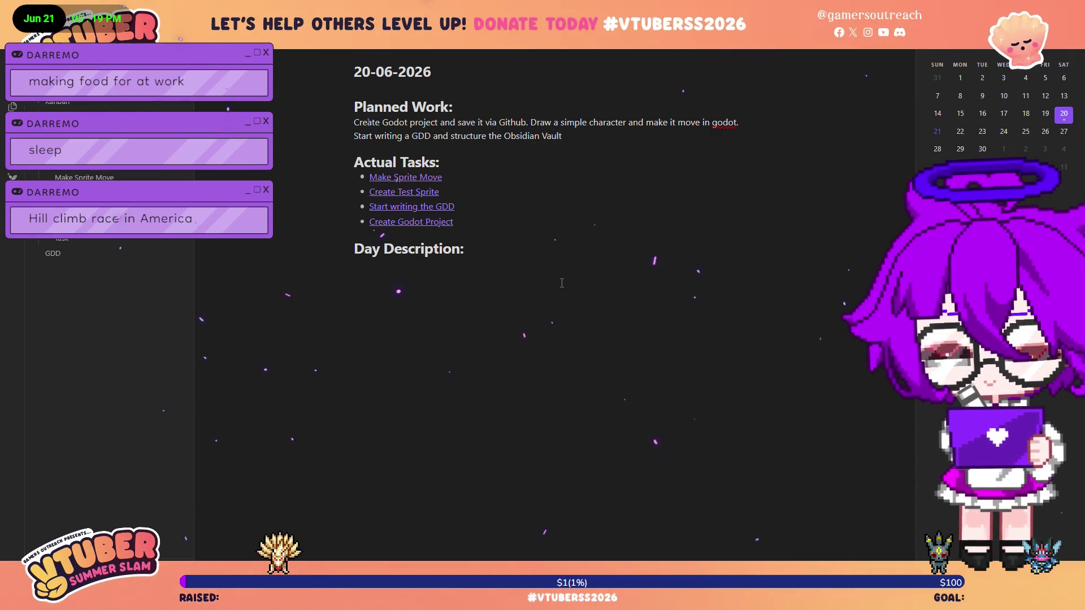
- Write 'The Day started with creating the Godot project and its version control over Github.'
type("e d")
key("BackSpace")
type("Day star")
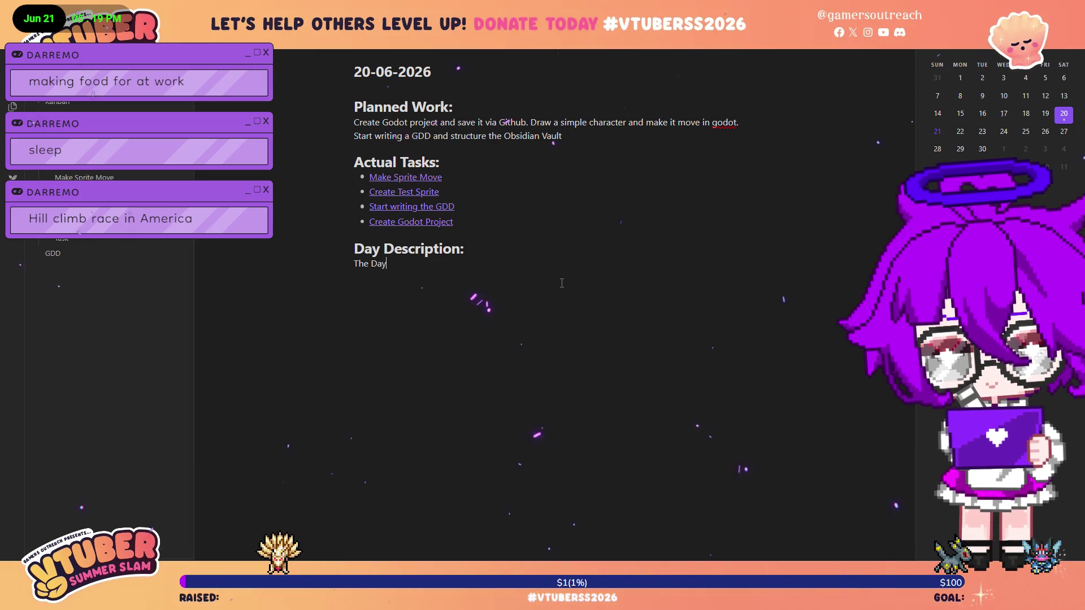
type("ted with creat")
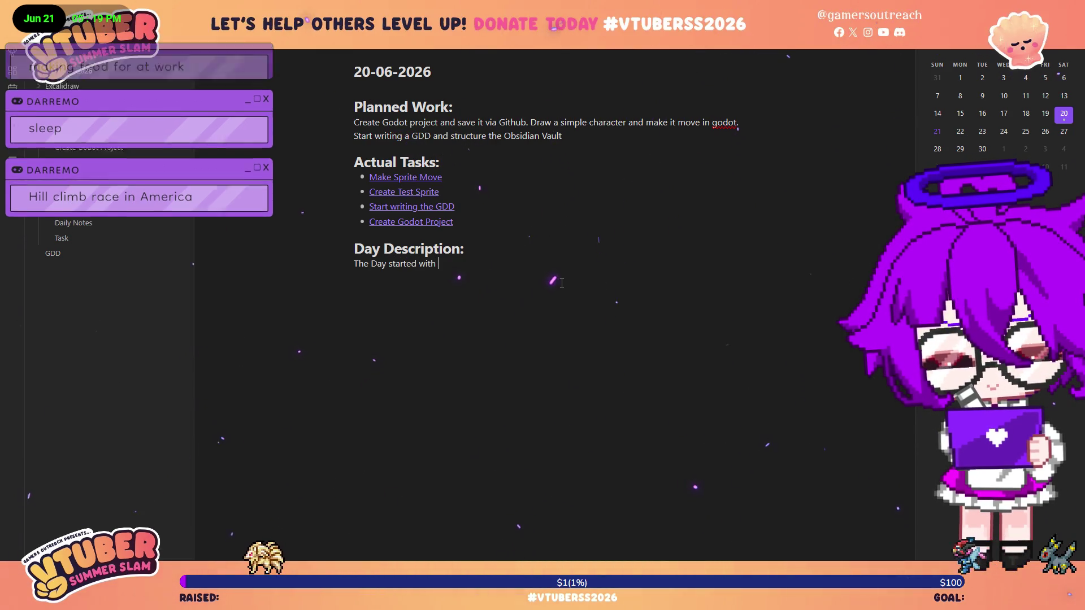
type("ing the ")
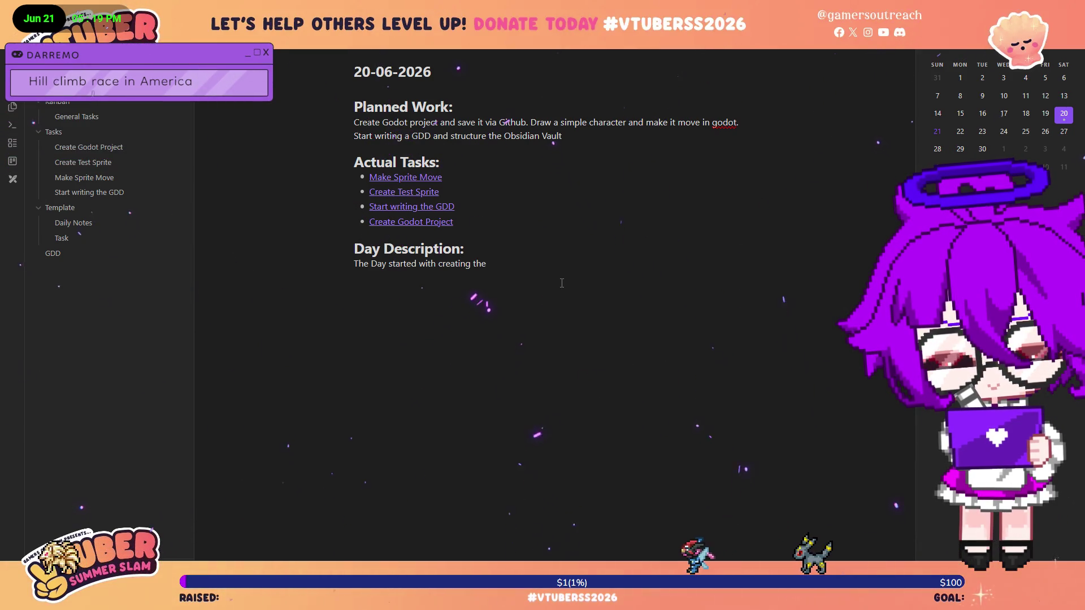
type("Pr")
key("BackSpace")
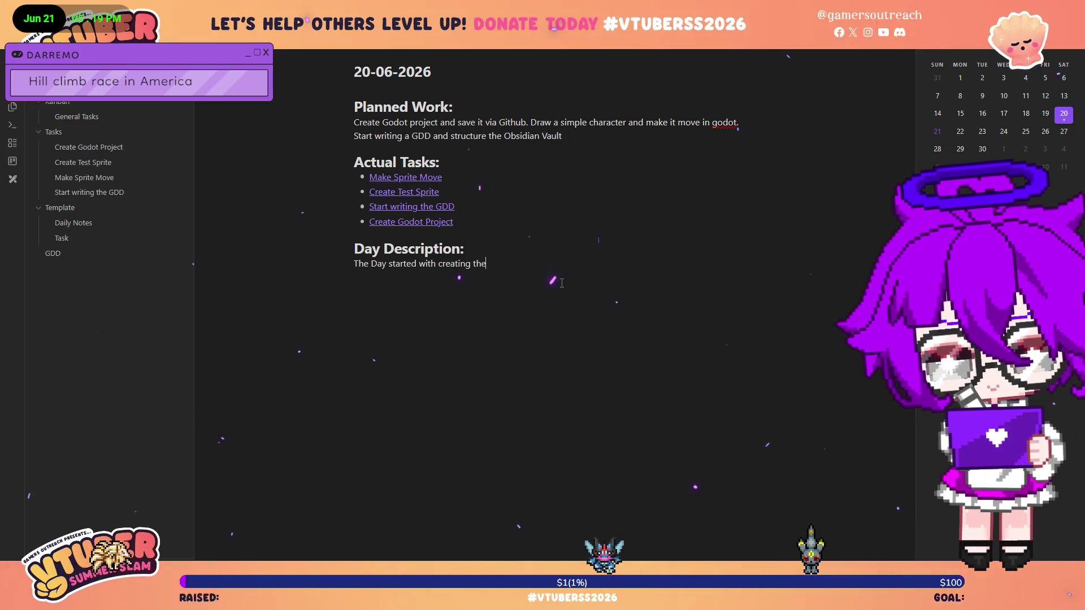
type("Godot pr")
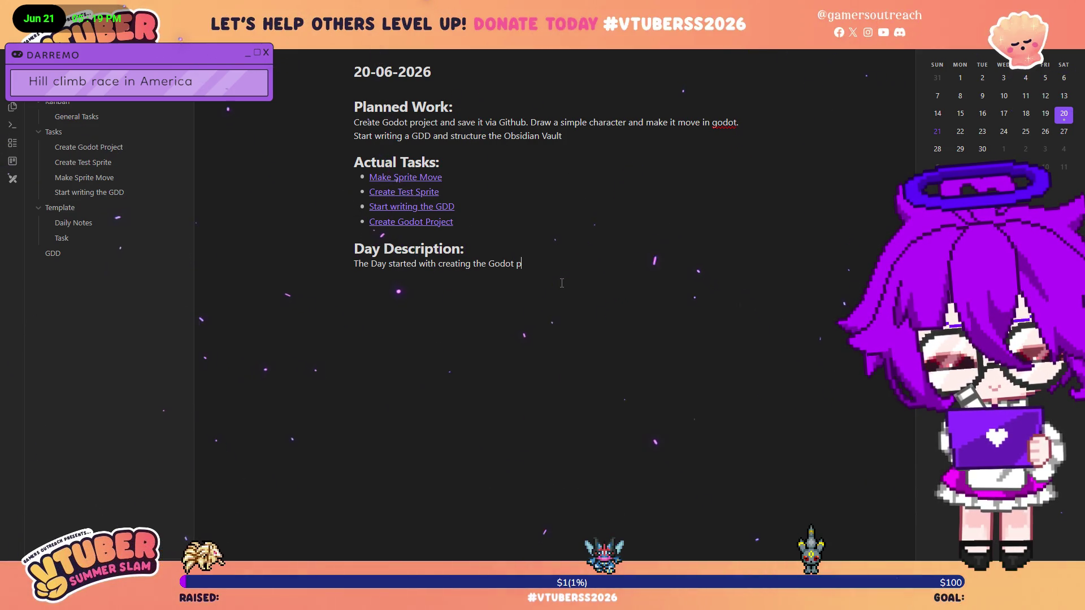
type("oject ")
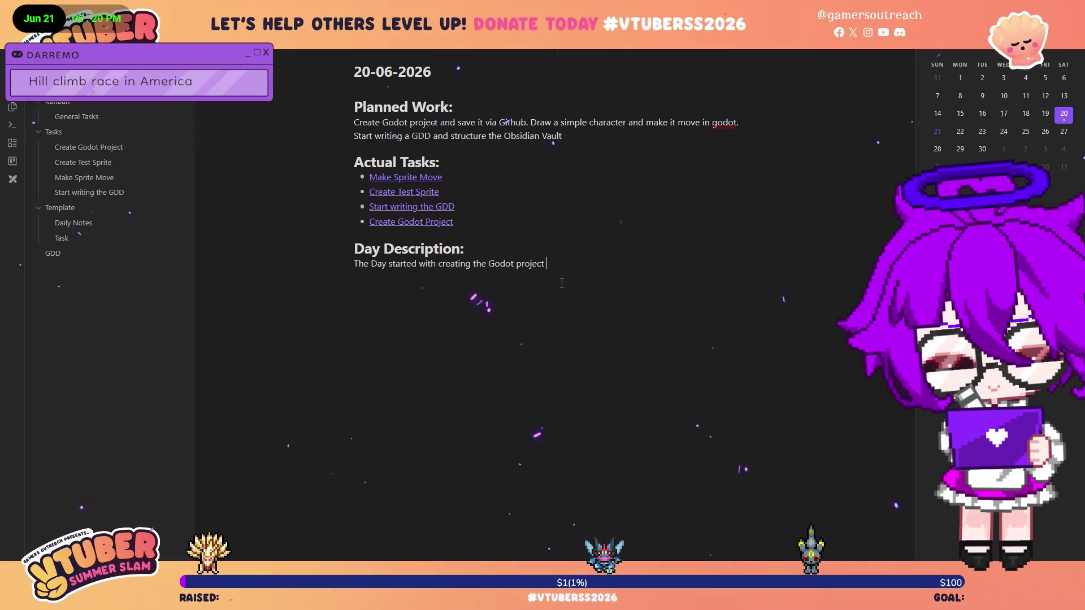
type("and its v")
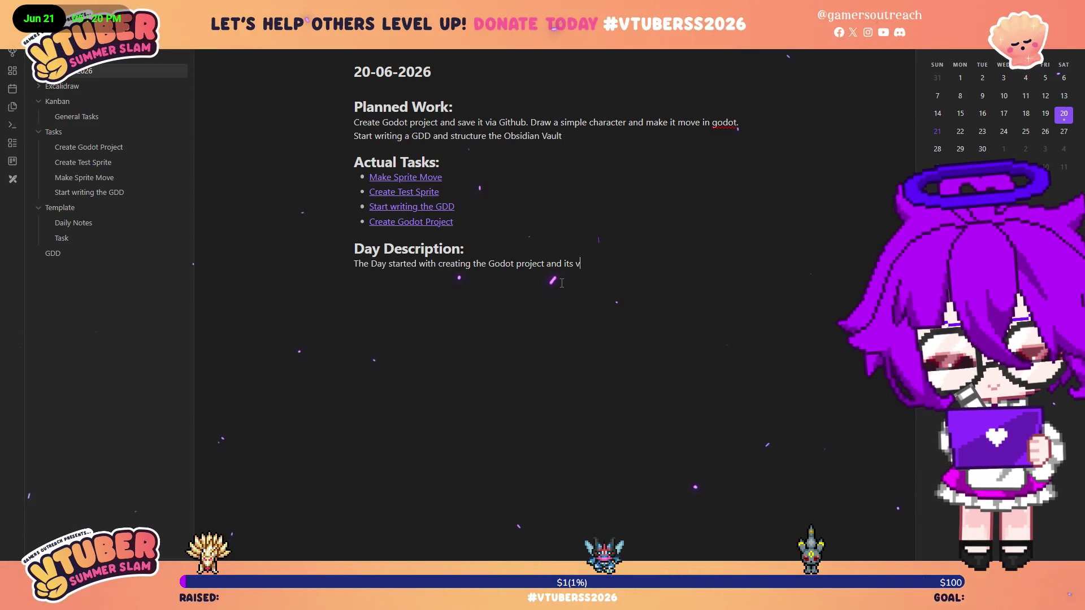
type("ersion contr")
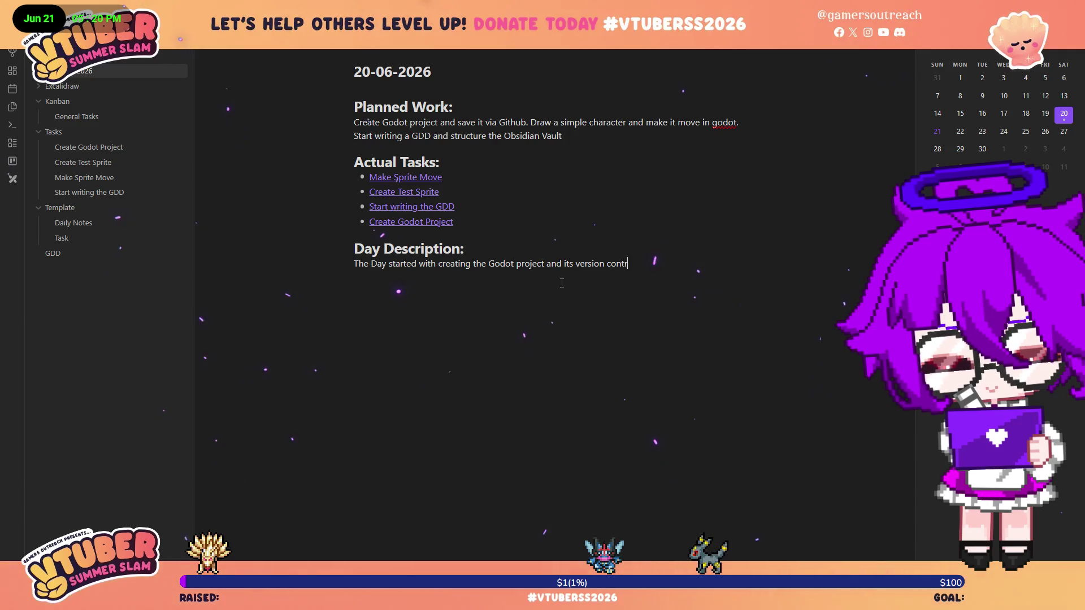
type("ol over G")
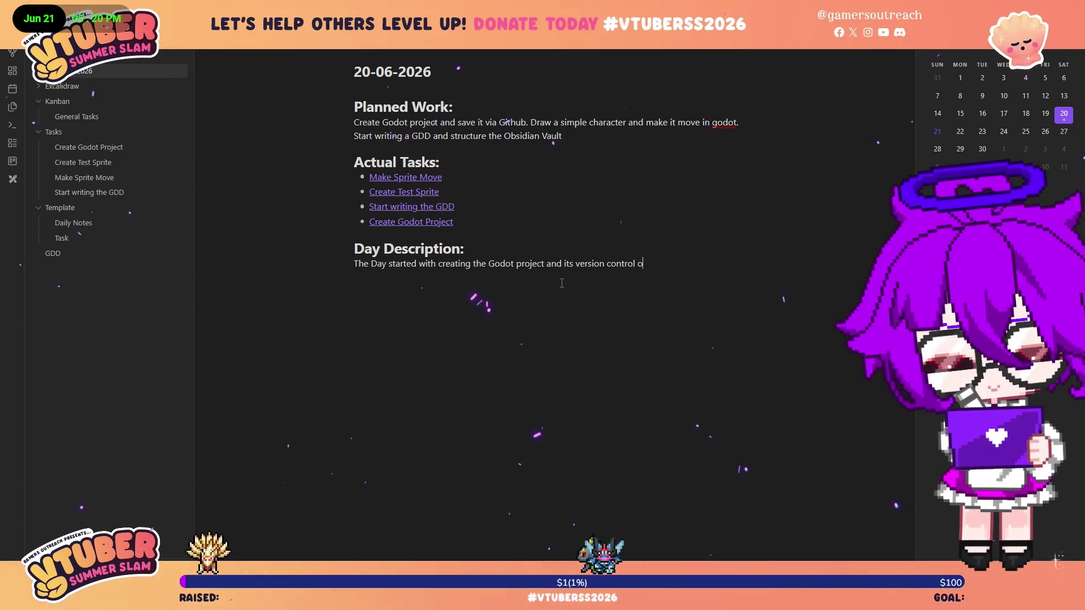
type("ithub")
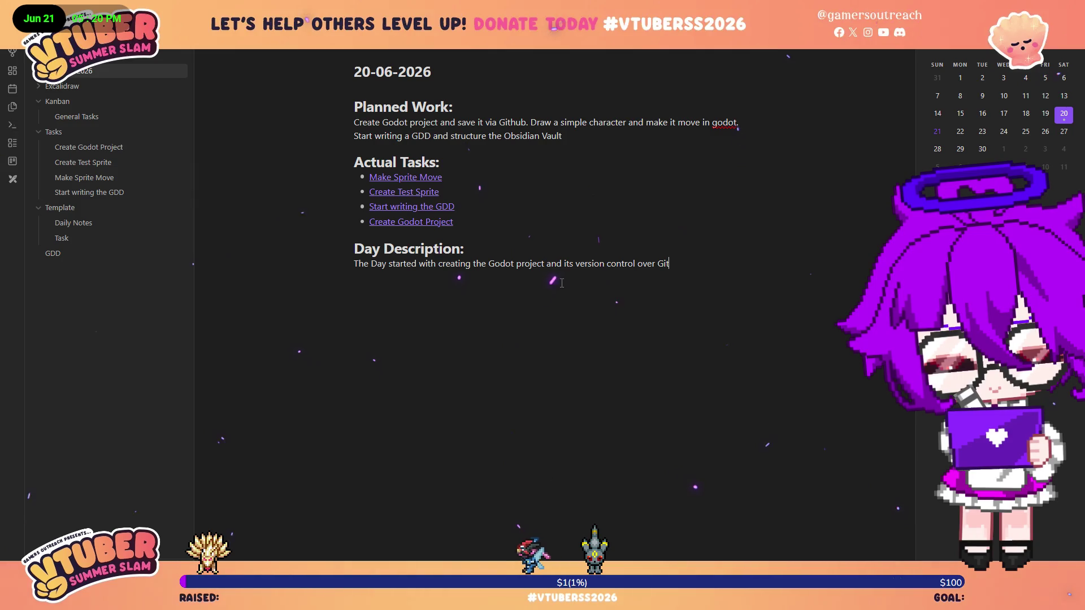
type(".")
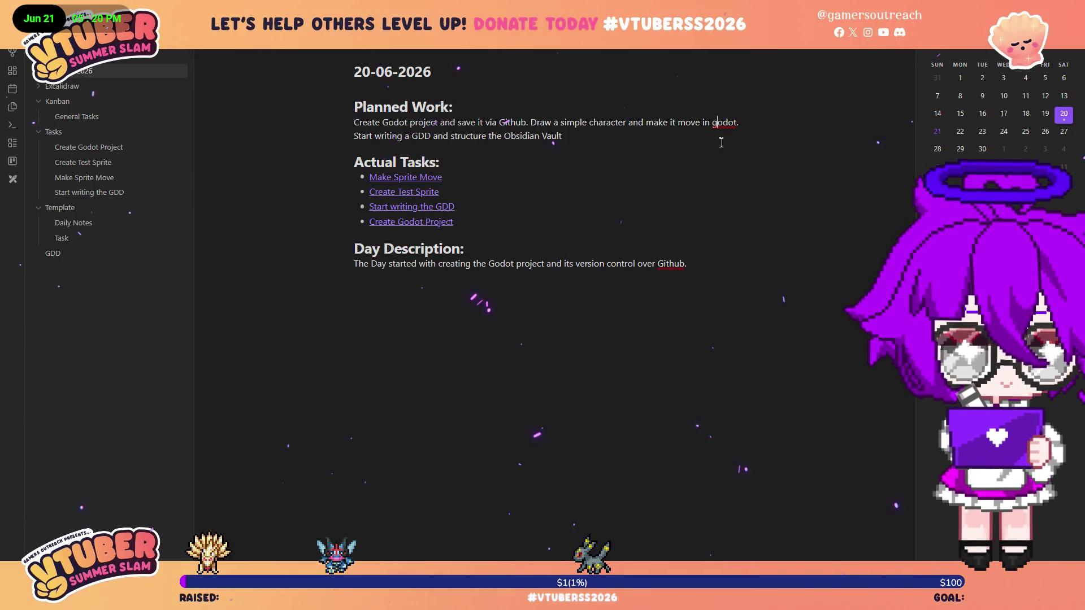
- Change 'godot' to 'Godot' and replace both 'Github' words with the 'GitHub' spelling suggestion
key("BackSpace")
type("G")
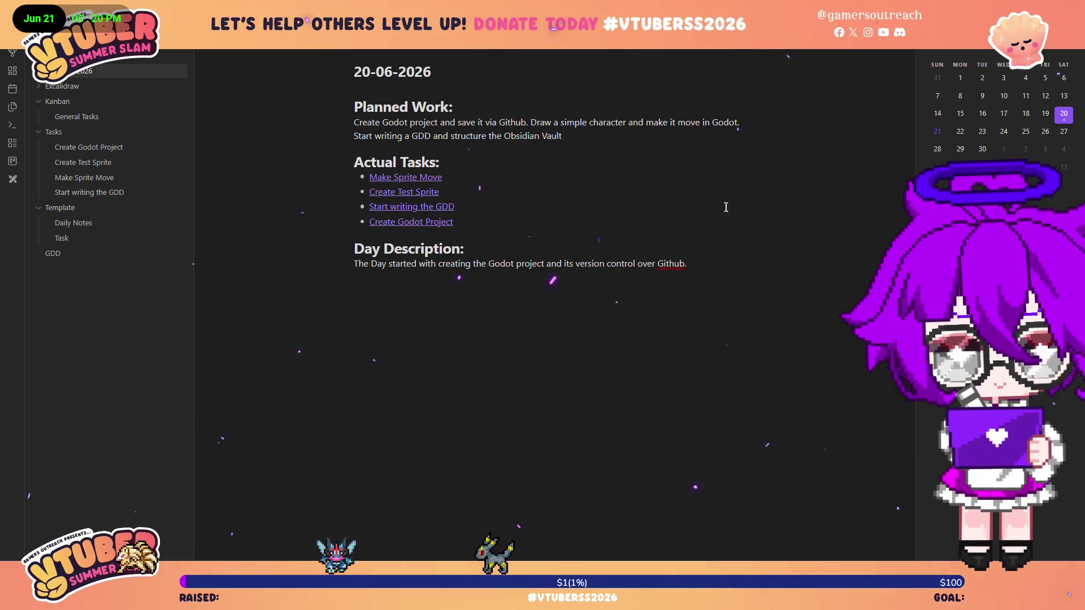
right_click(676, 265)
left_click(701, 343)
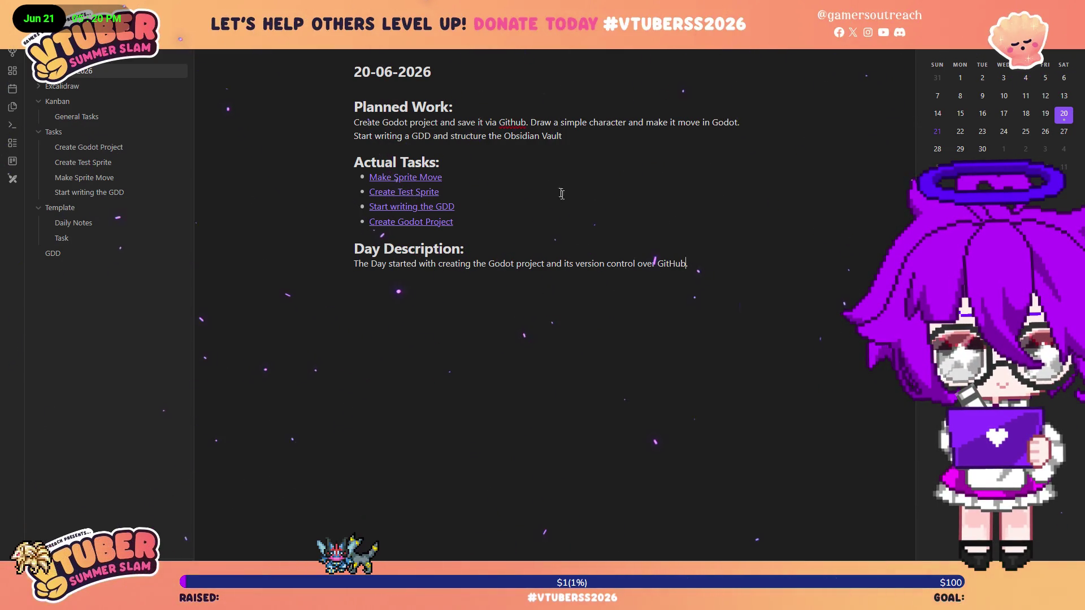
right_click(512, 122)
left_click(540, 137)
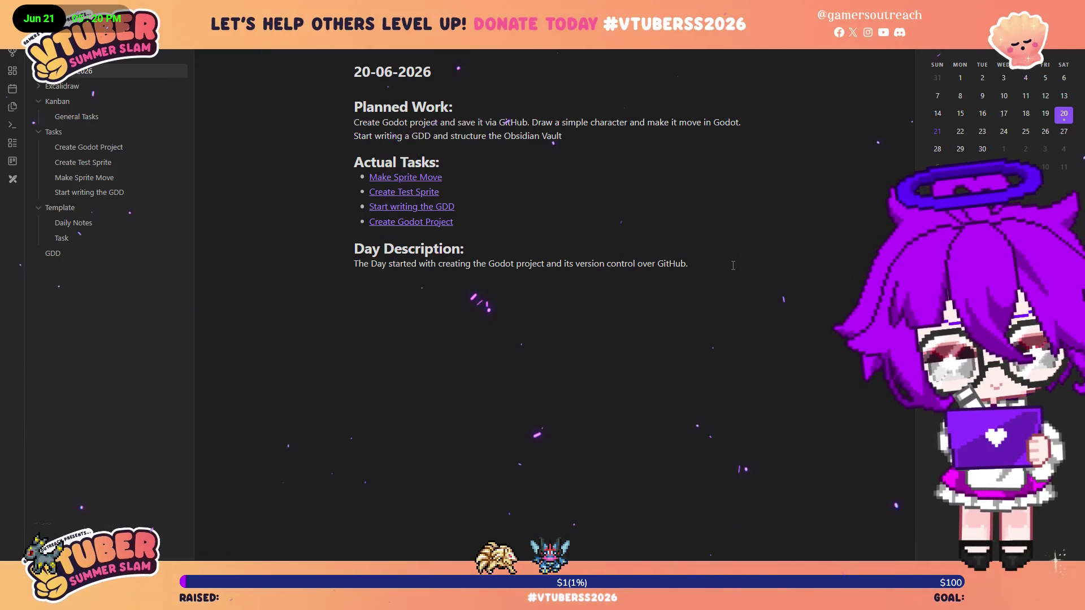
- Add 'Then I structured the Obsidian vault and', fixing 'strucktured' via spell-check suggestions
type("Then ")
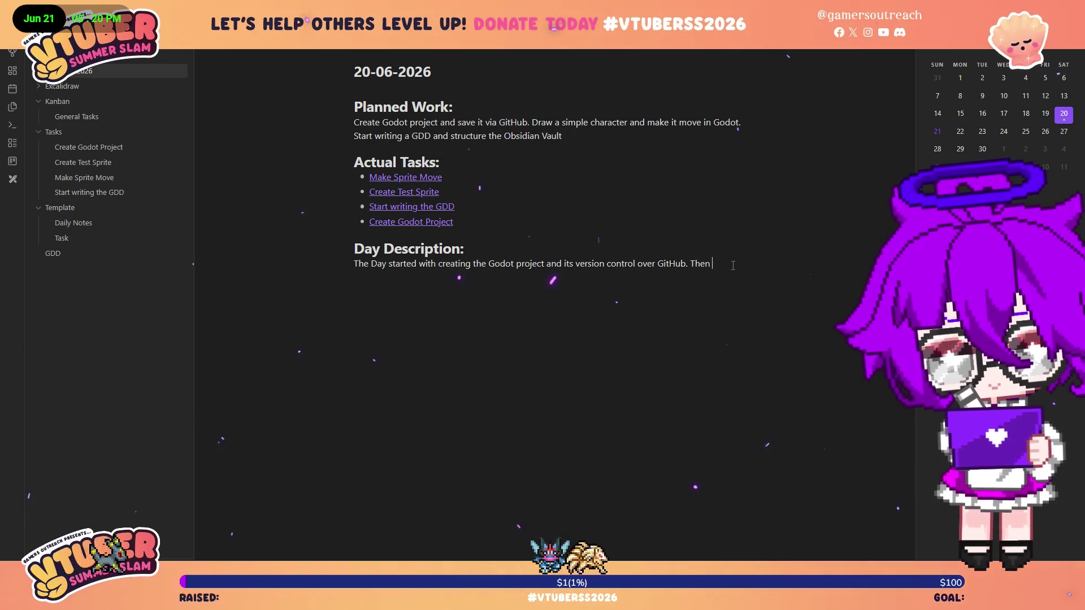
type("I str")
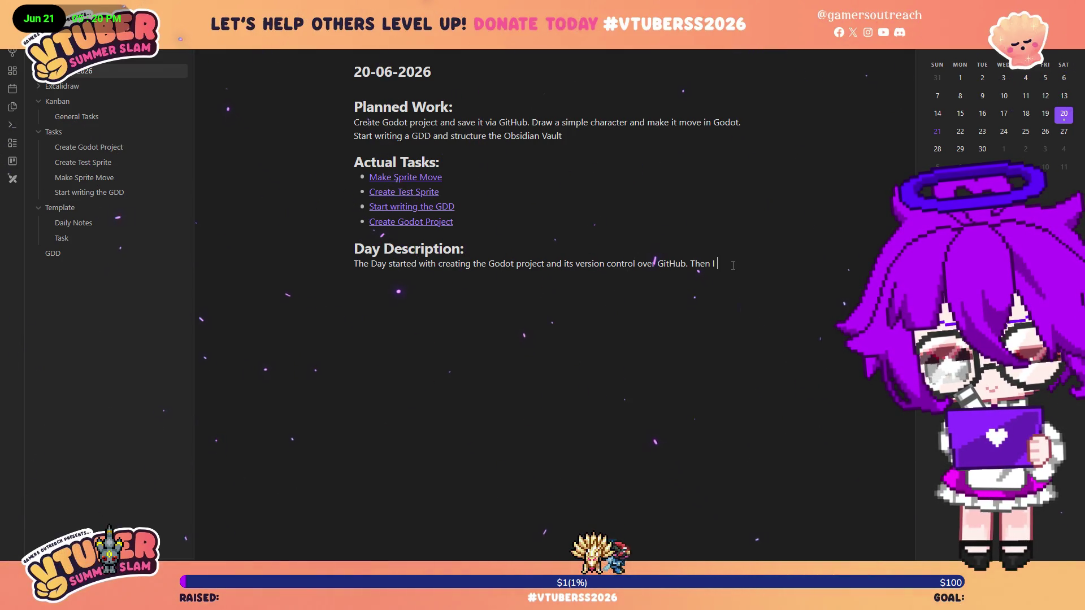
type("ucktu")
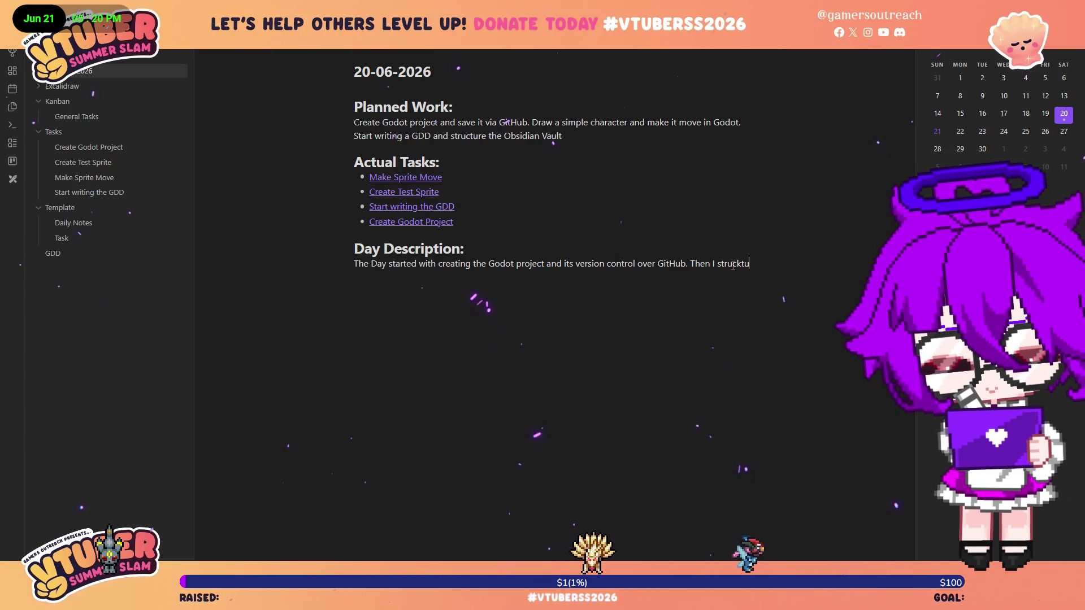
type("red")
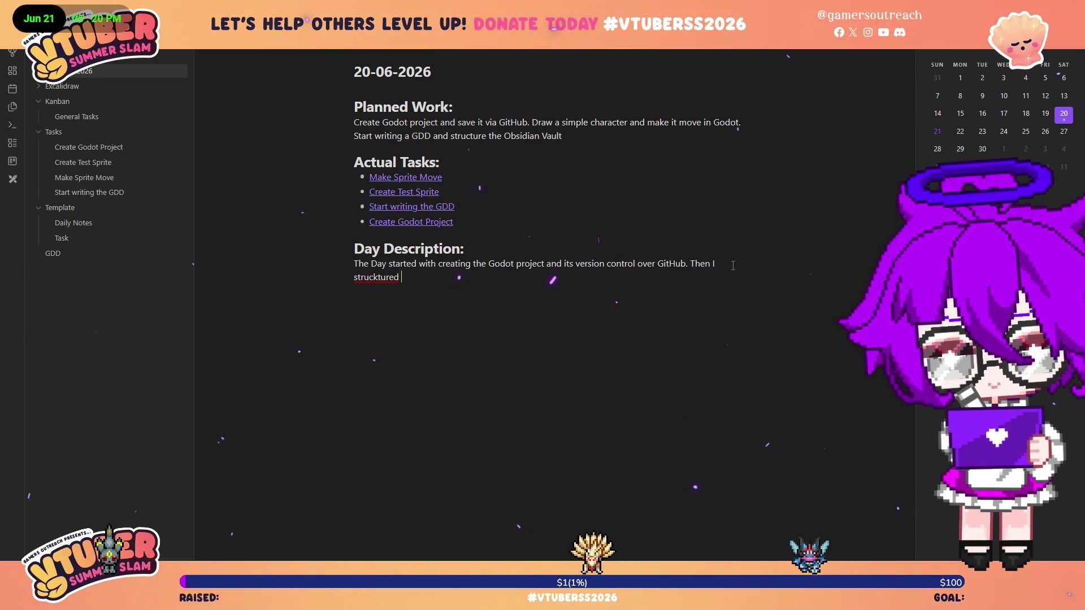
right_click(382, 277)
left_click(388, 283)
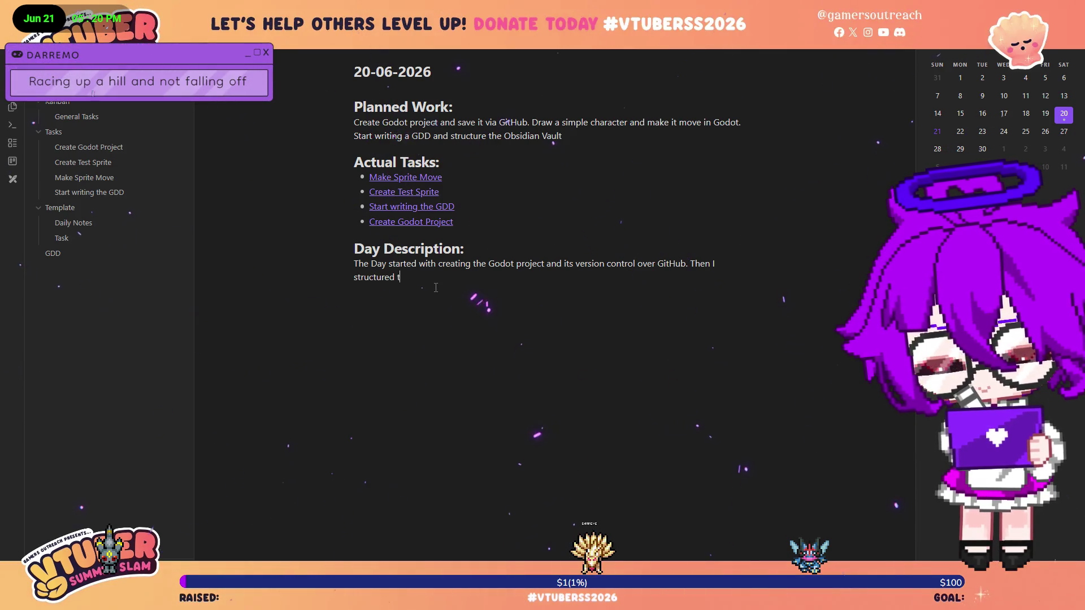
type("he Obsidian ")
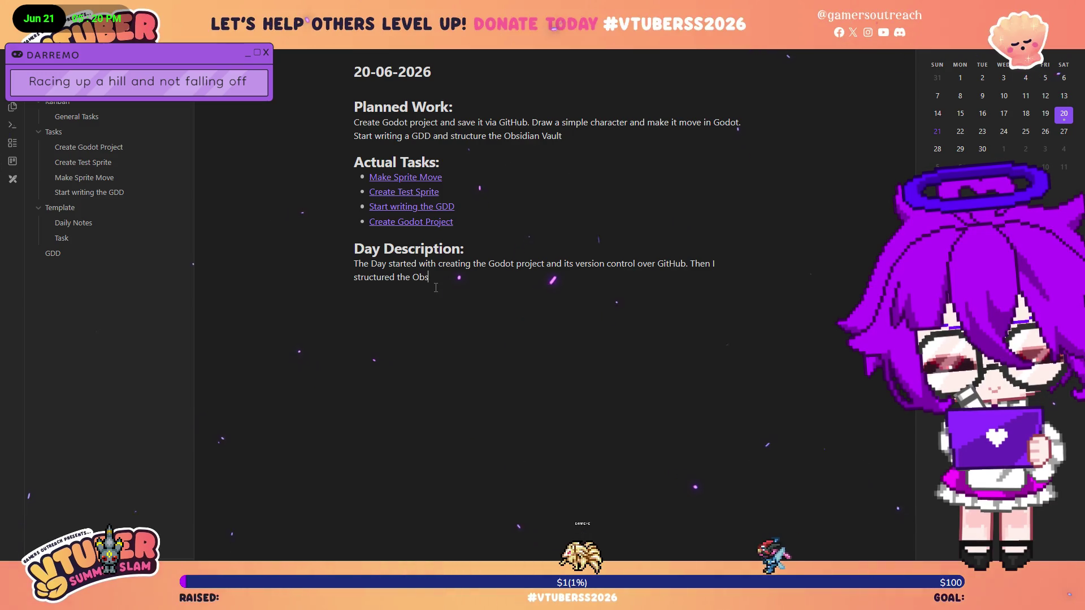
type("vault and")
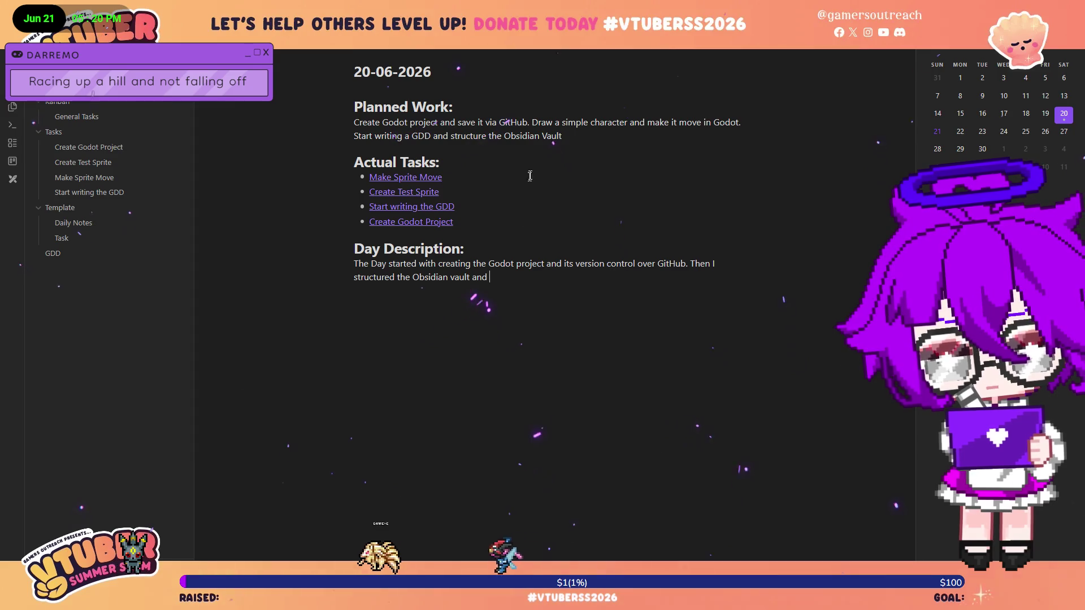
left_click(546, 137)
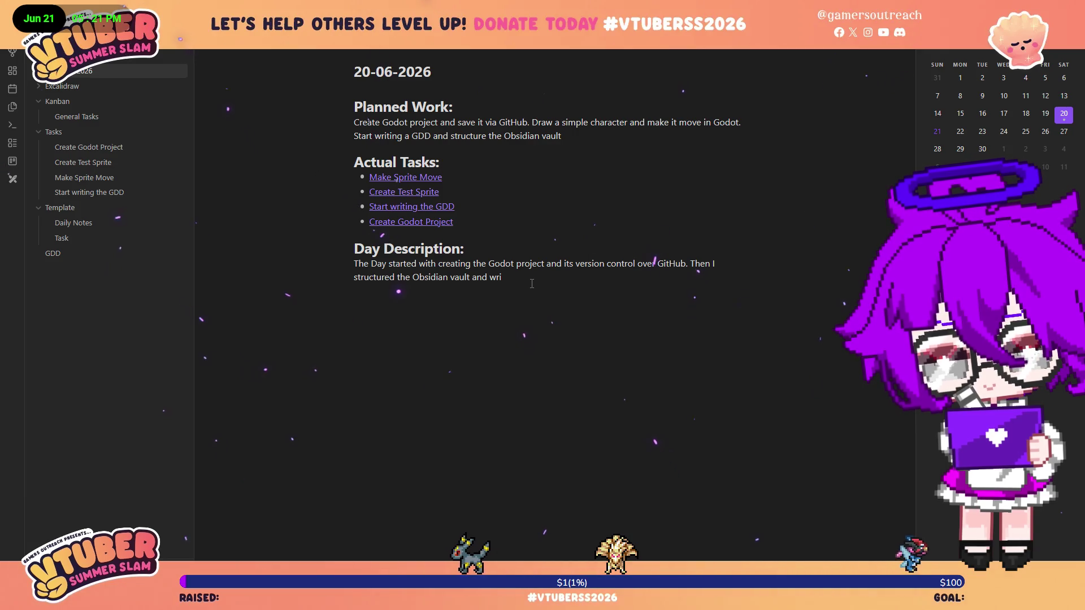
- Describe putting the triangle into Godot with gravity, ending 'That will be done the next day.'
type("te ")
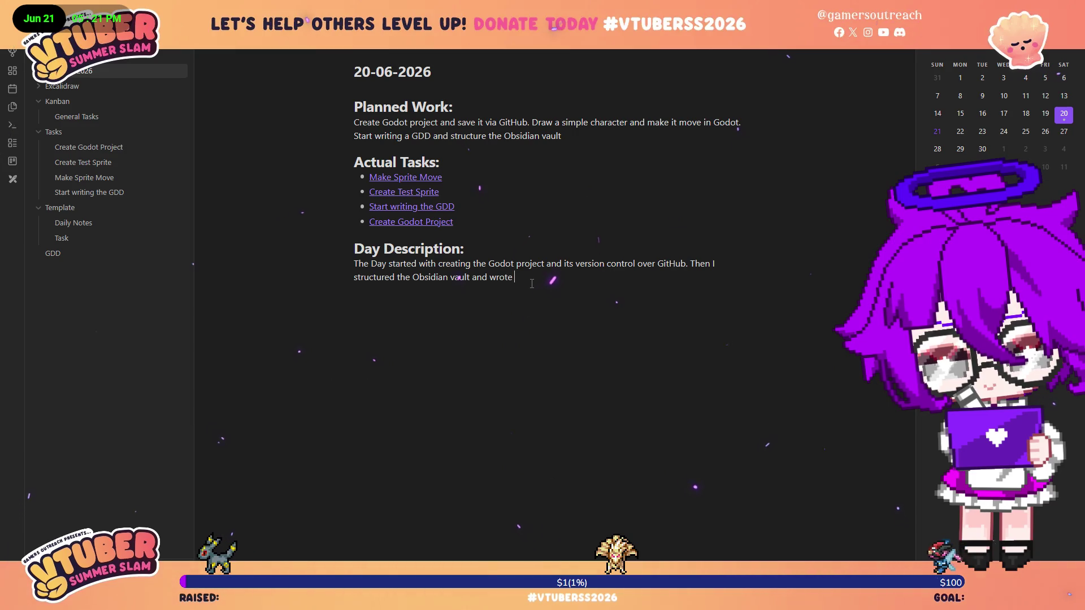
type("a GDDt")
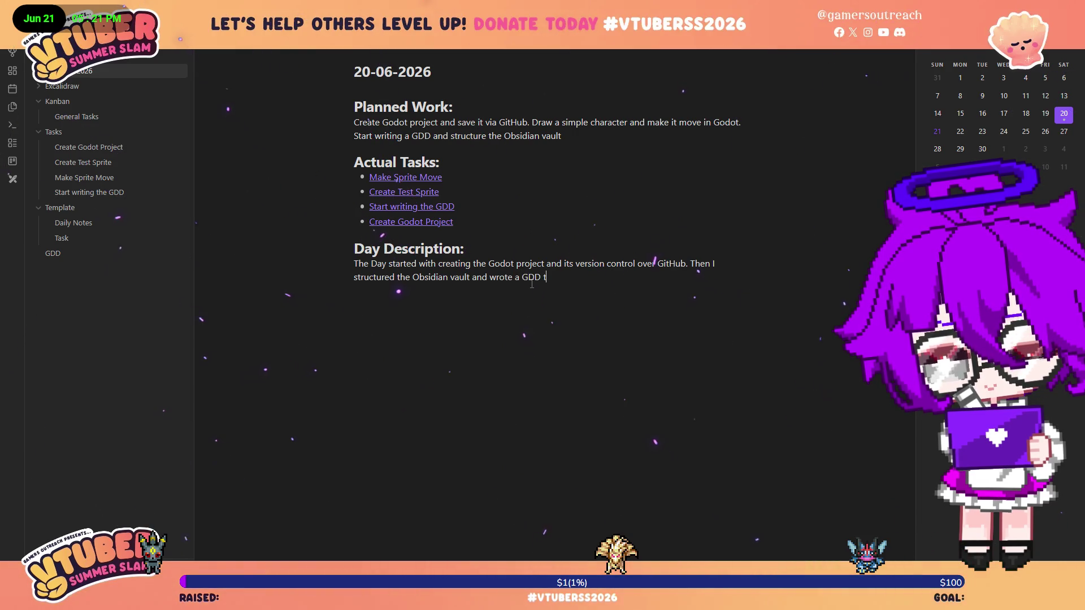
type("l be updated")
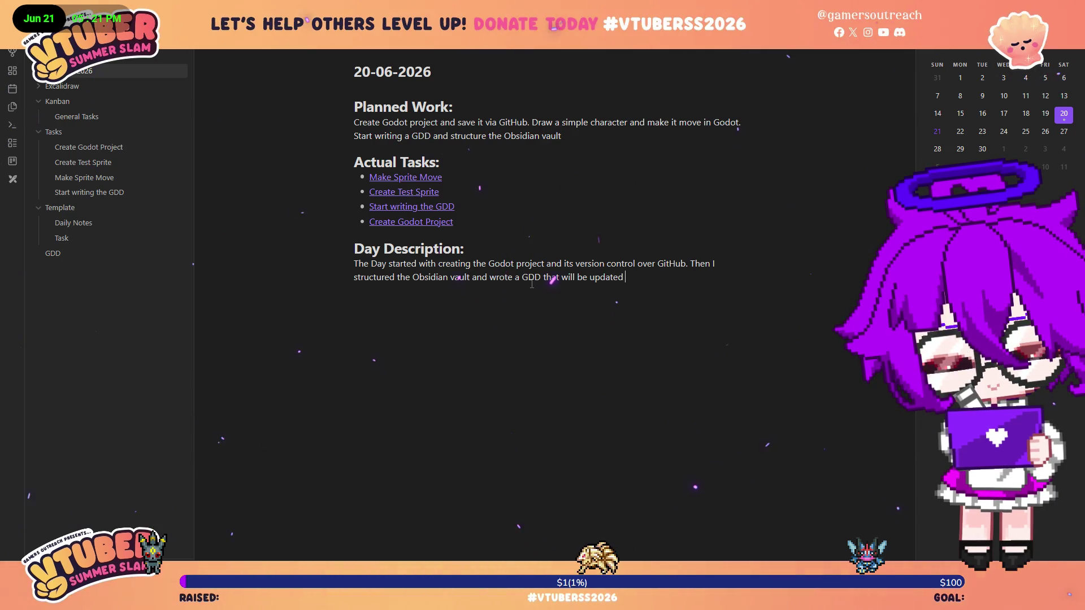
type("over the ne")
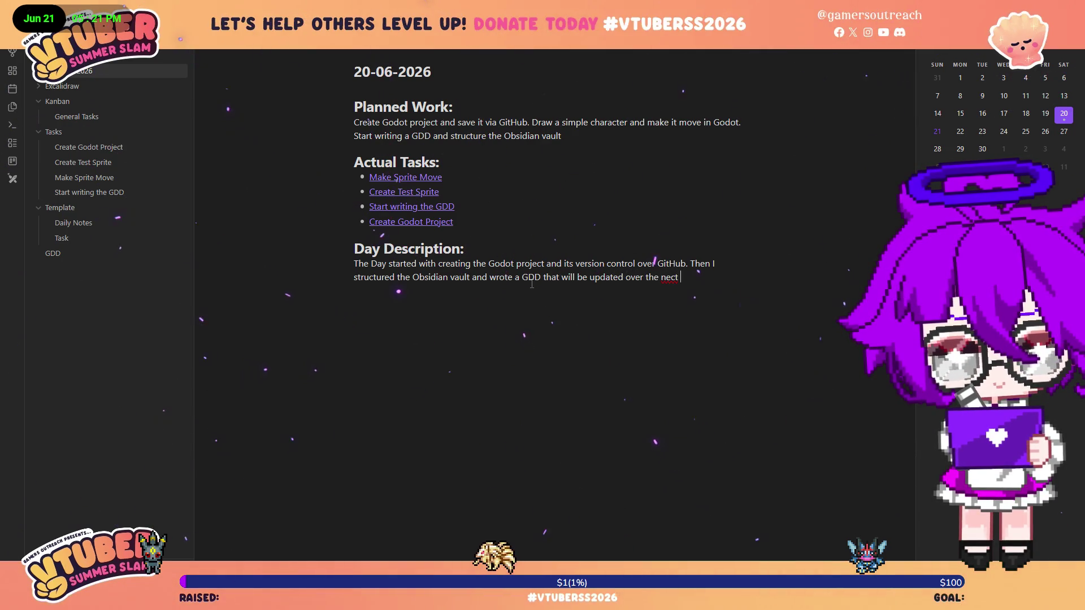
type("xt coup")
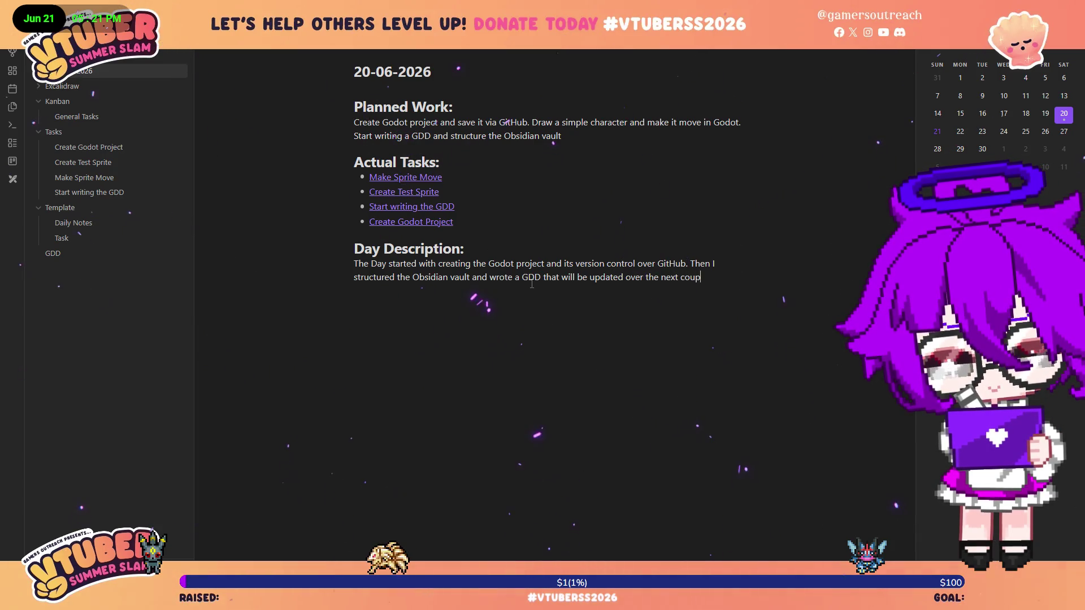
type("le of days. I th")
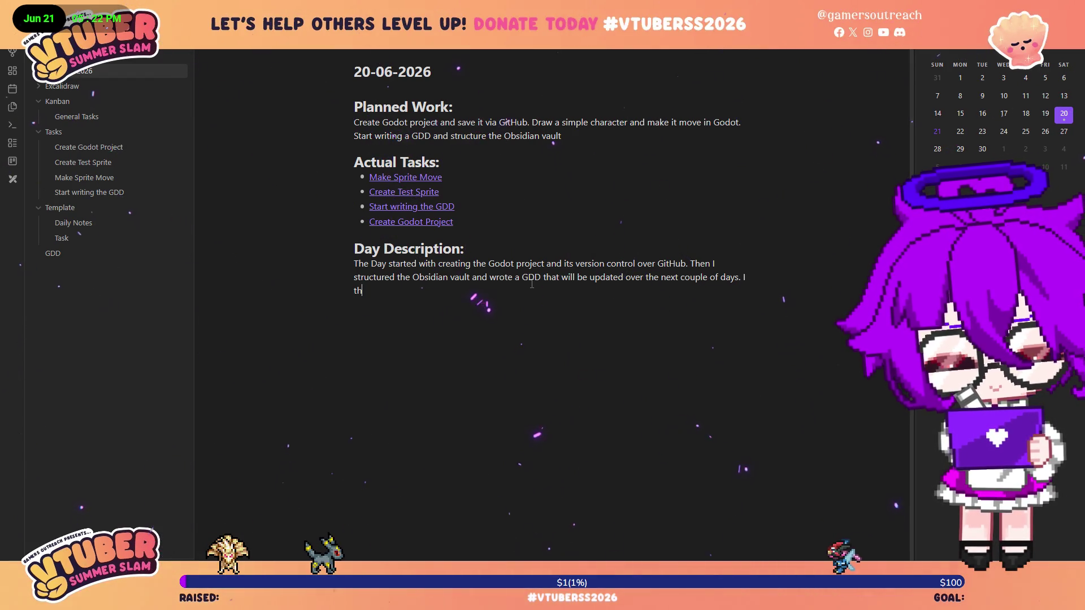
type("ought w")
type("I c")
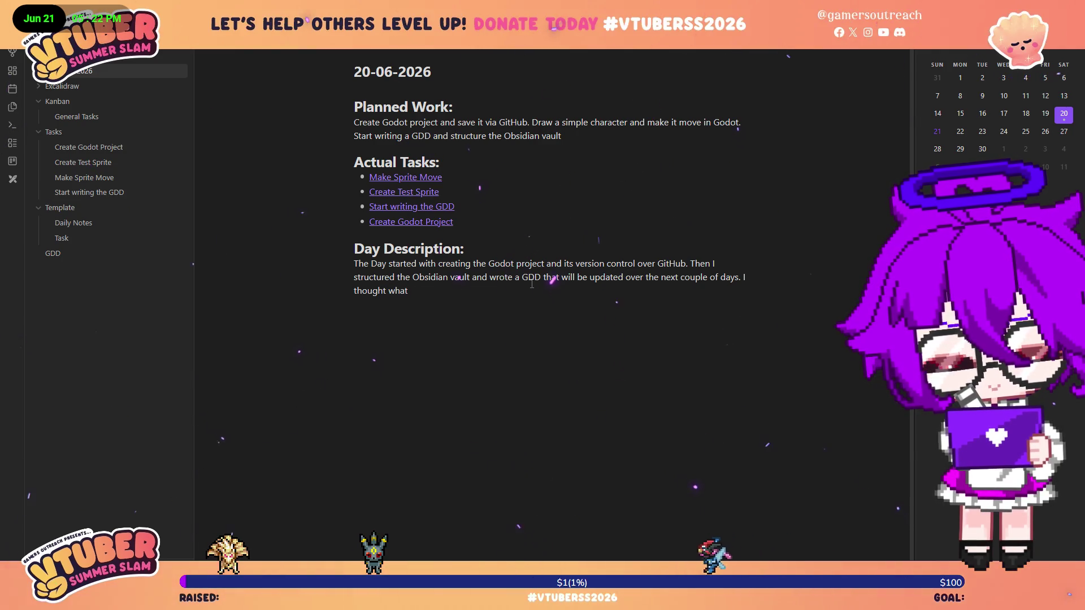
type("do in")
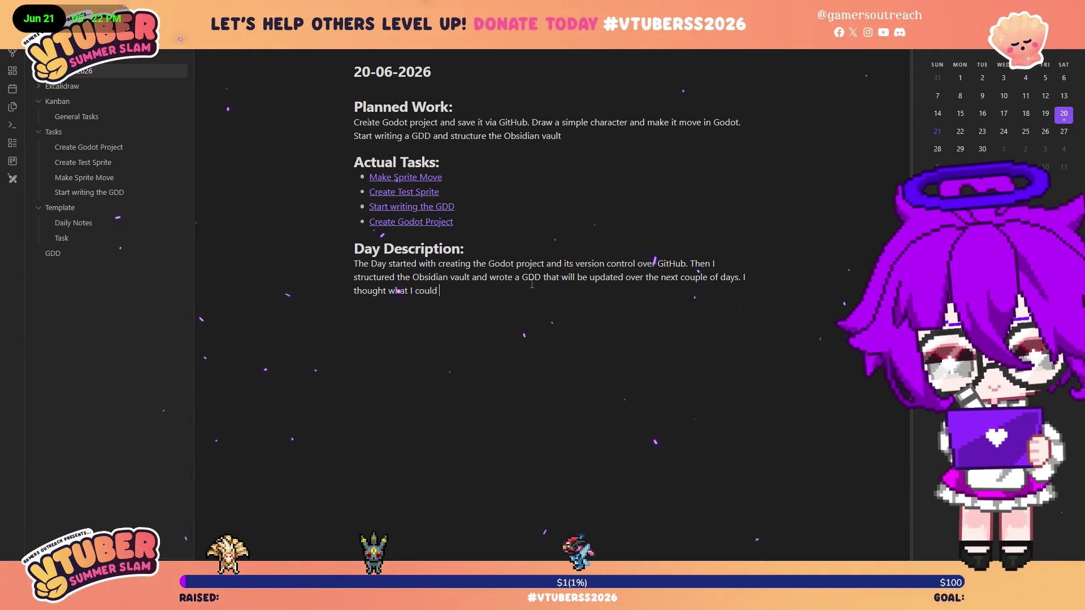
type(" a day")
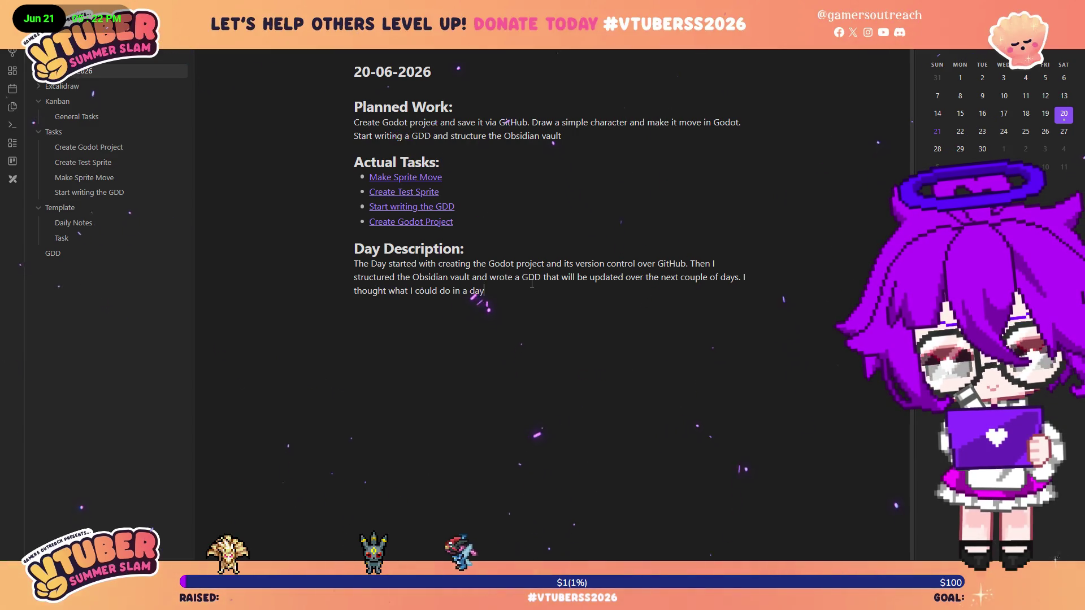
type(" and came")
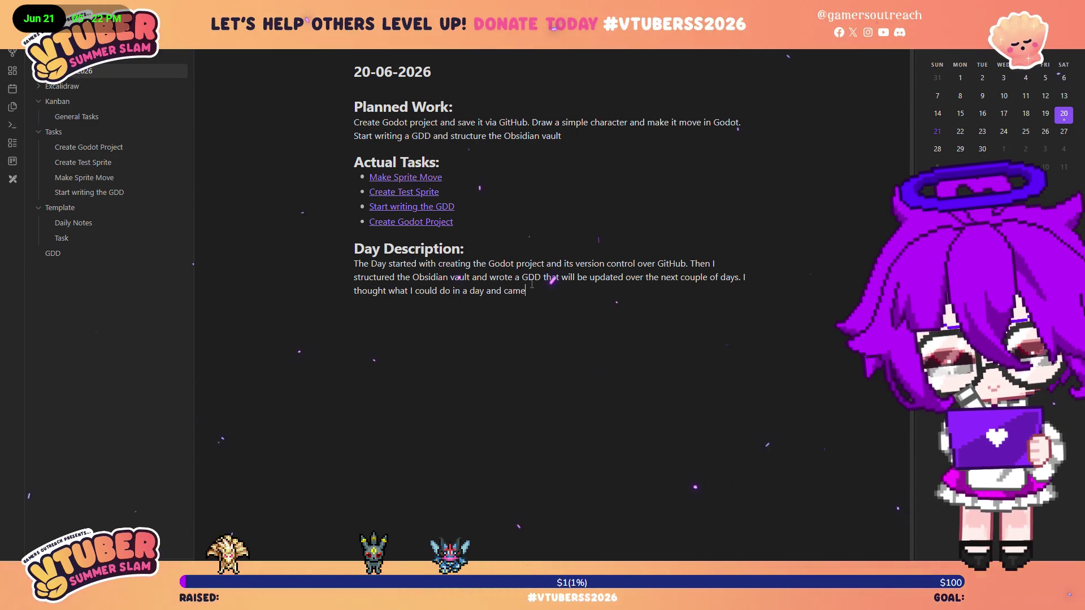
type(" upwith the")
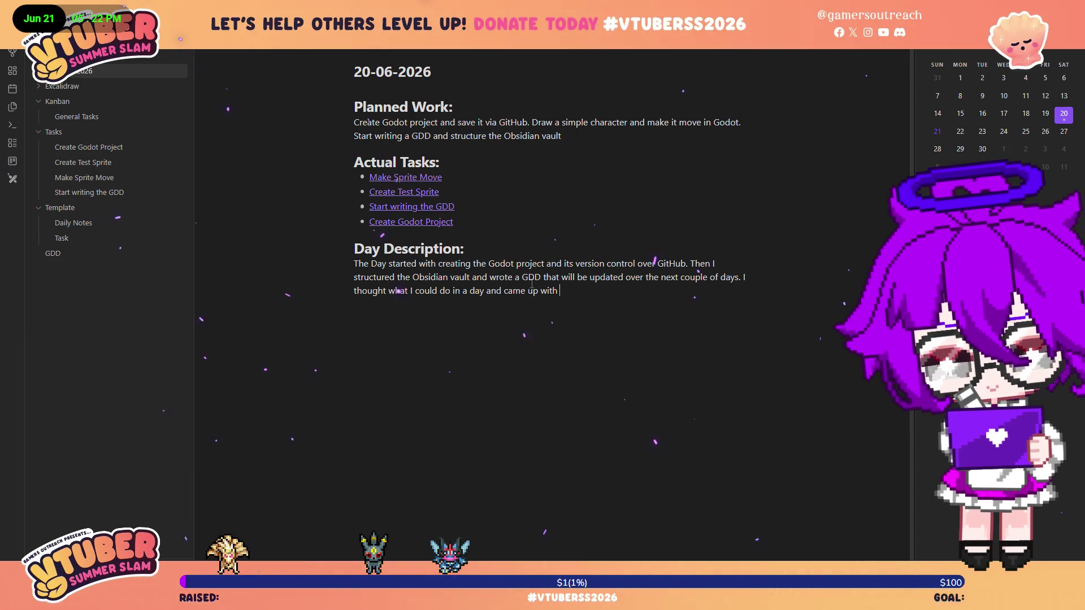
type(" tasks")
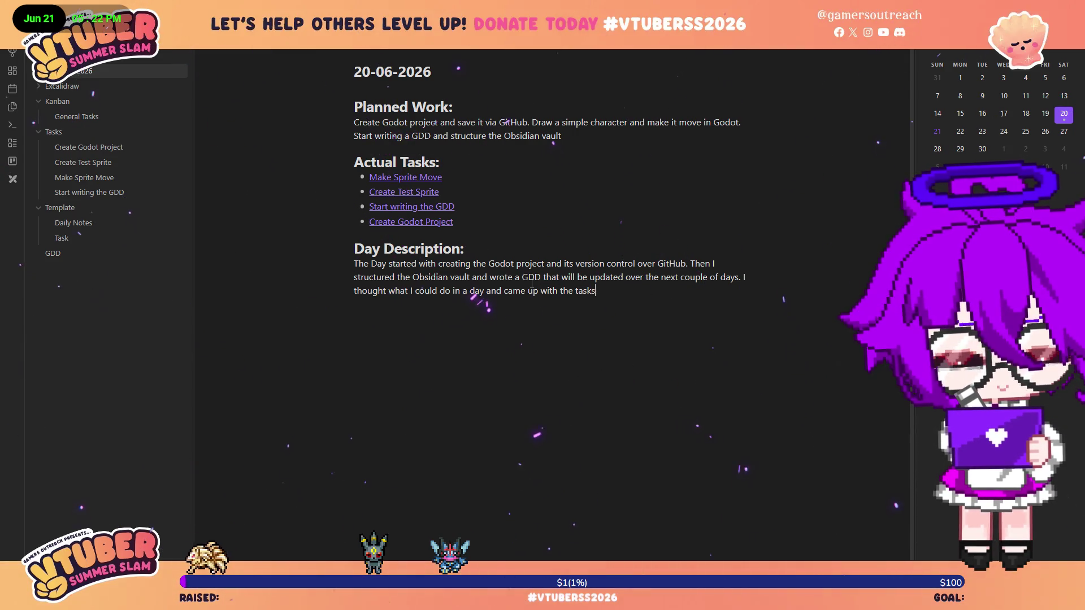
type(" above.")
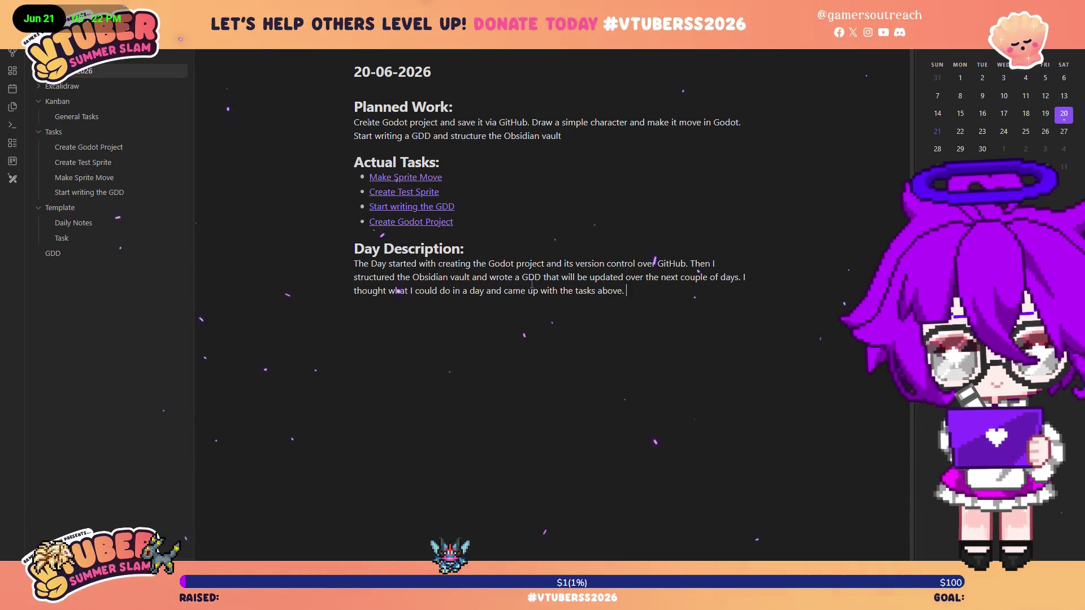
type(" I creat")
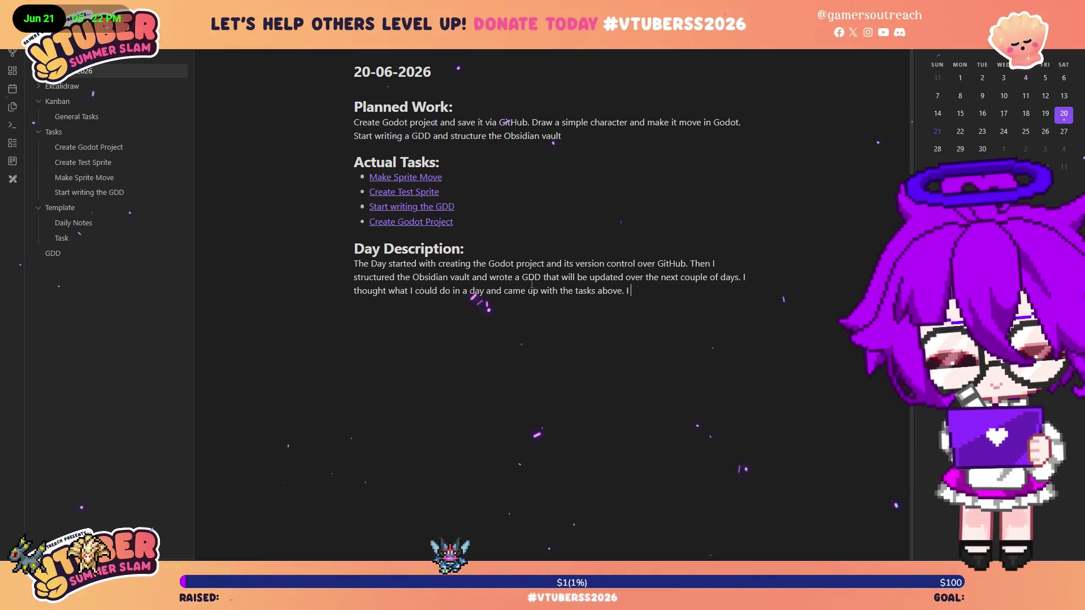
type("ed a ")
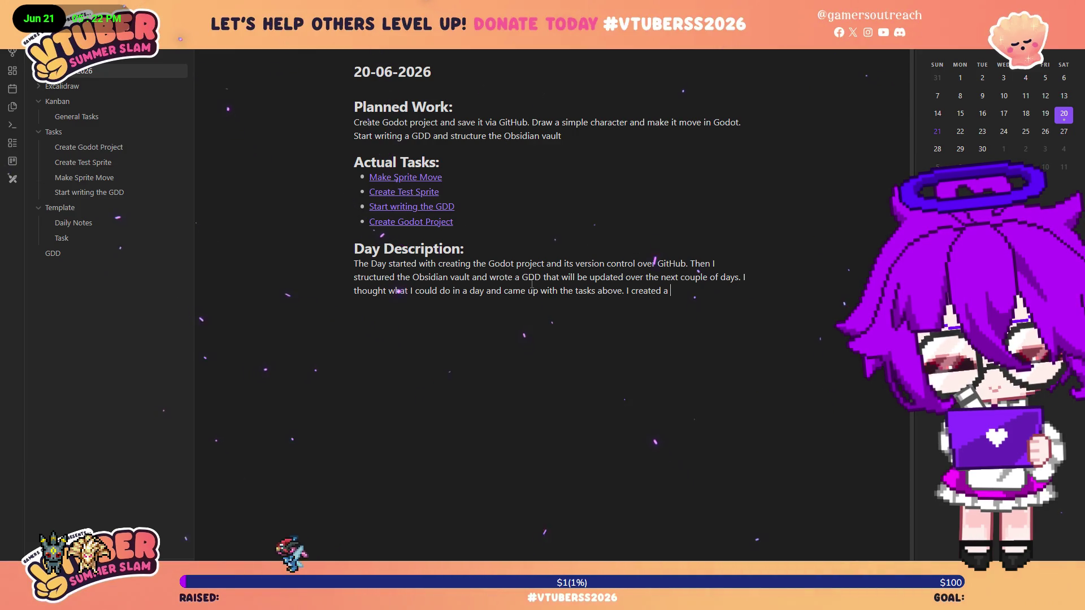
type("little tri")
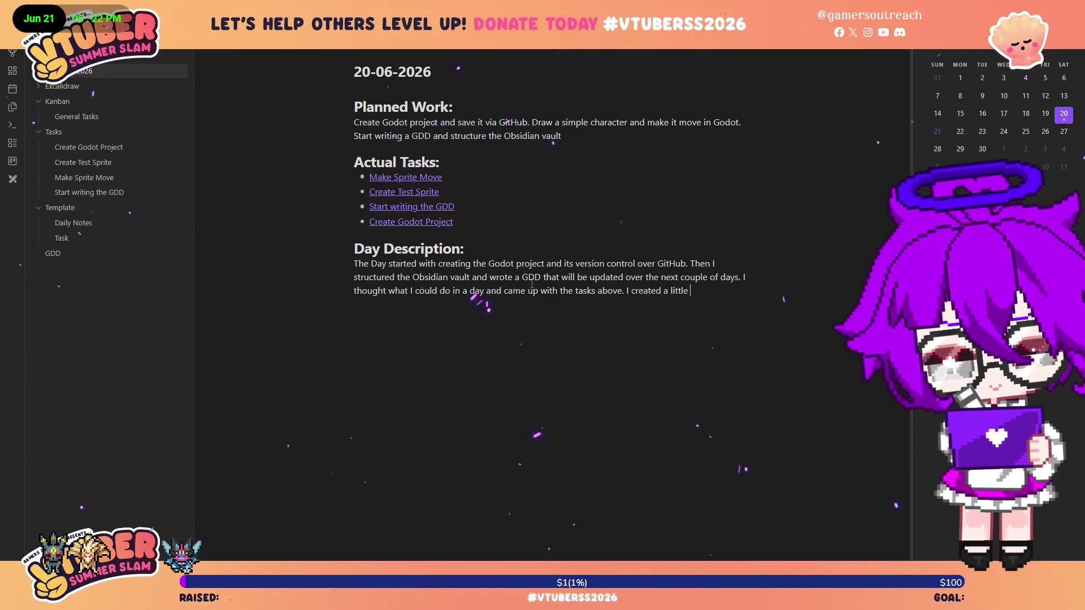
type("angle o")
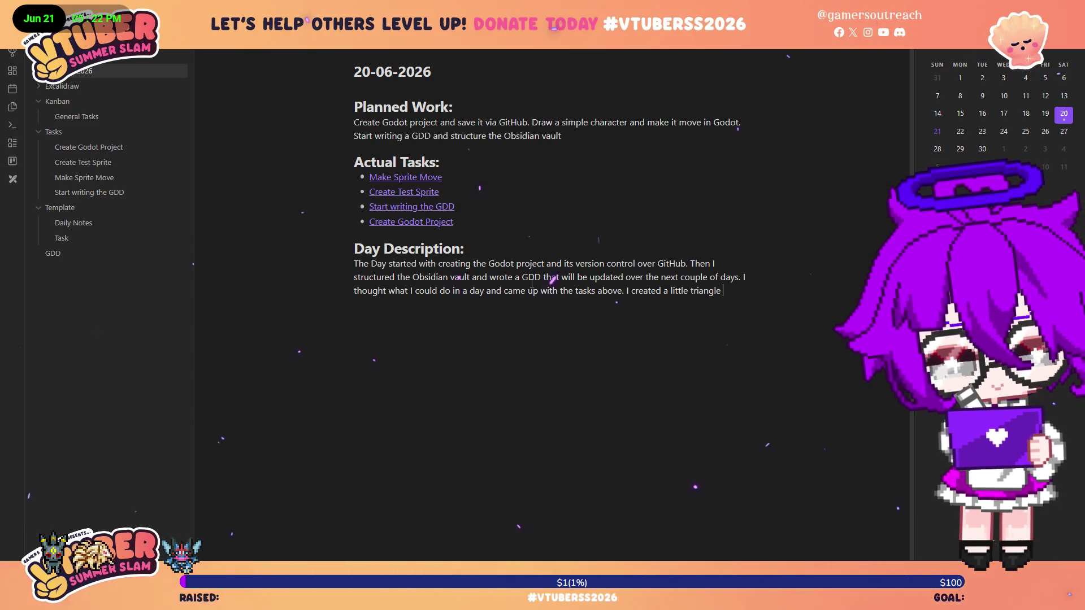
type("in Aseprite and")
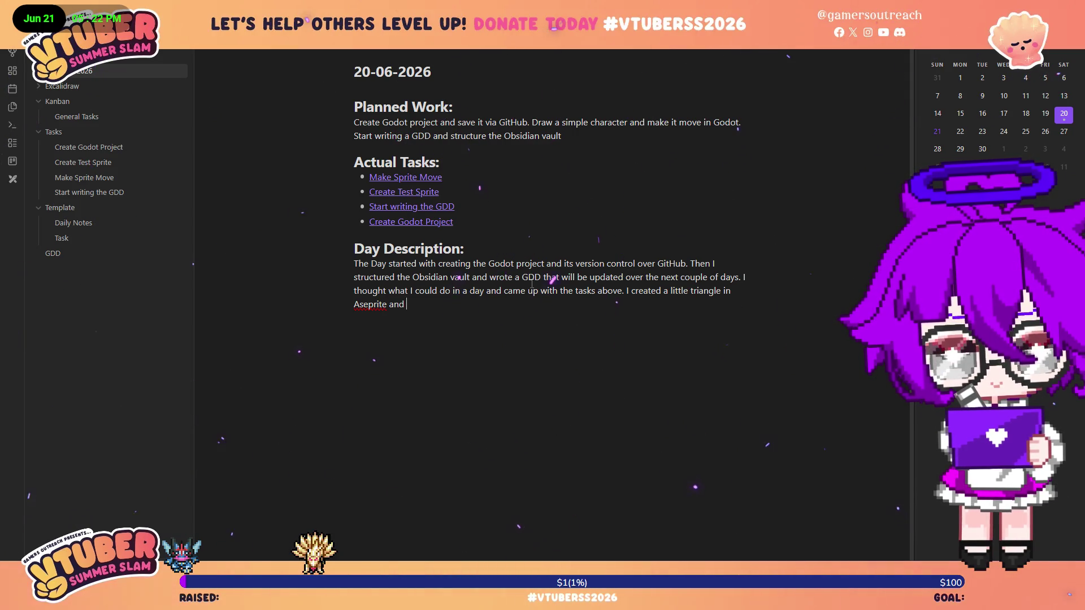
type("put it i")
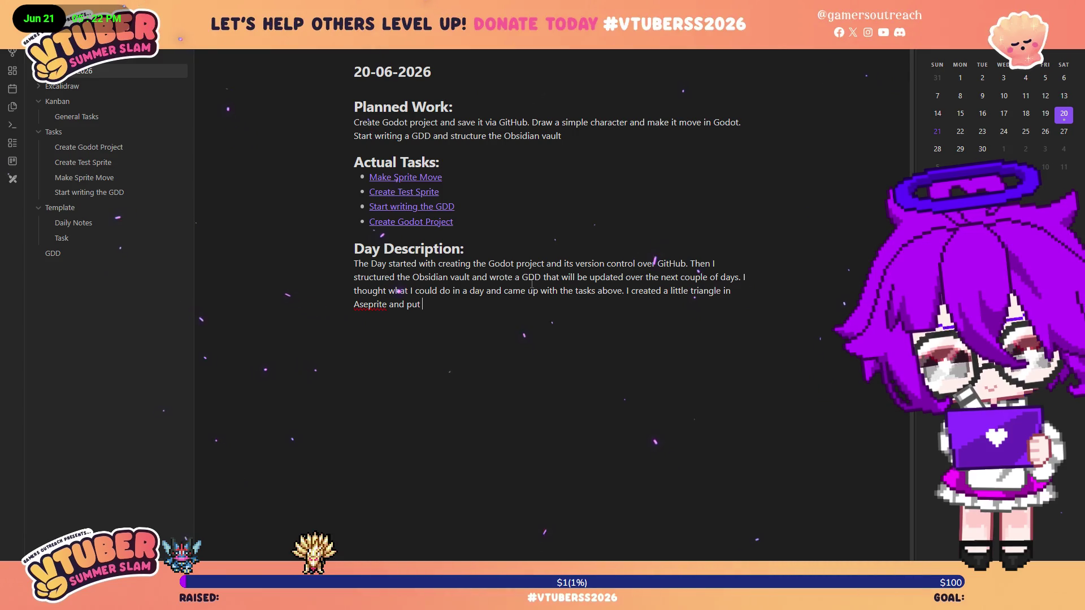
type("nto ")
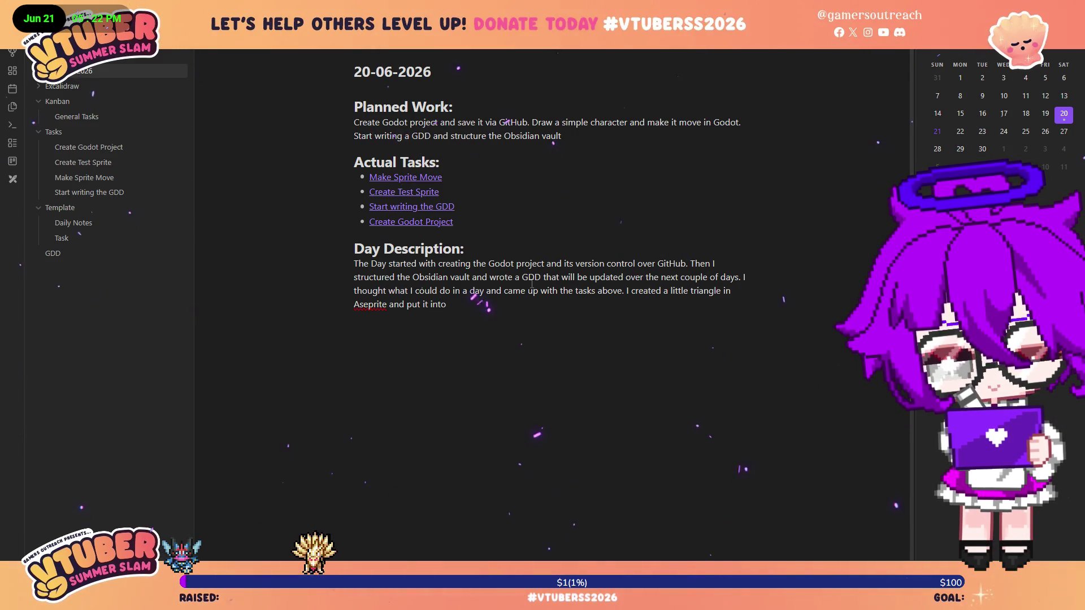
type("Godot. ")
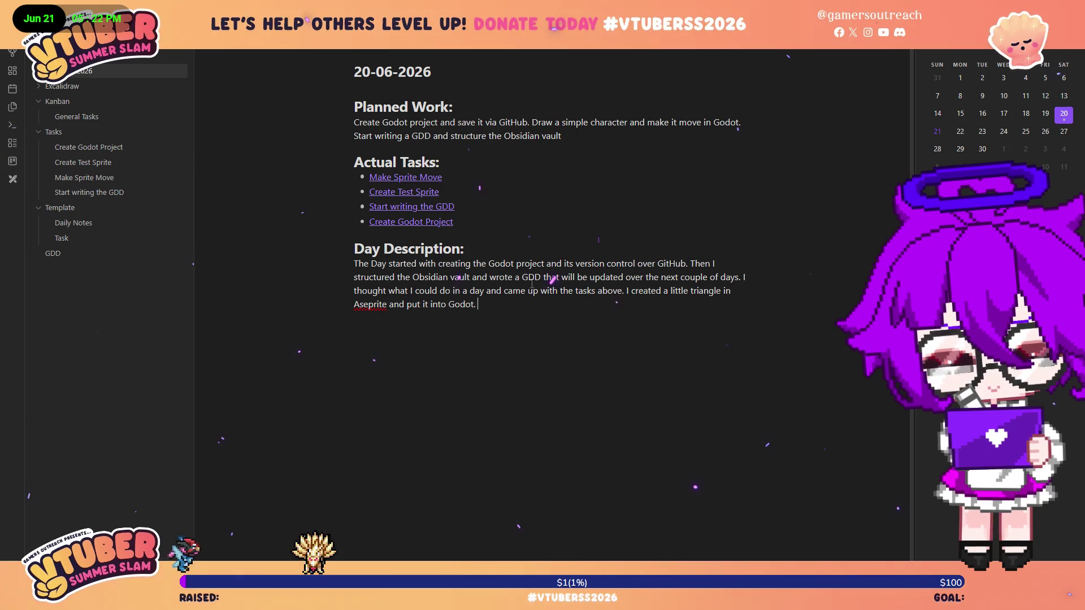
type("Wenn")
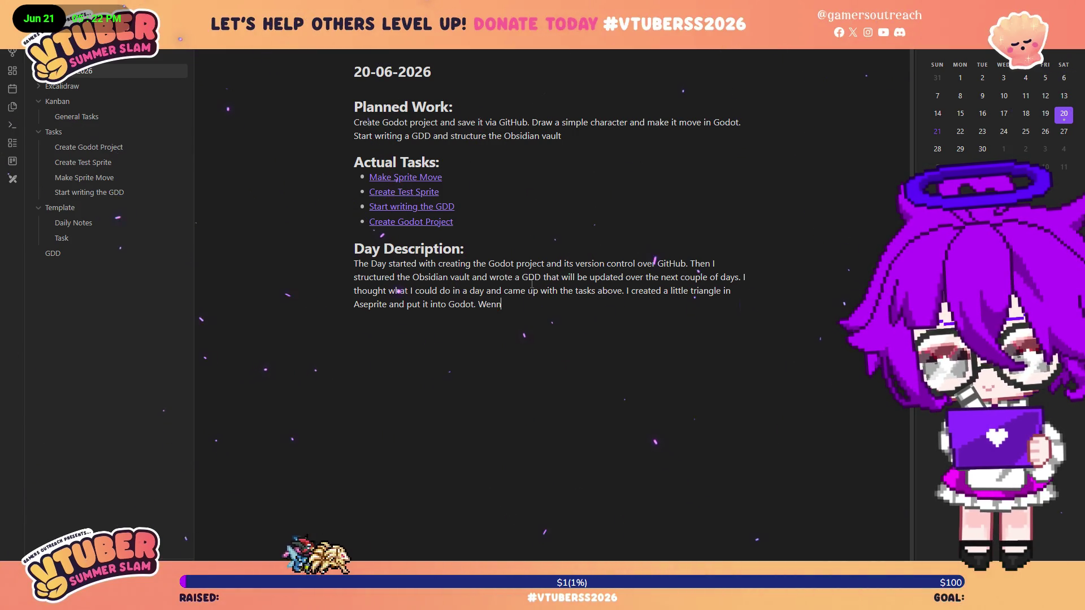
key("BackSpace")
key("BackSpace")
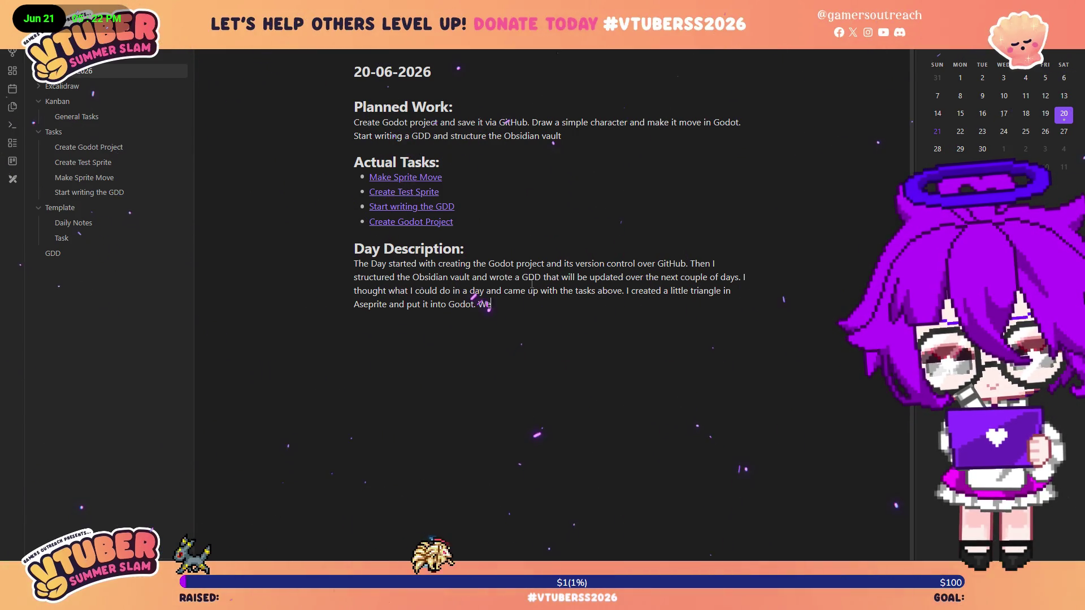
key("BackSpace")
key("BackSpace")
type("ied")
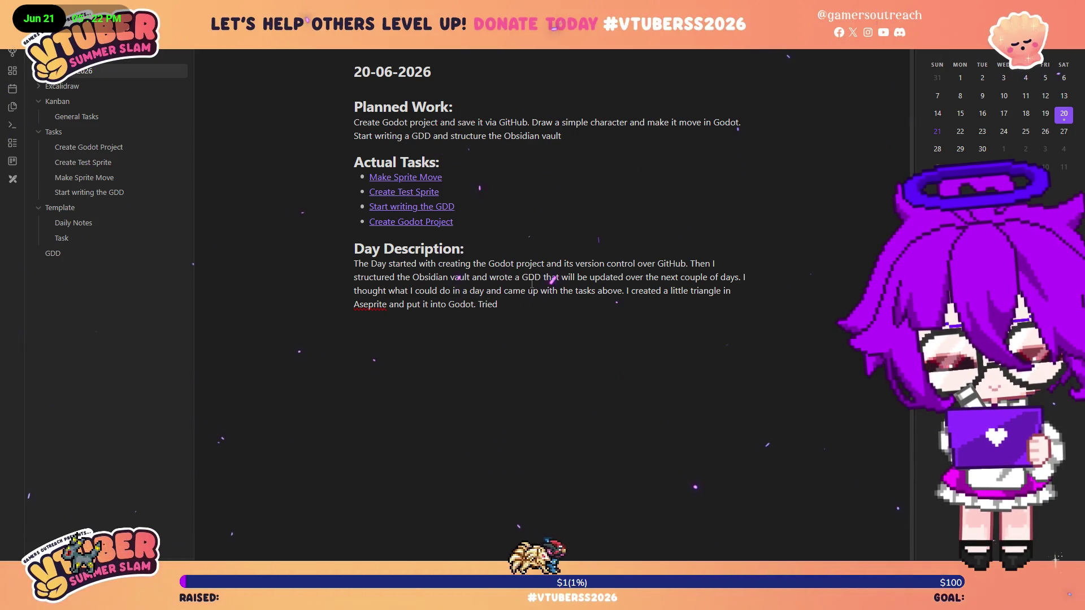
key("ctrl+BackSpace")
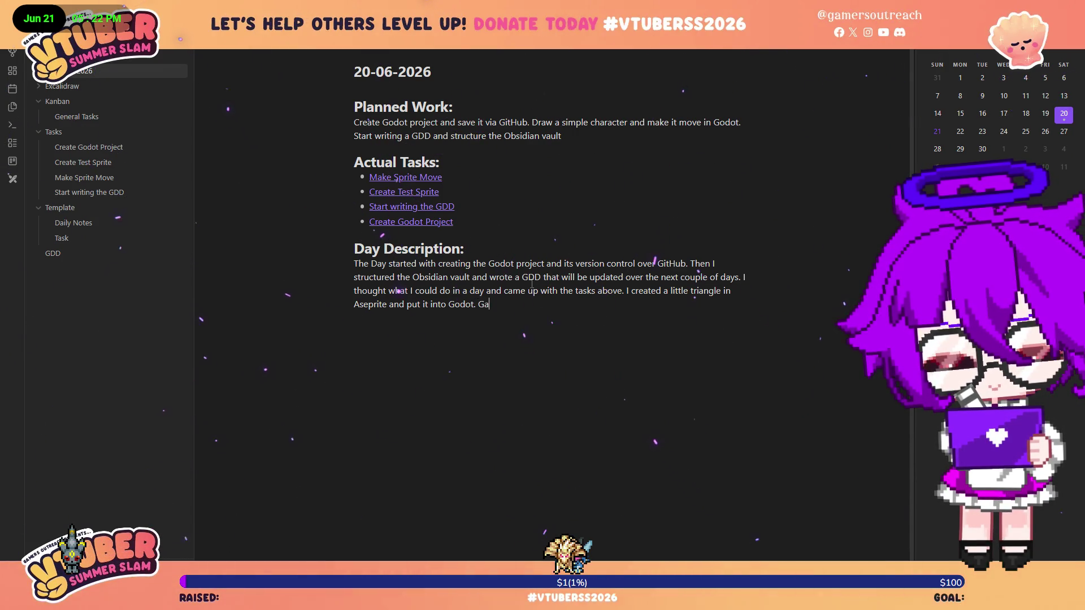
type("ve it grav")
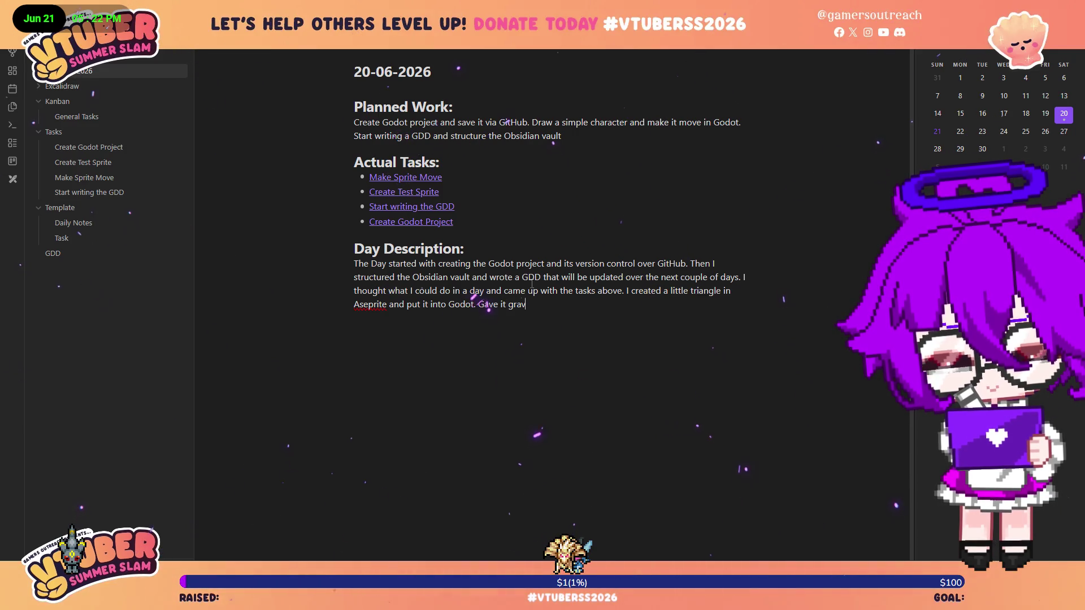
type("ity but could ")
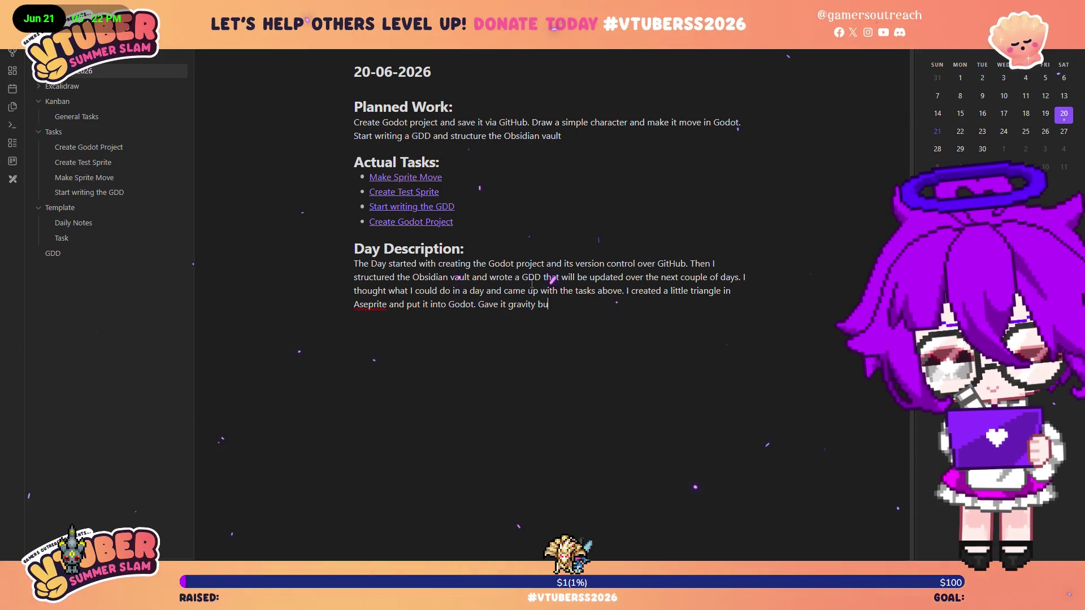
type("not make")
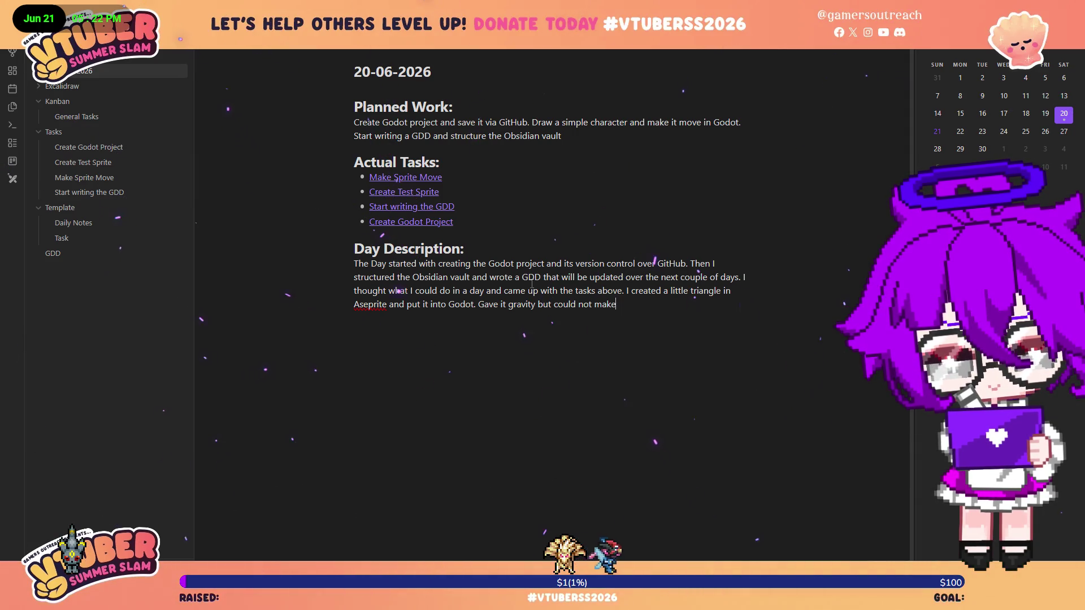
type(" it move. ")
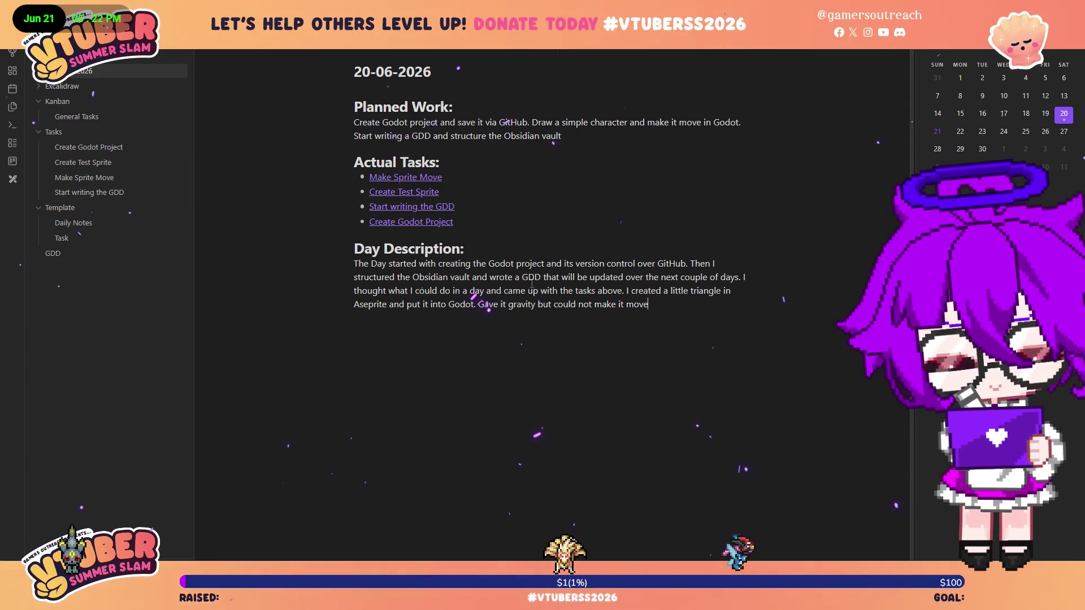
type("That will be ")
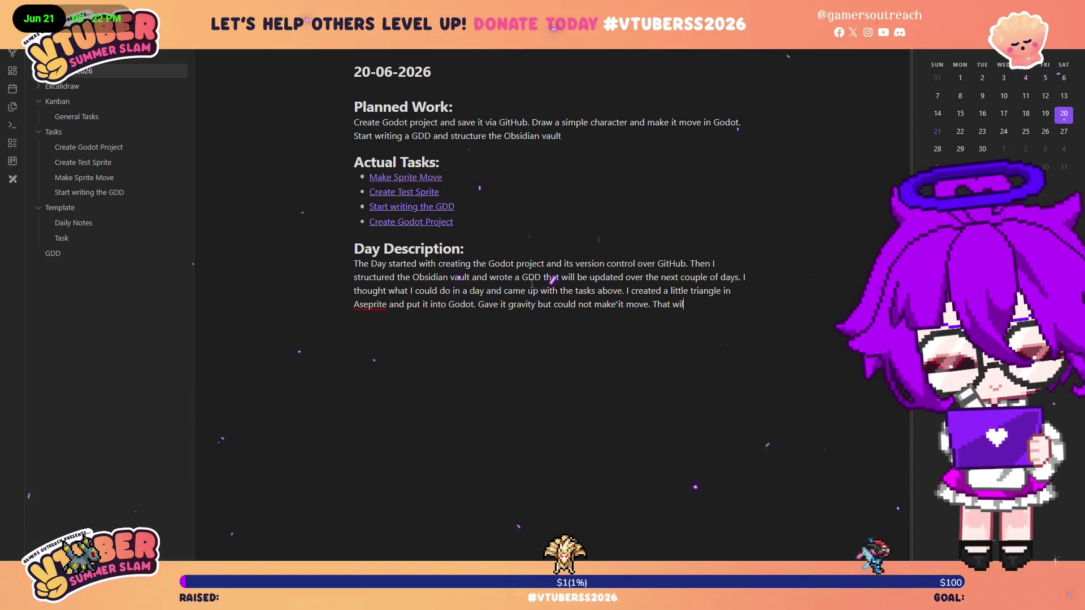
type("done t")
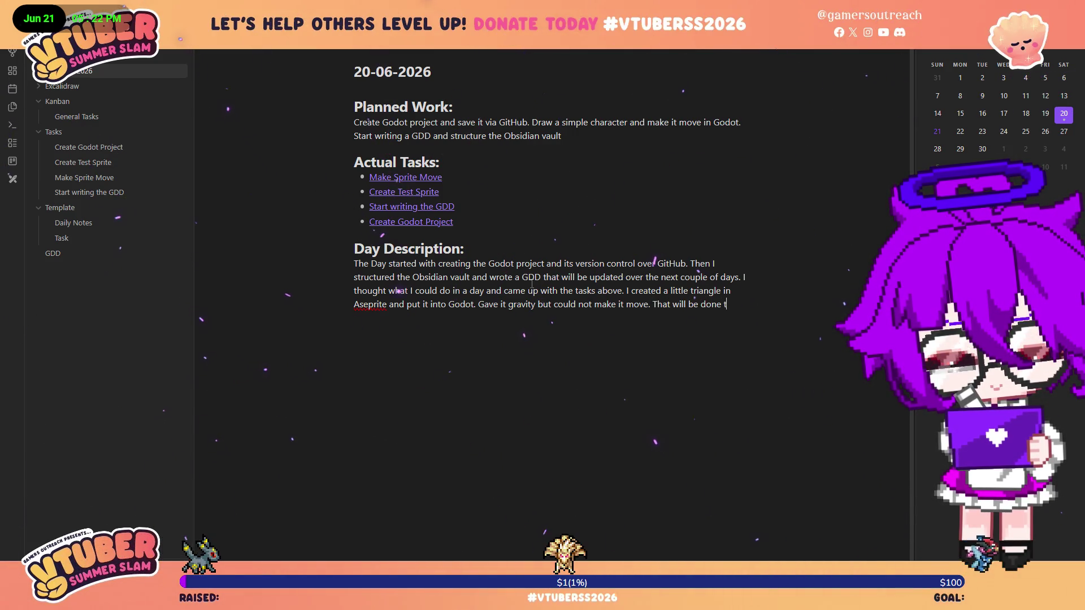
type("he ")
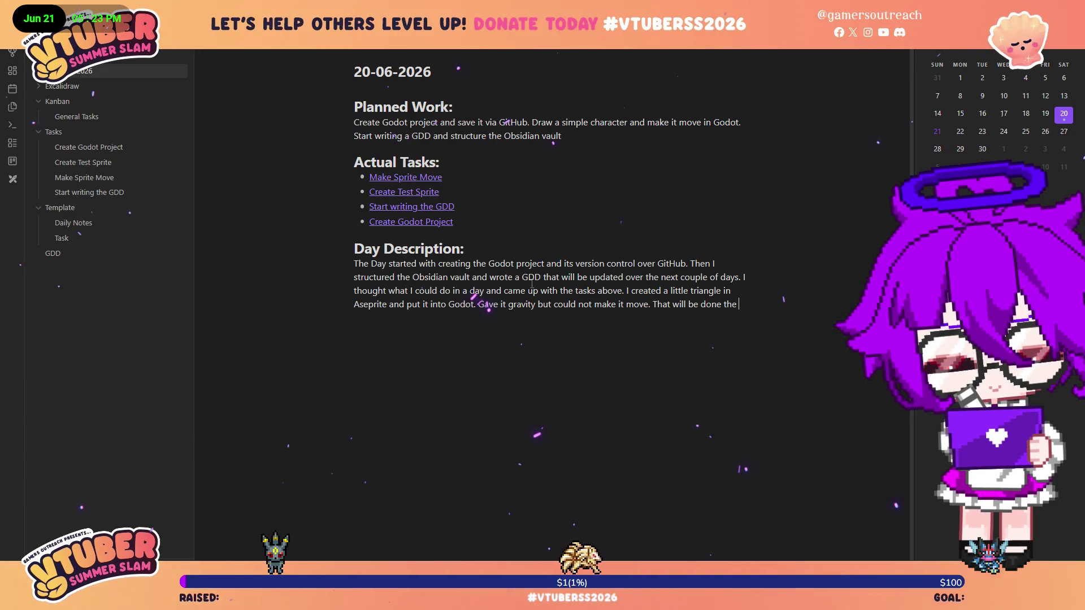
type("next day")
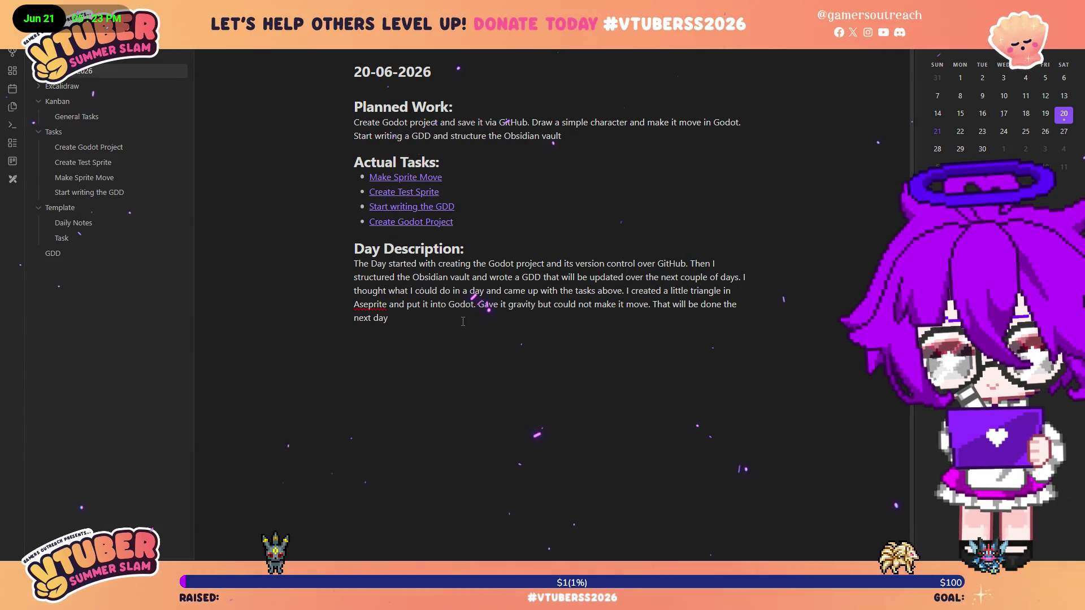
type(".")
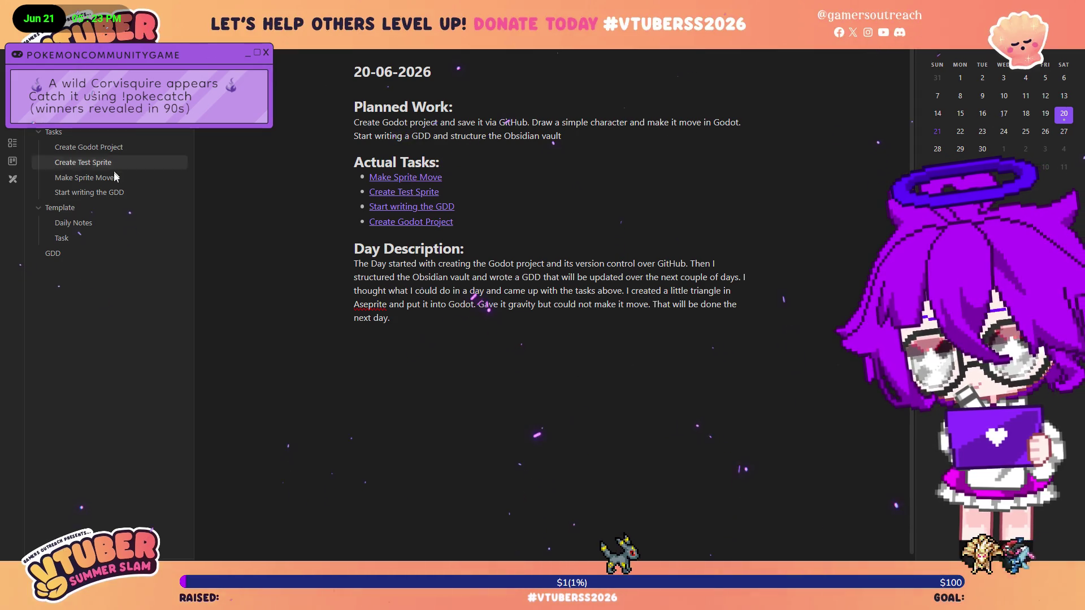
mouse_move(120, 195)
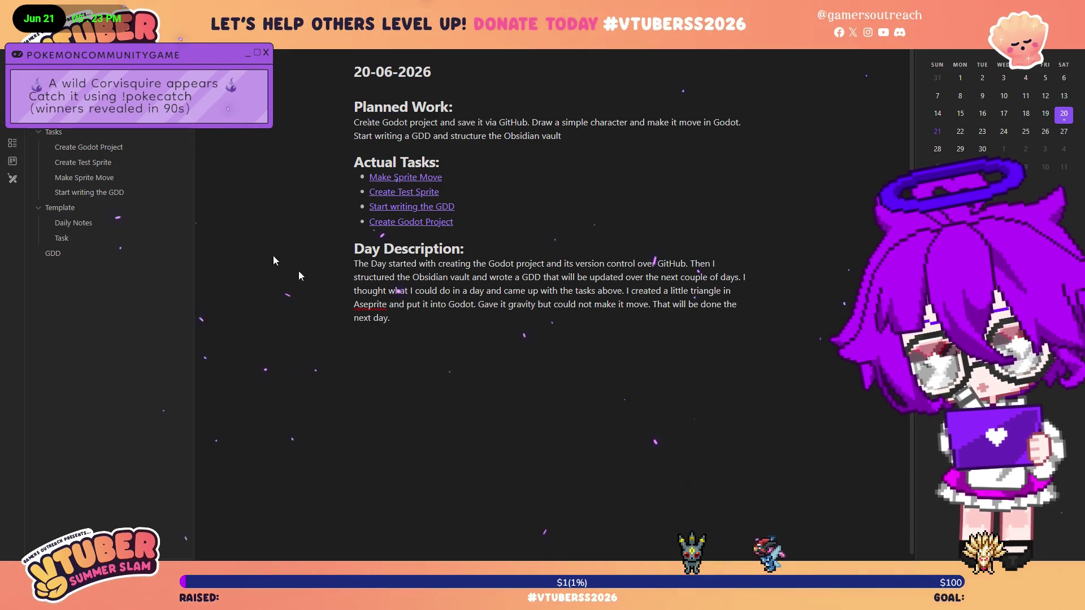
- Create the 21-06-2026 daily note from day 21 in the calendar
left_click(633, 327)
left_click(937, 131)
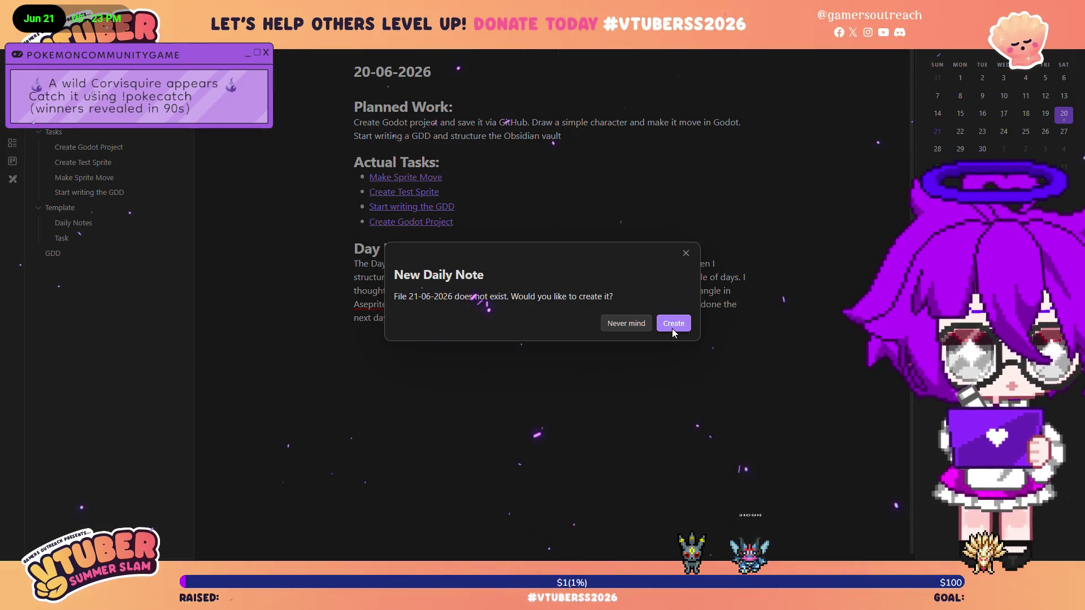
left_click(672, 326)
left_click(513, 125)
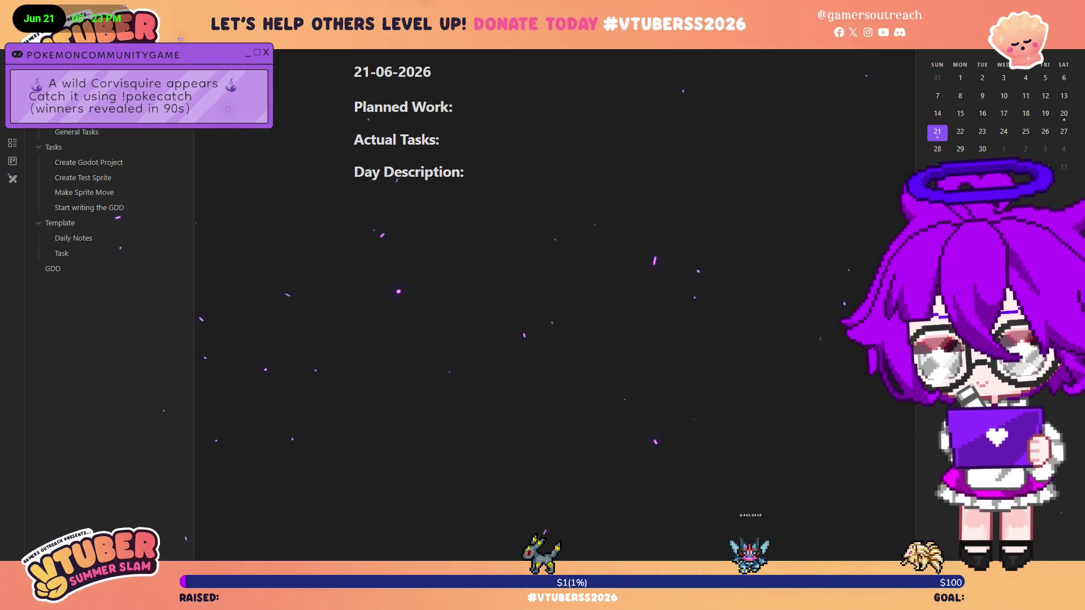
key("ctrl+alt+Left")
key("ctrl+alt+Right")
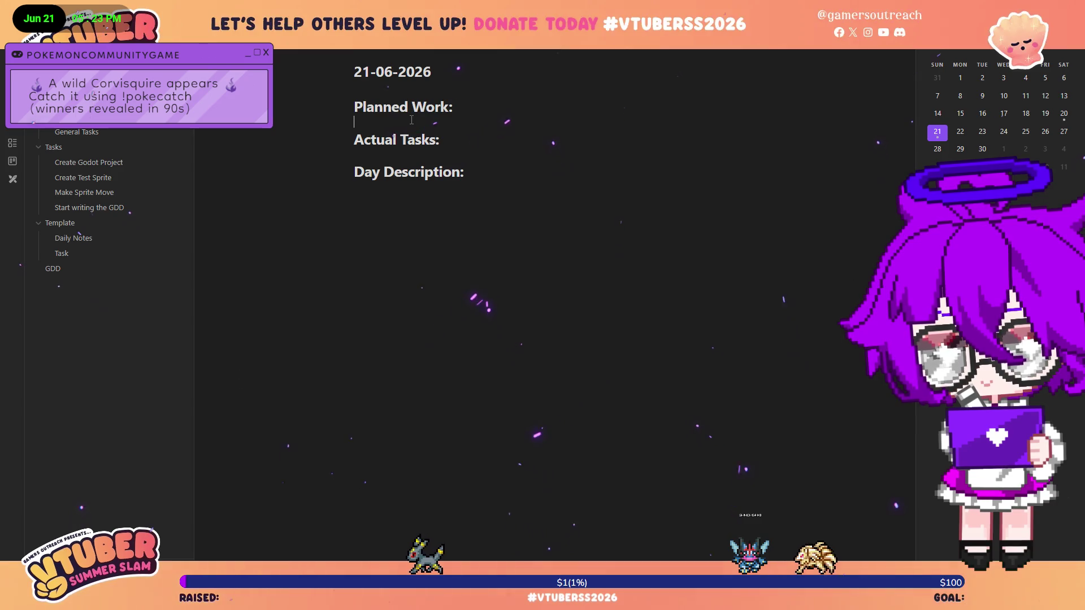
- Under Planned Work, write 'Finish the task [[Make Sprite Move]] in Godot. Then switch to pytho'
type("Finish the ")
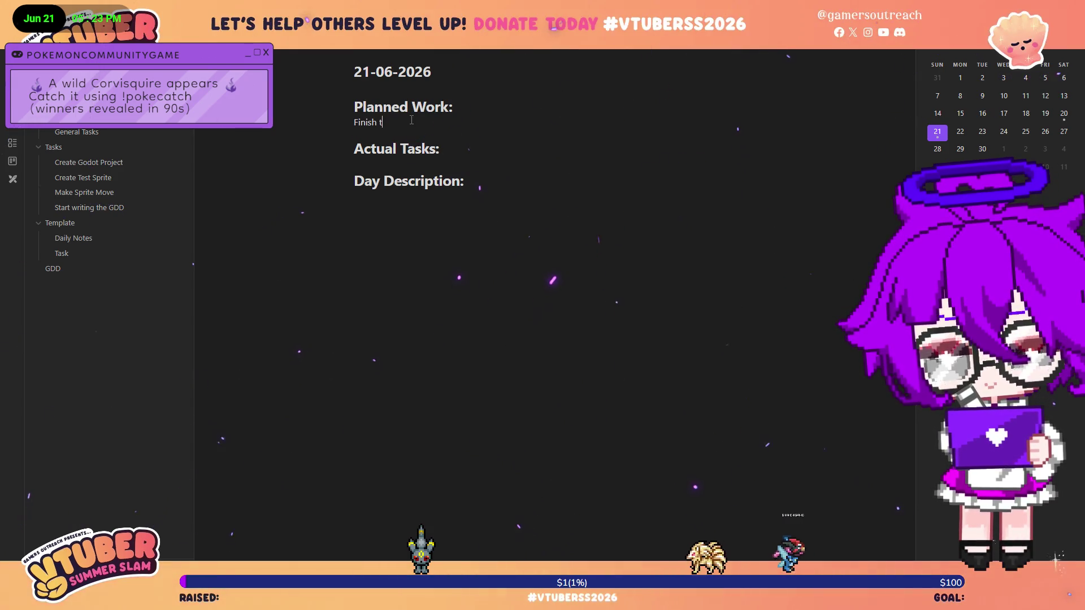
type("task")
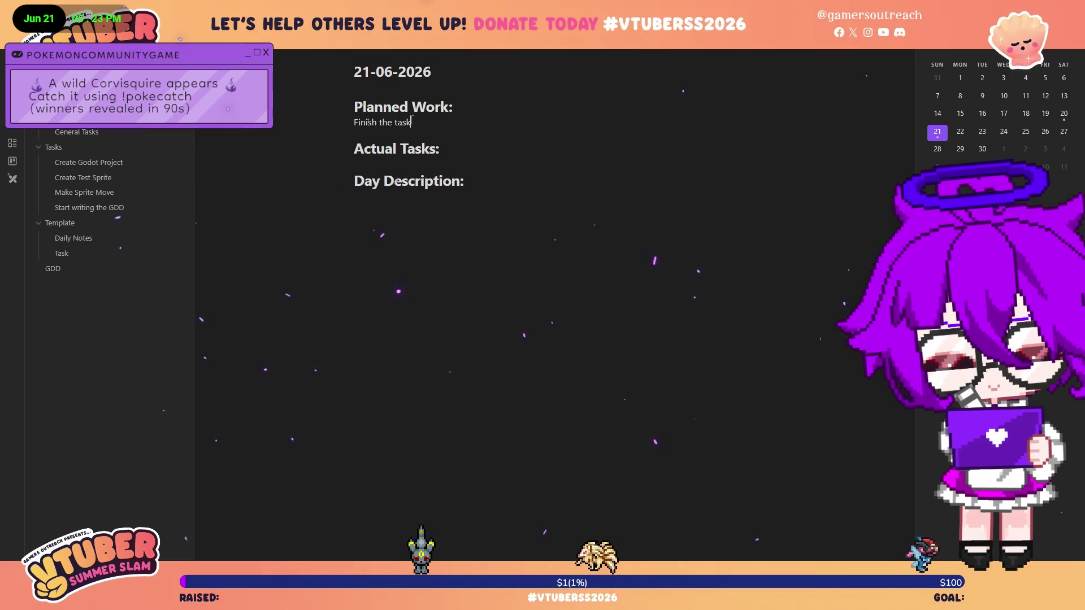
type(" [[")
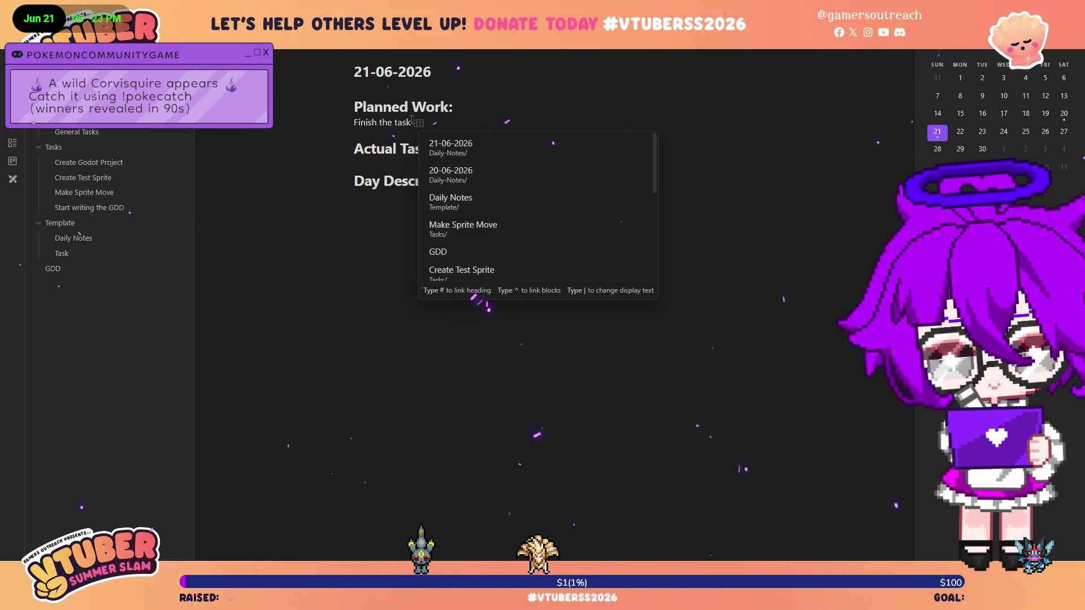
type("tas")
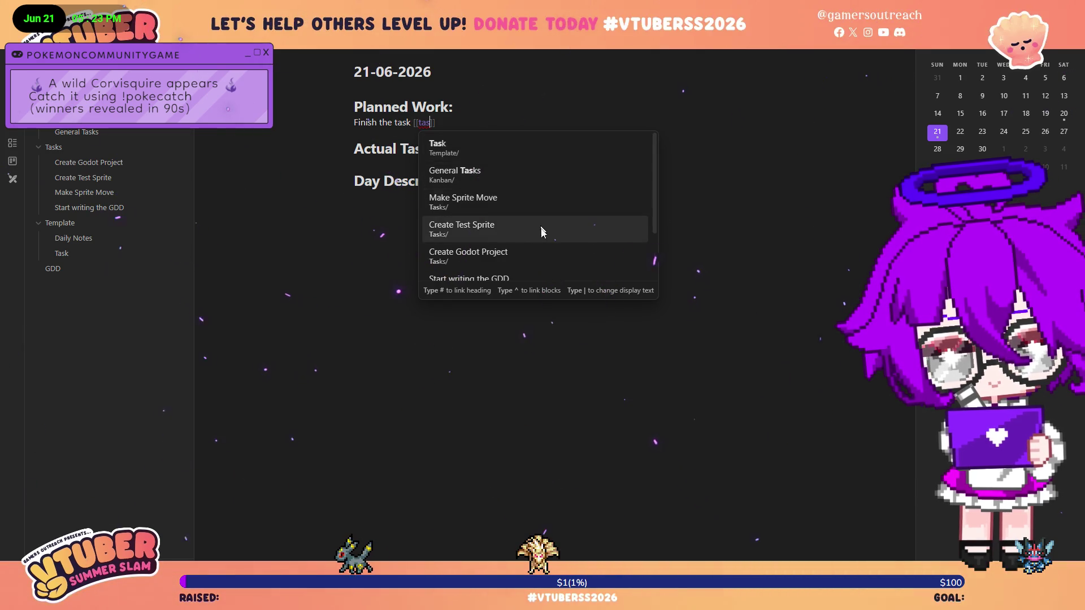
left_click(531, 210)
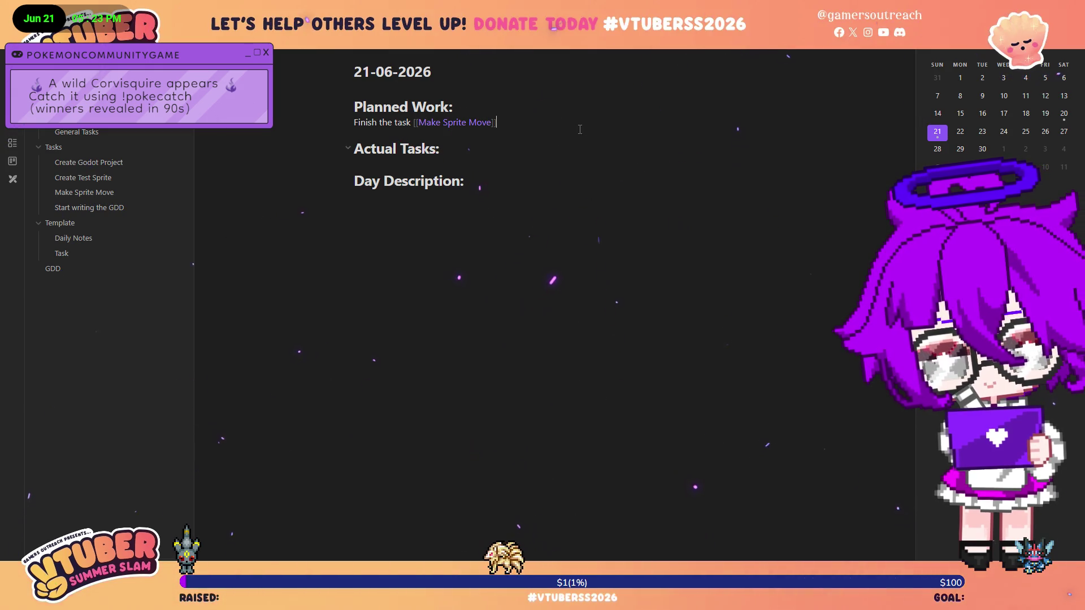
type("Godot")
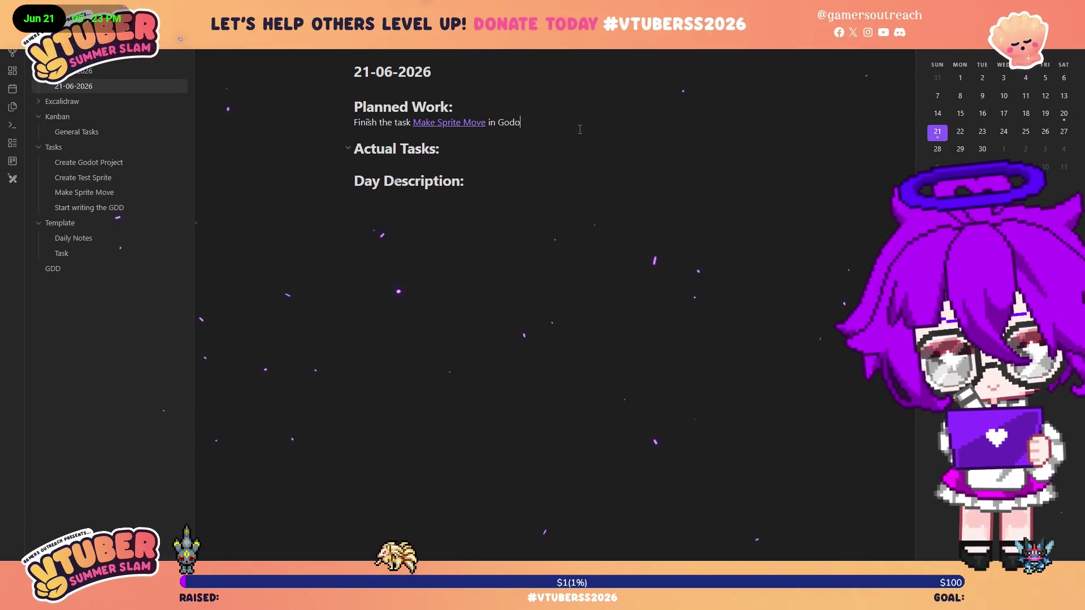
type(". Then sw")
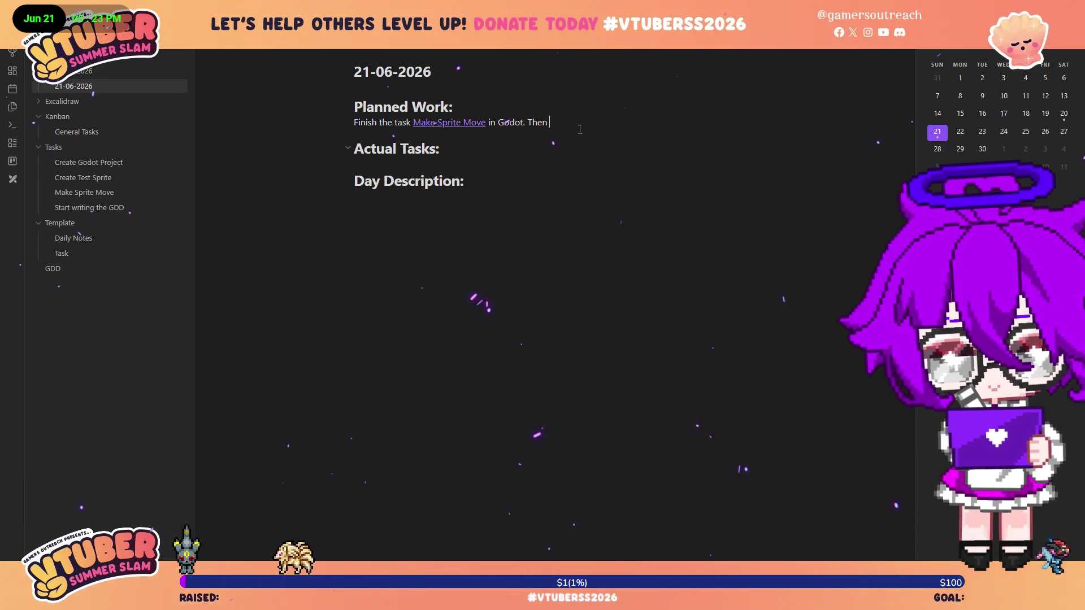
type("itch to ")
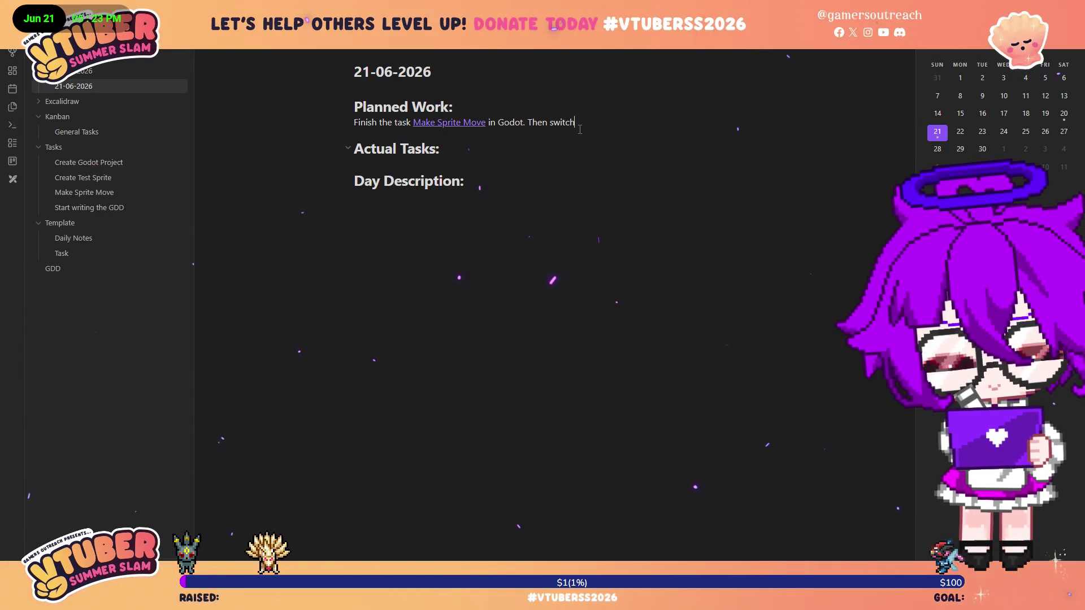
type("python")
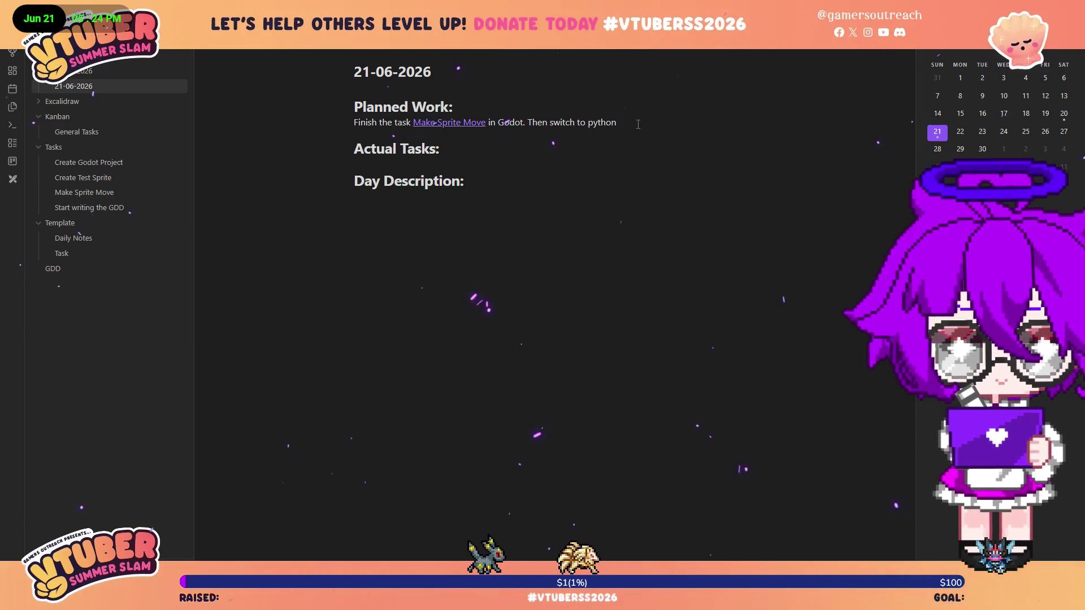
- Finish the Planned Work sentence about a python backend system 'that connects to twitch.'
type("o ")
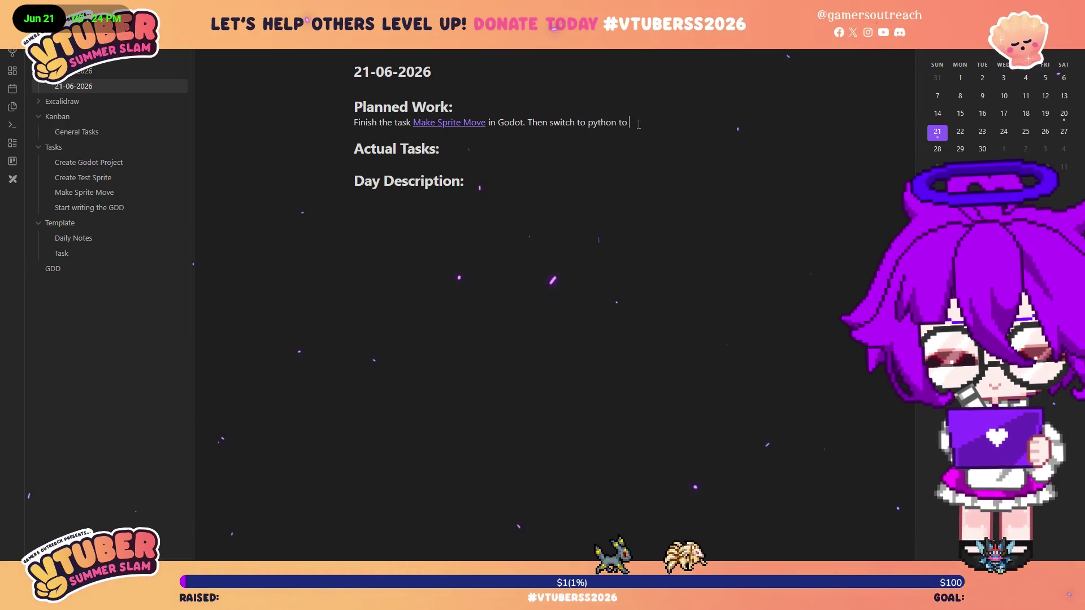
type("e a bac")
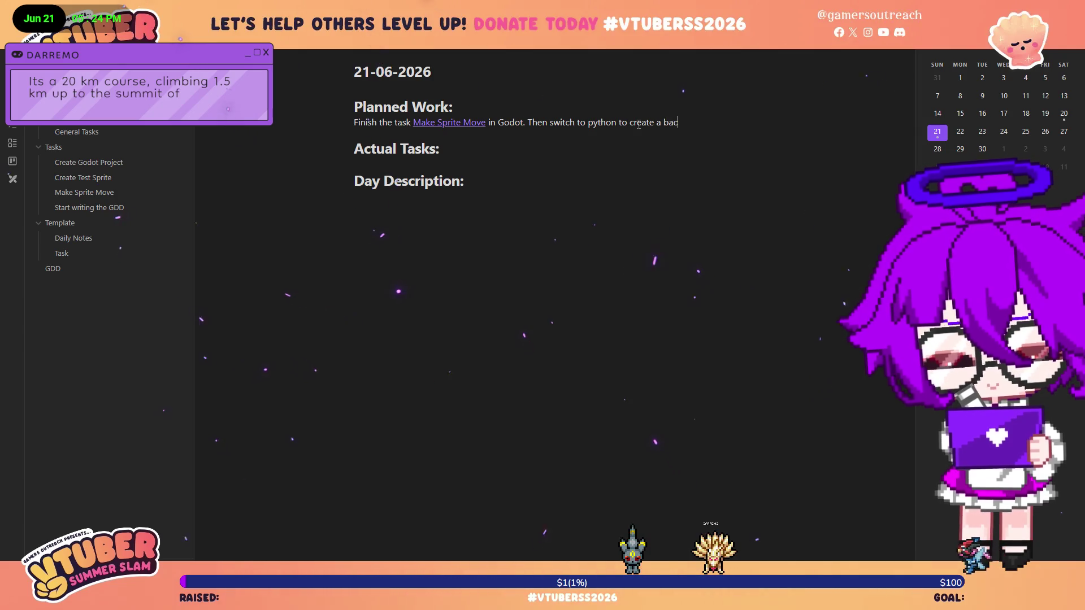
type("kend sytsem ")
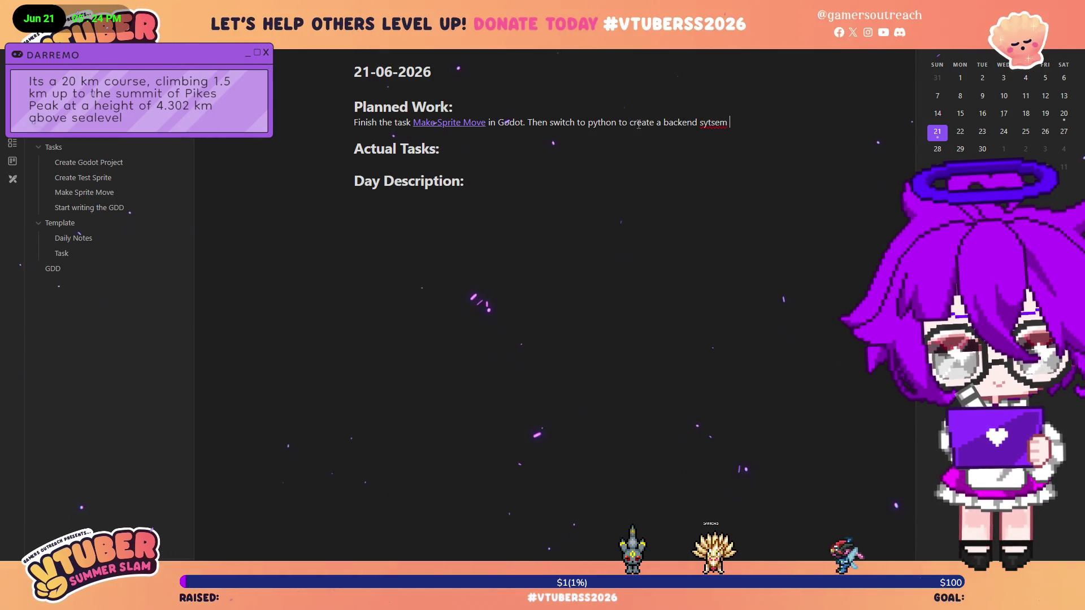
type("s")
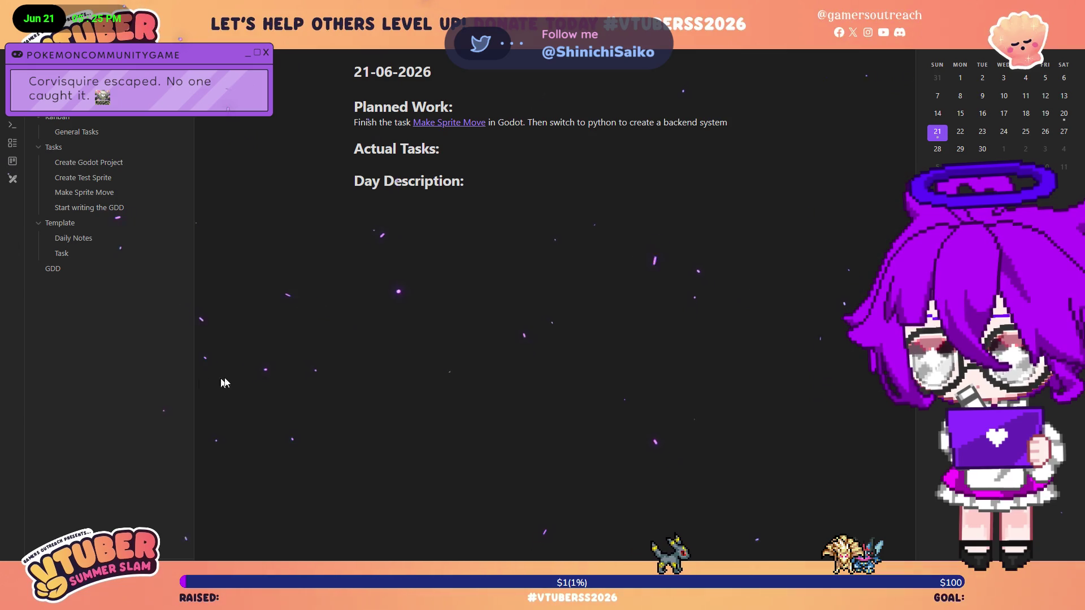
left_click(643, 145)
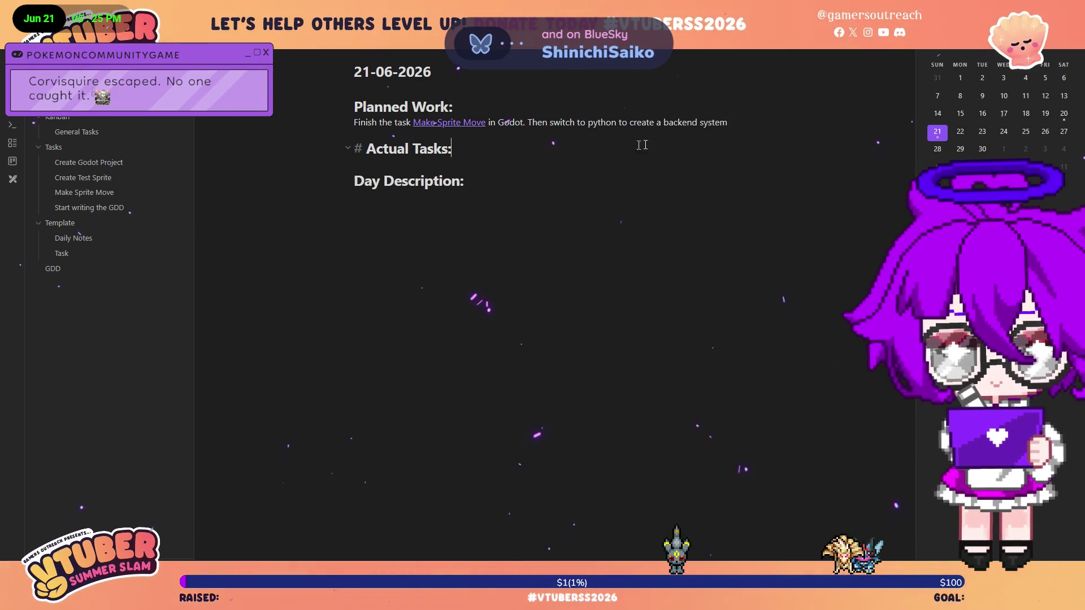
left_click(752, 123)
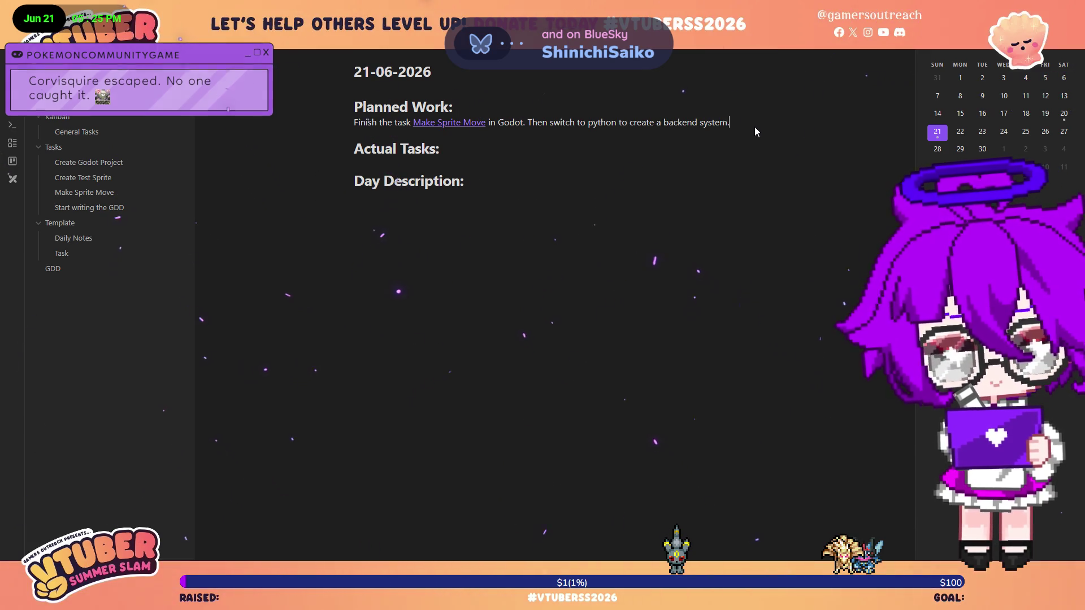
key("BackSpace")
type("that cone")
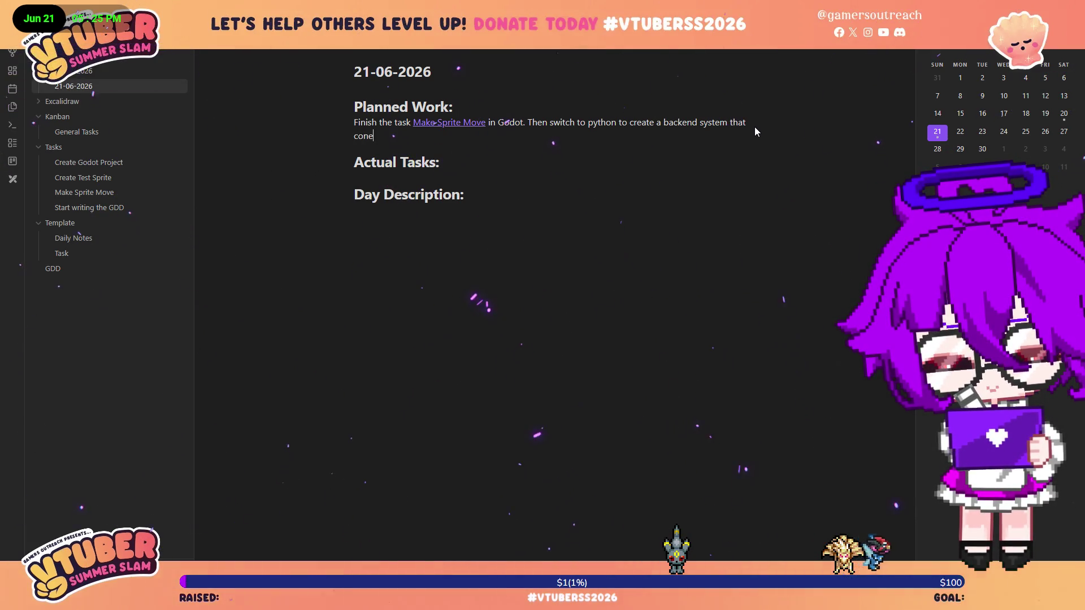
key("BackSpace")
key("BackSpace")
key("BackSpace")
type("nect")
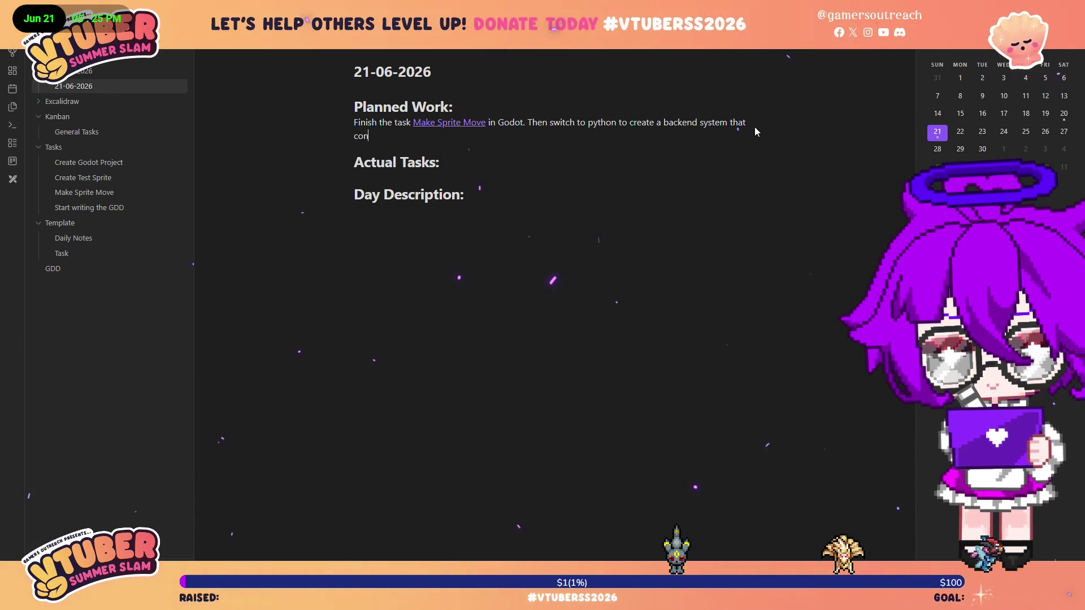
type("s to twit")
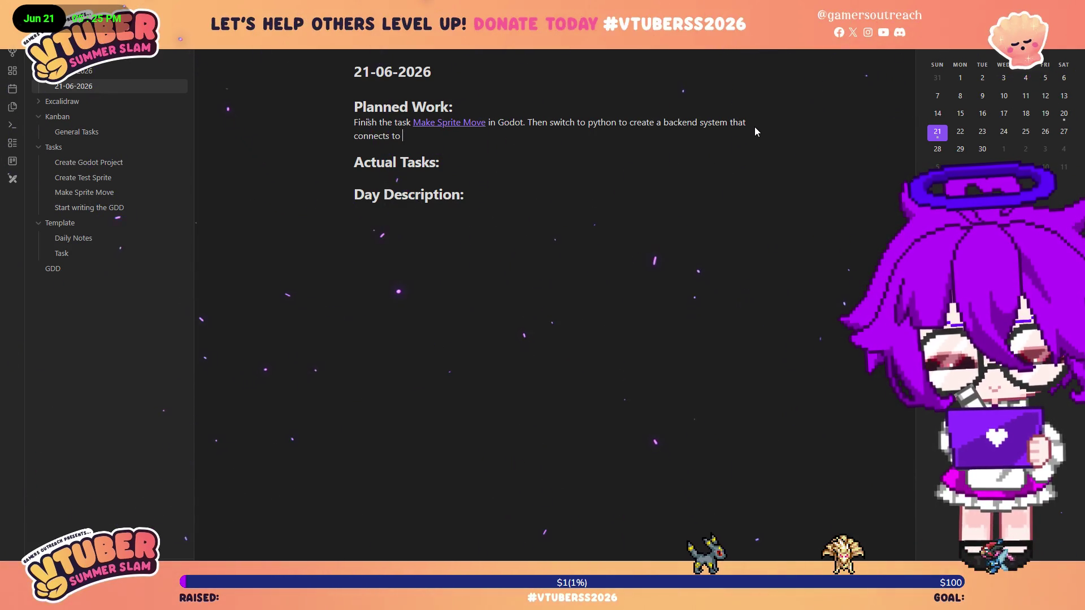
type("ch.")
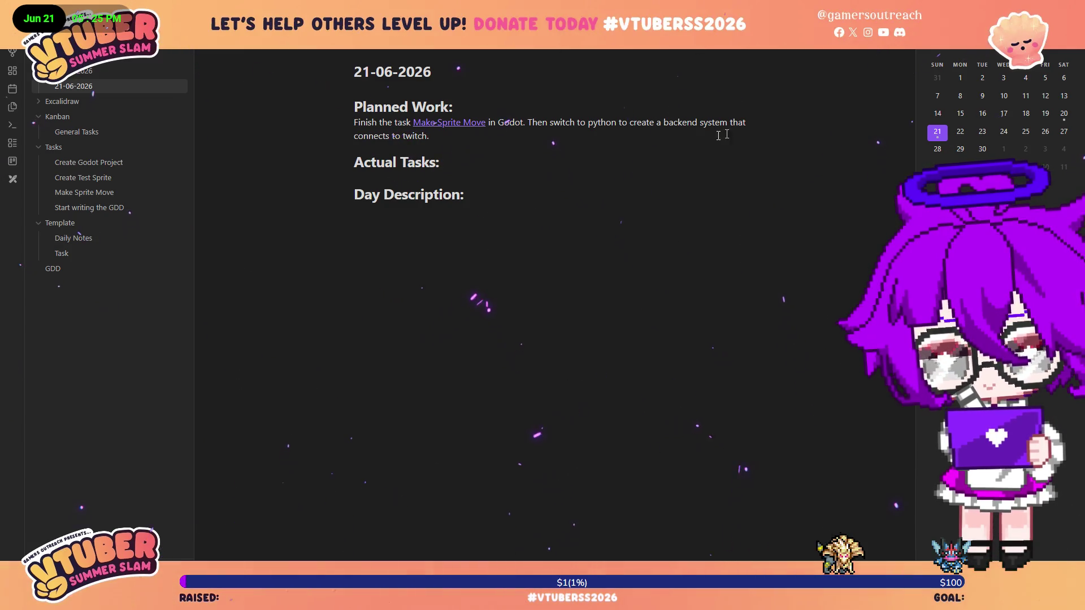
left_click(52, 269)
- Create the Create Python Twitch Connection note from the GDD timeline and file it in Tasks
scroll(517, 343, "down", 15)
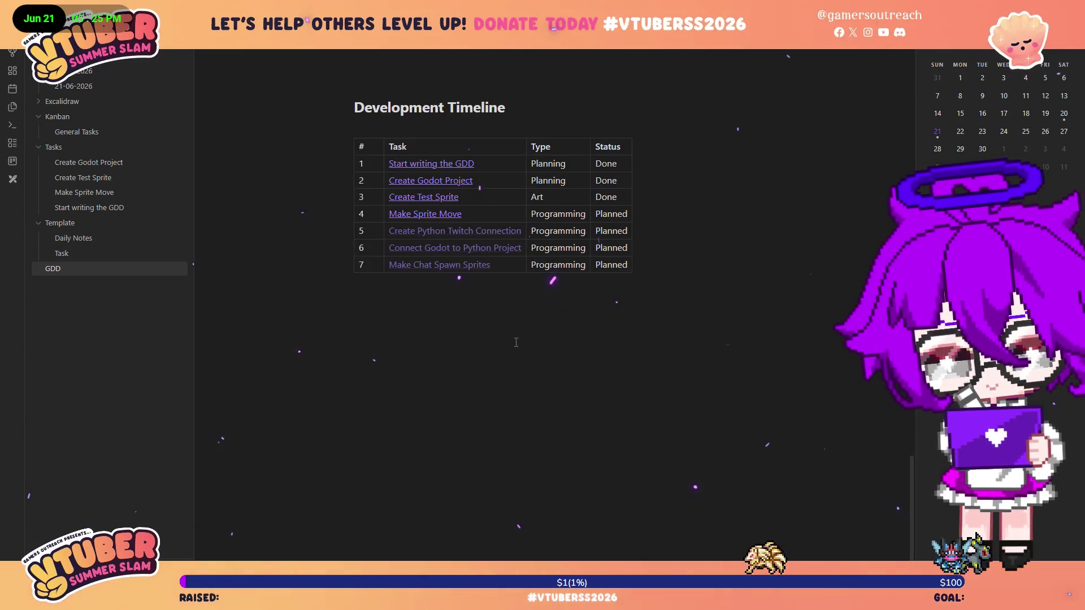
scroll(516, 344, "up", 1)
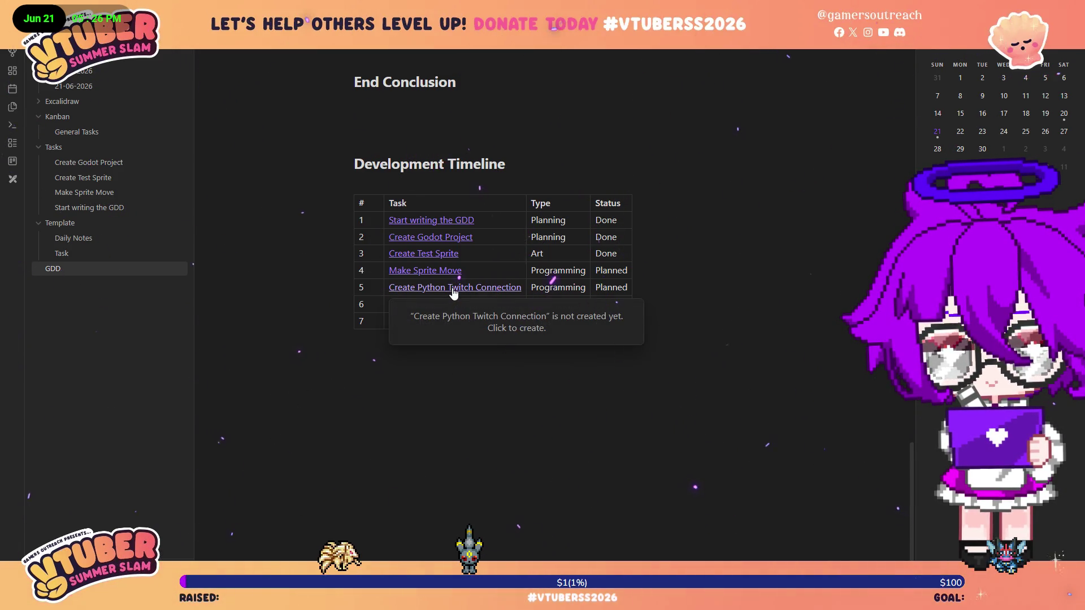
left_click(451, 289)
mouse_move(126, 268)
left_mouse_down()
mouse_move(141, 270)
mouse_move(97, 175)
left_mouse_up()
left_click(81, 284)
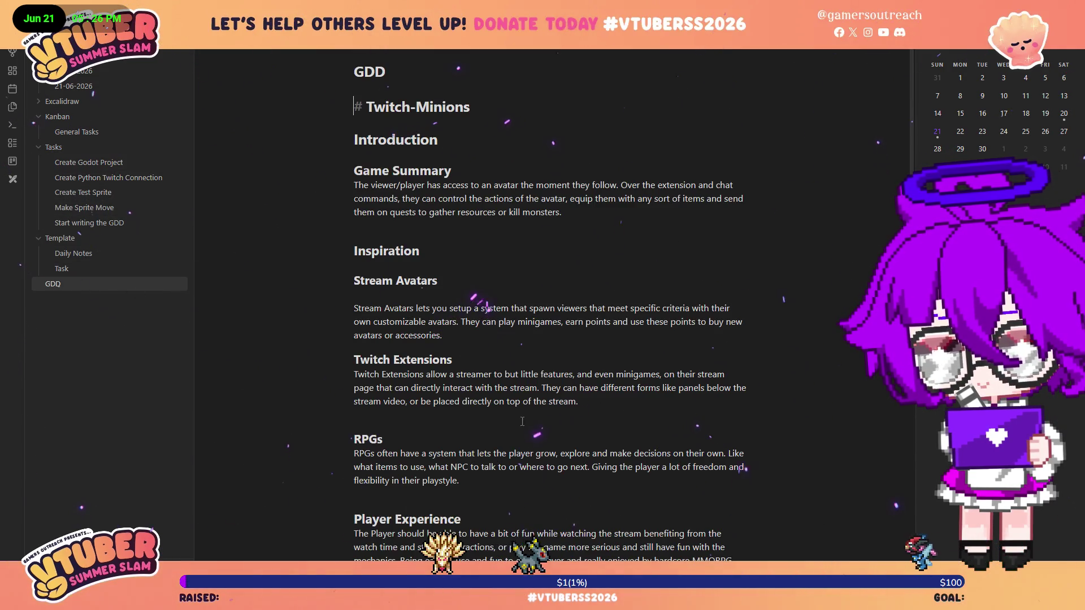
- Create the Connect Godot to Python Project note from the timeline and move it into Tasks
scroll(465, 269, "down", 15)
left_click(466, 268)
left_click_drag(121, 290, 62, 229)
left_click(79, 299)
scroll(456, 326, "down", 15)
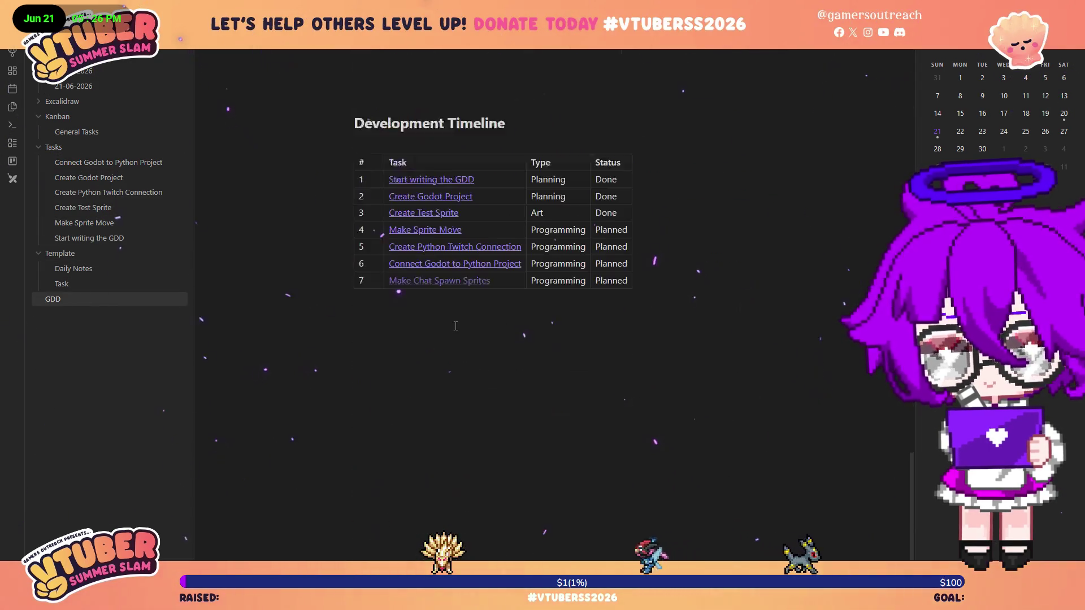
left_click(506, 322)
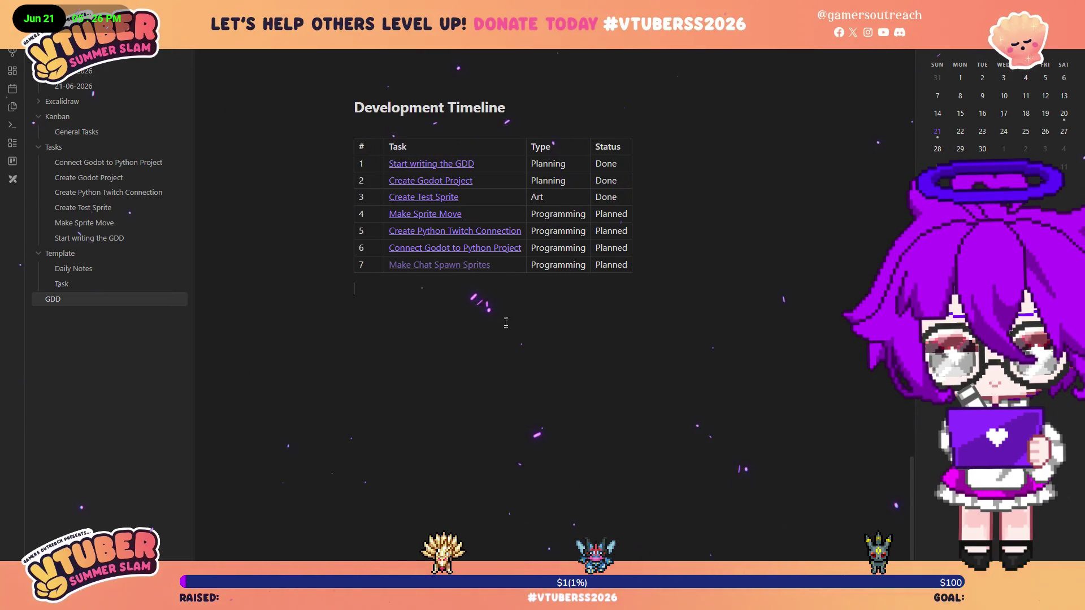
- Create the Make Chat Spawn Sprites note, file it in Tasks, and reopen the 21-06-2026 daily note
left_click(439, 265)
left_click_drag(153, 315, 131, 222)
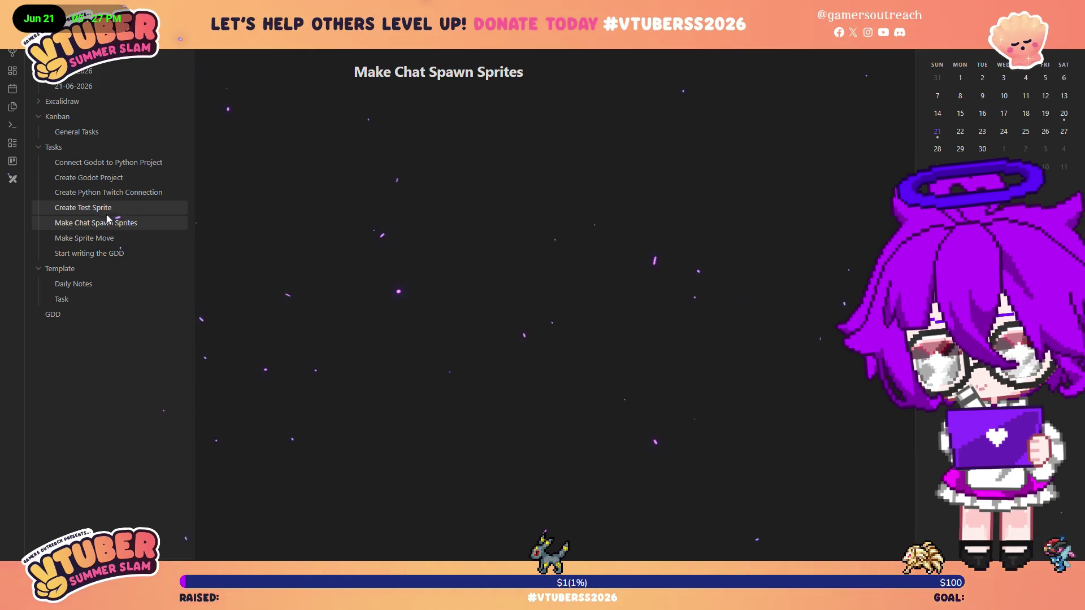
left_click(106, 85)
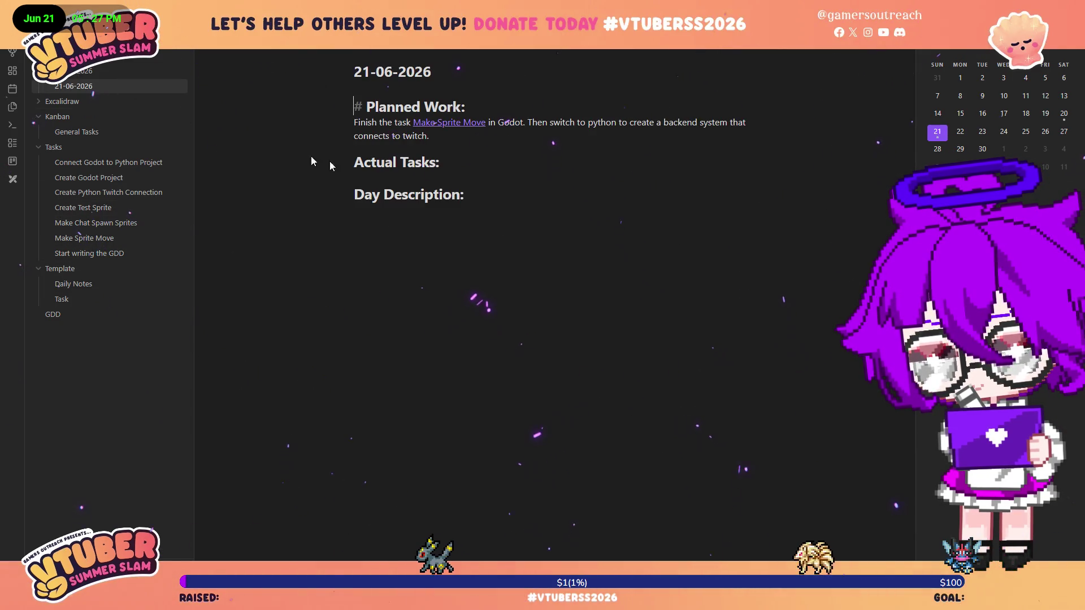
- Under Actual Tasks, add the bullet 'finishing [[Make Sprite Move]]'
left_click(538, 138)
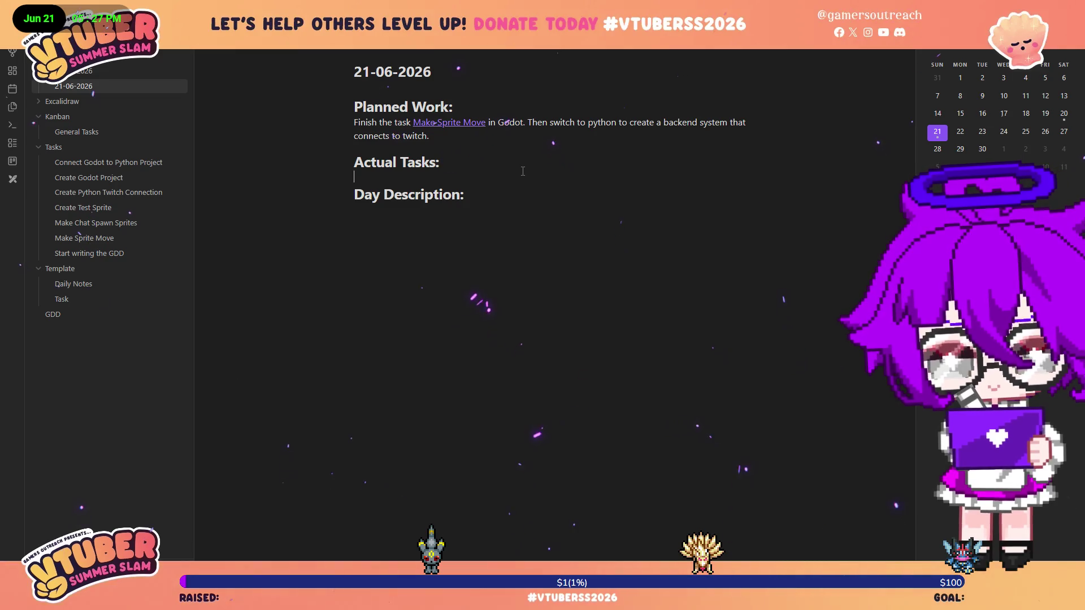
type("inishicng")
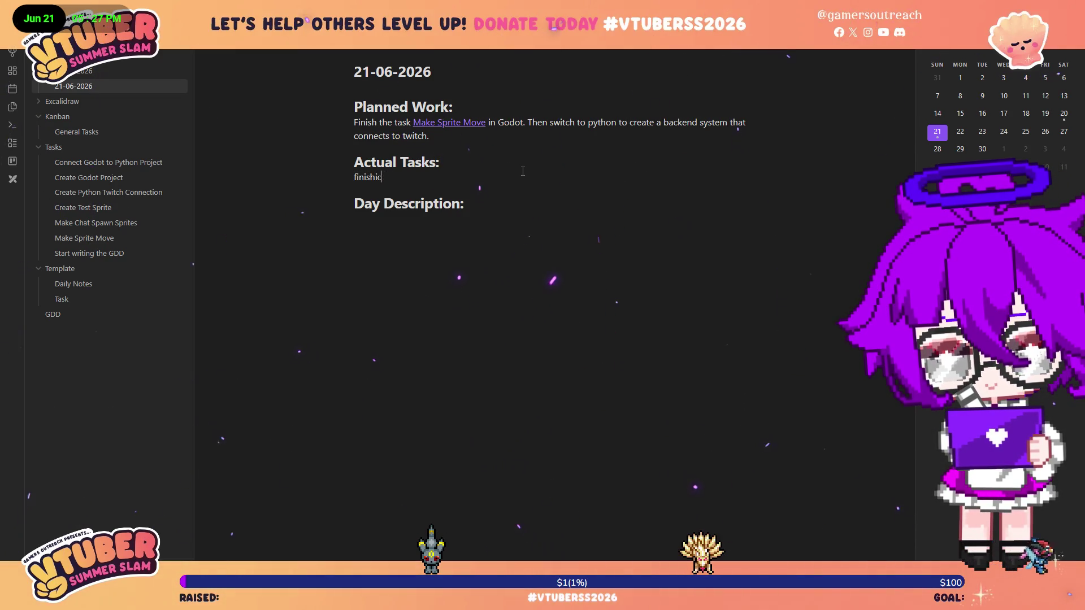
key("BackSpace")
key("BackSpace")
key("BackSpace")
key("BackSpace")
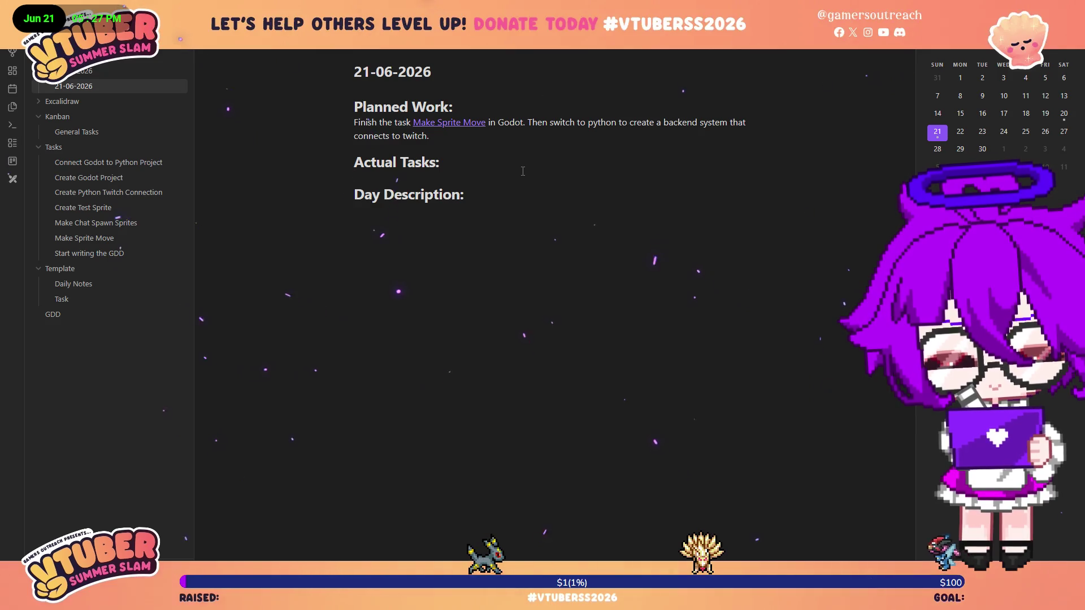
type("- ")
type("inishing")
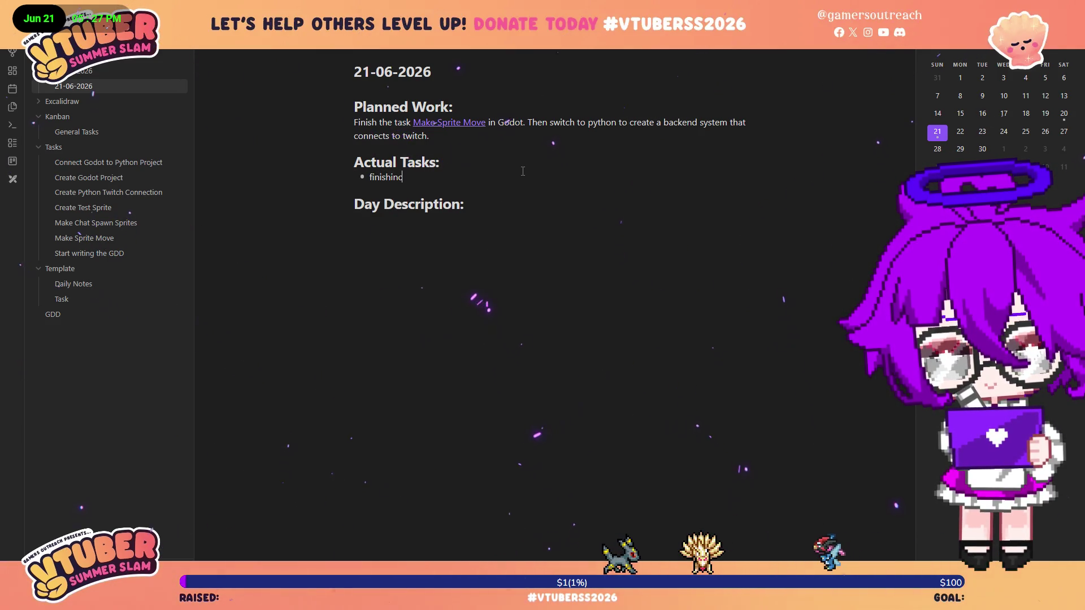
key("BackSpace")
key("BackSpace")
key("BackSpace")
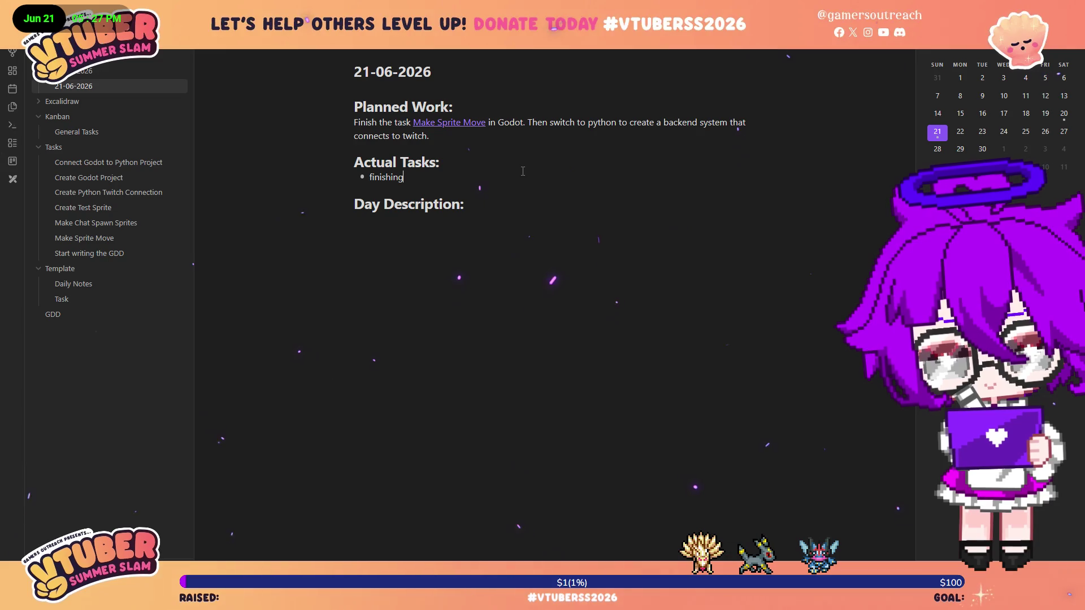
type("[[m")
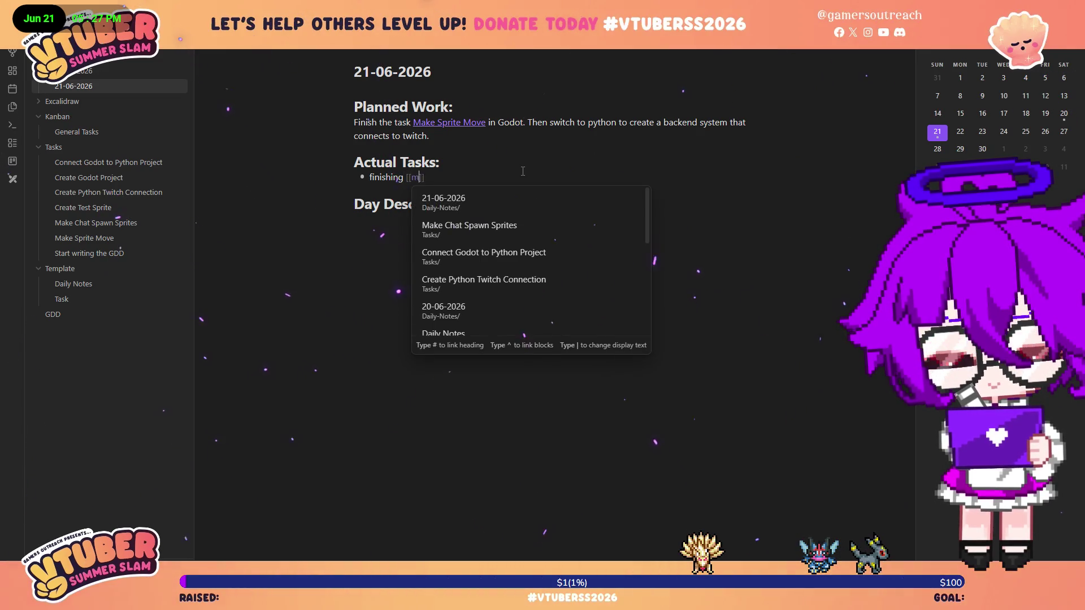
type("ake")
left_click(518, 198)
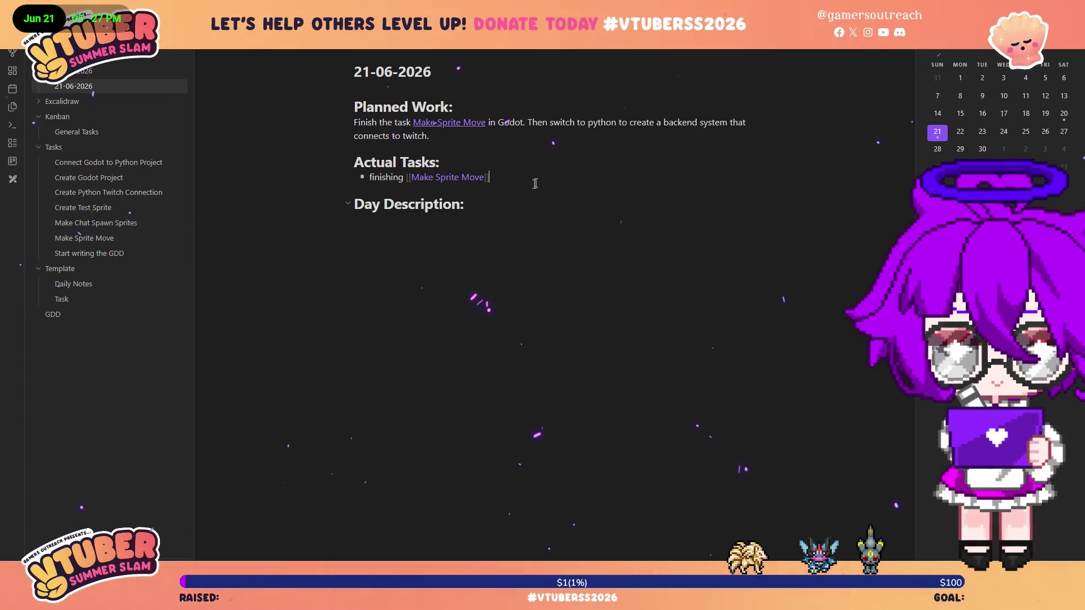
- Add a [[Create Python Twitch Connection]] bullet and open that note
key("Return")
type("s")
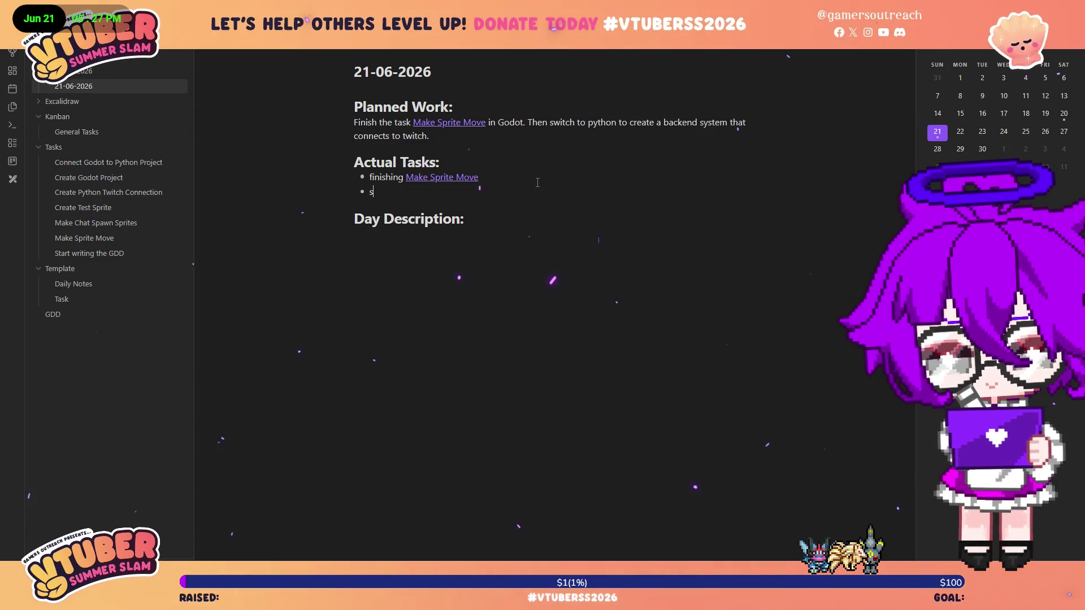
type("[[")
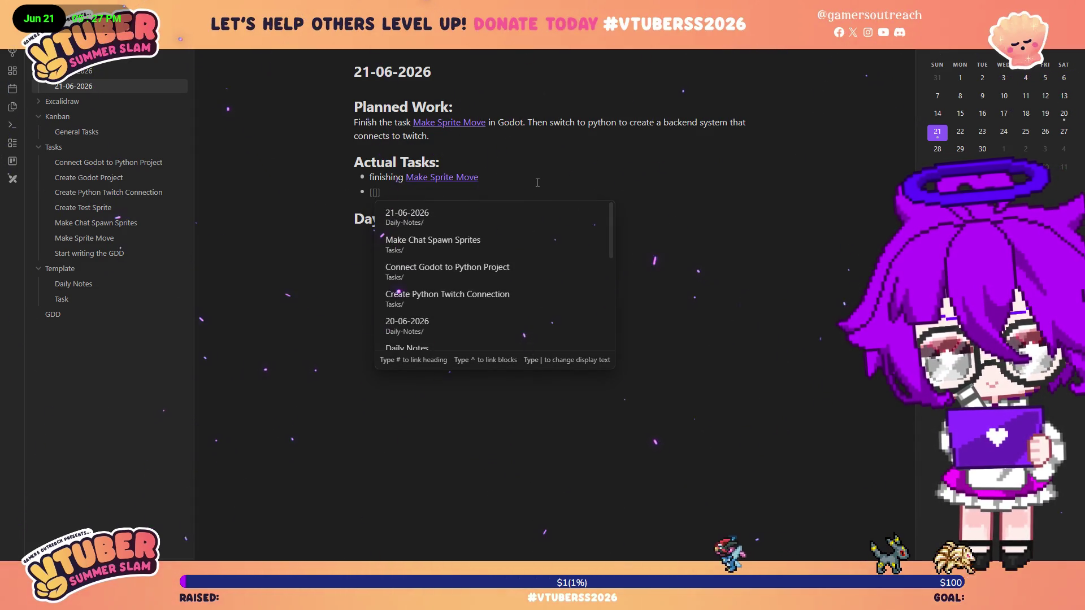
left_click(537, 293)
left_click(548, 233)
key("Return")
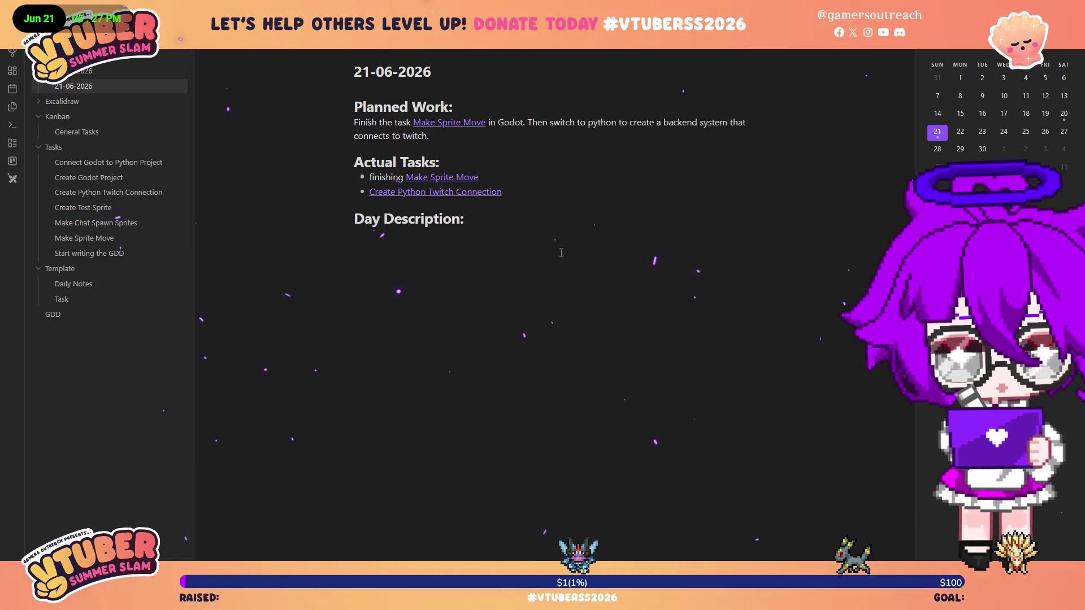
left_click(465, 195)
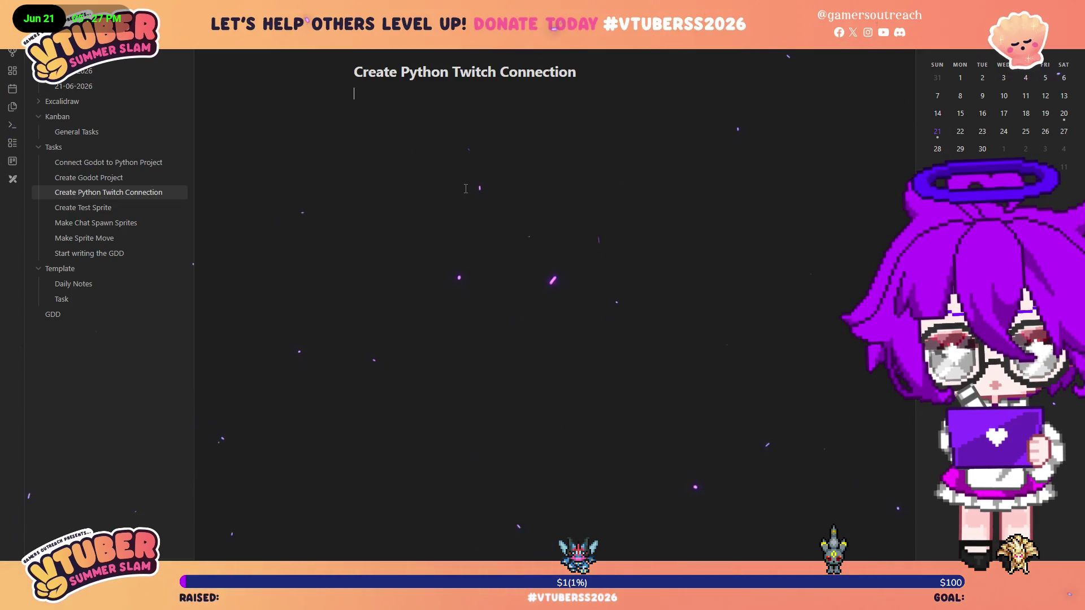
- Apply the Task template with planned date 21-06-2026, 4 hours and category Programming
left_click(8, 128)
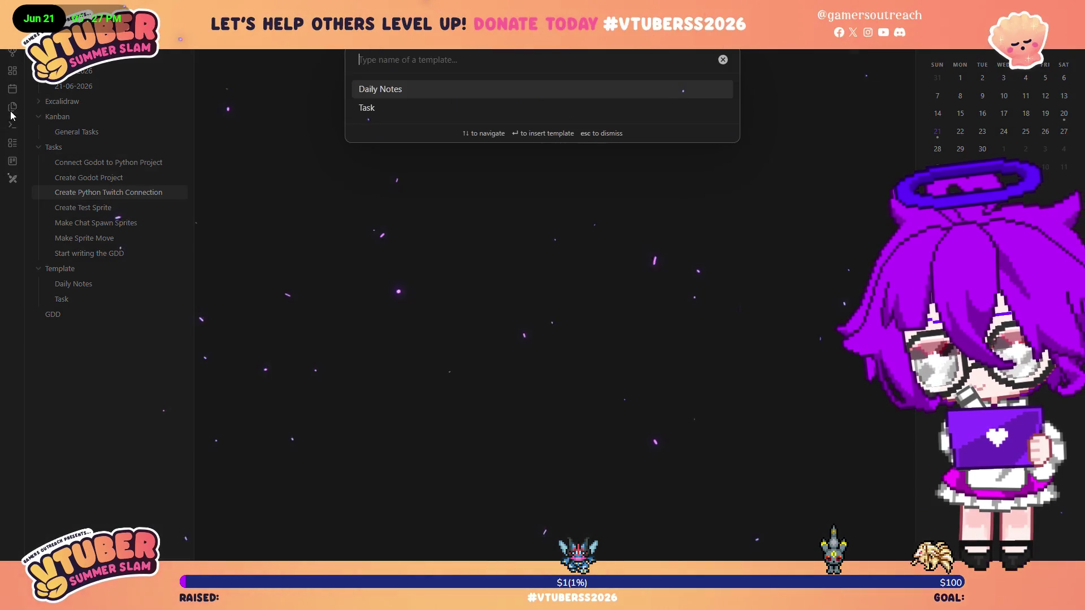
left_click(429, 113)
left_click(485, 94)
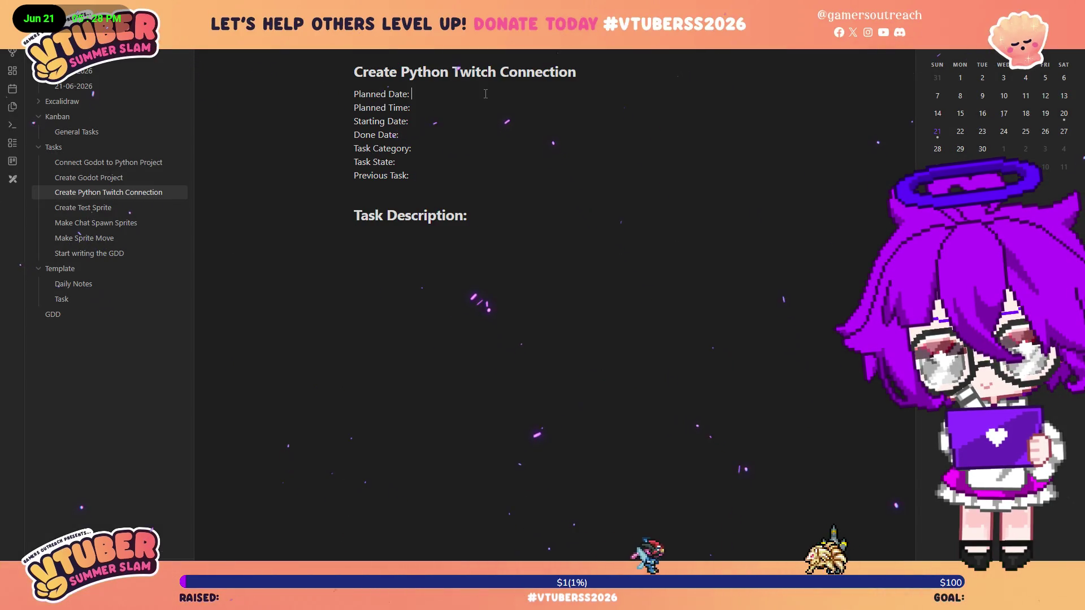
type("21-")
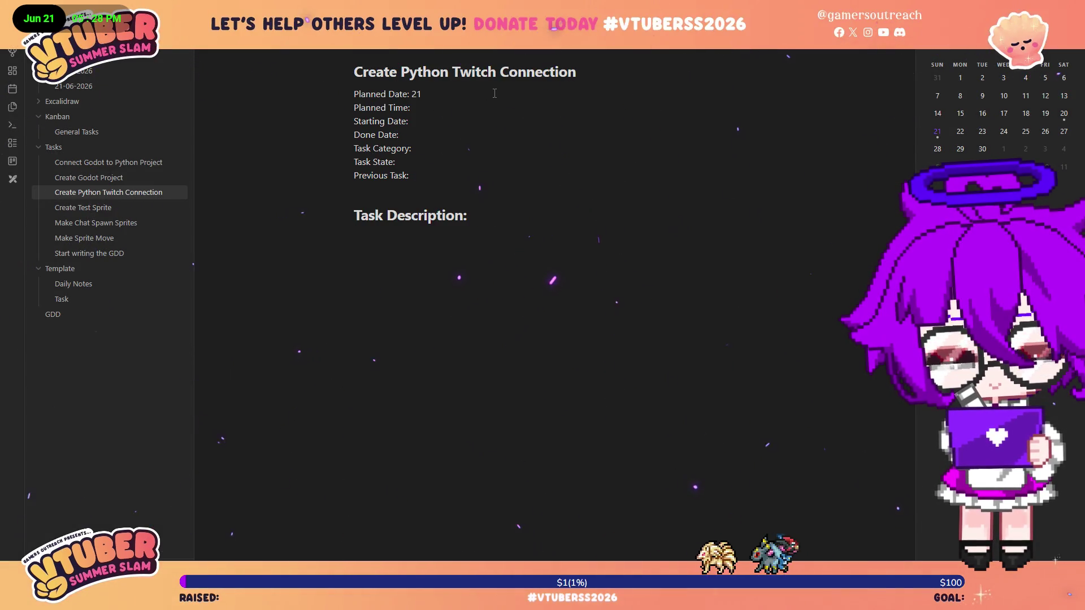
type("06-2026")
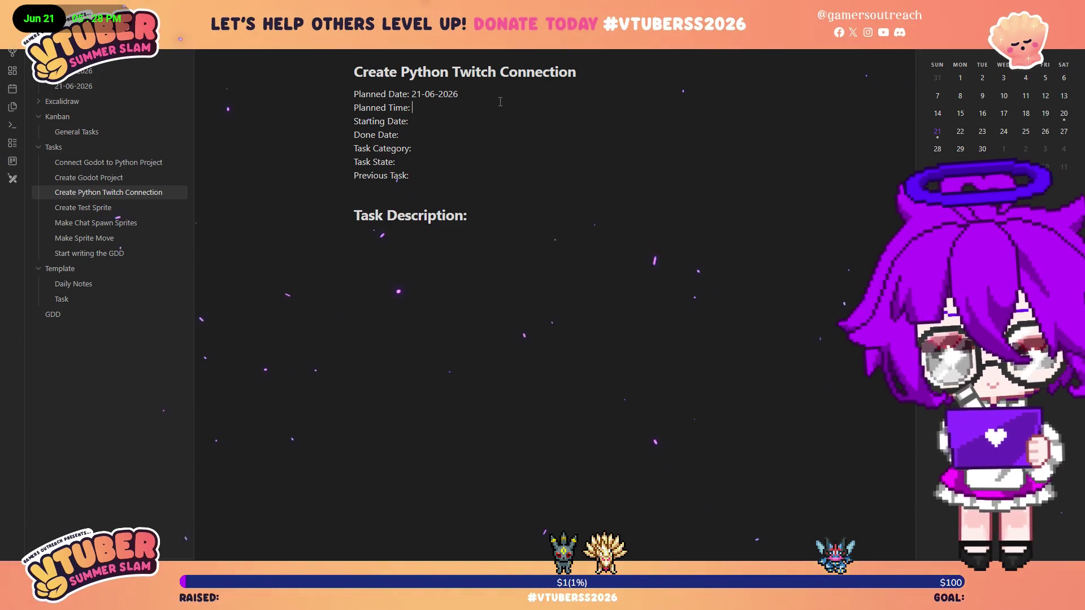
type("4 hours")
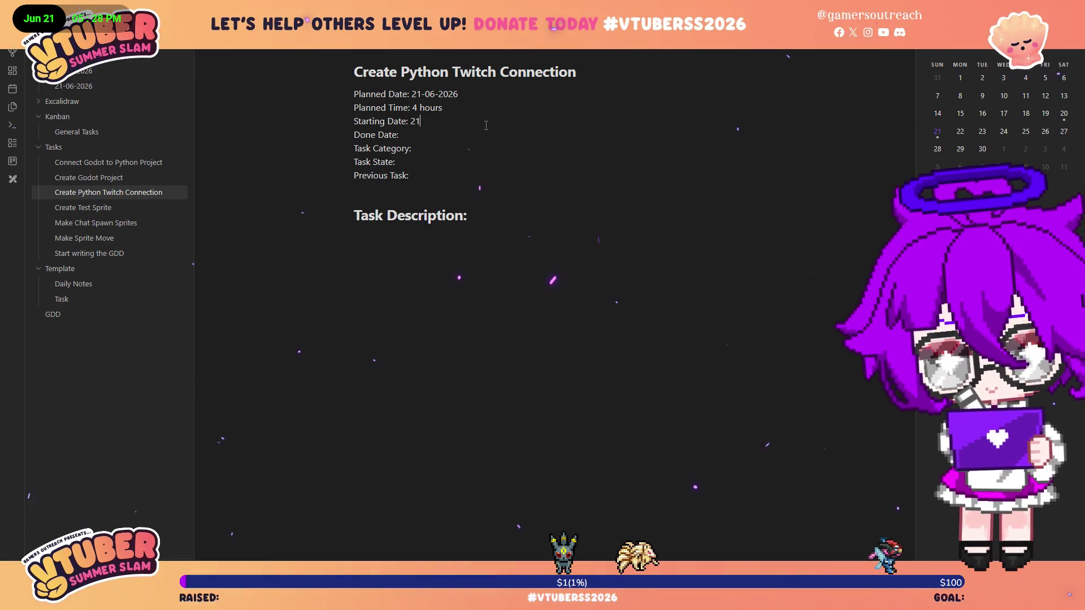
type("-06")
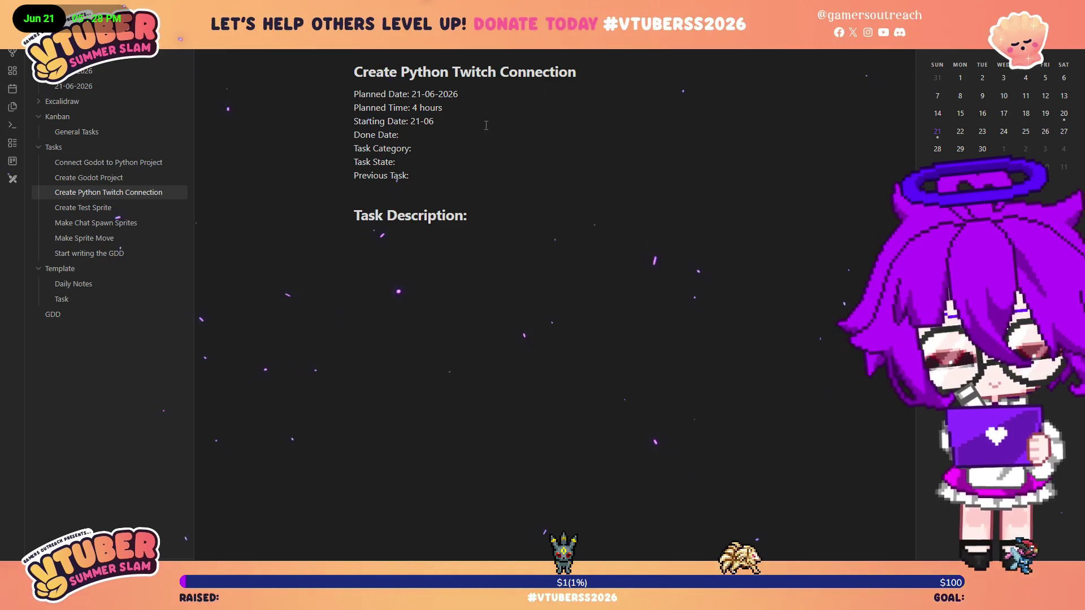
type("-2026")
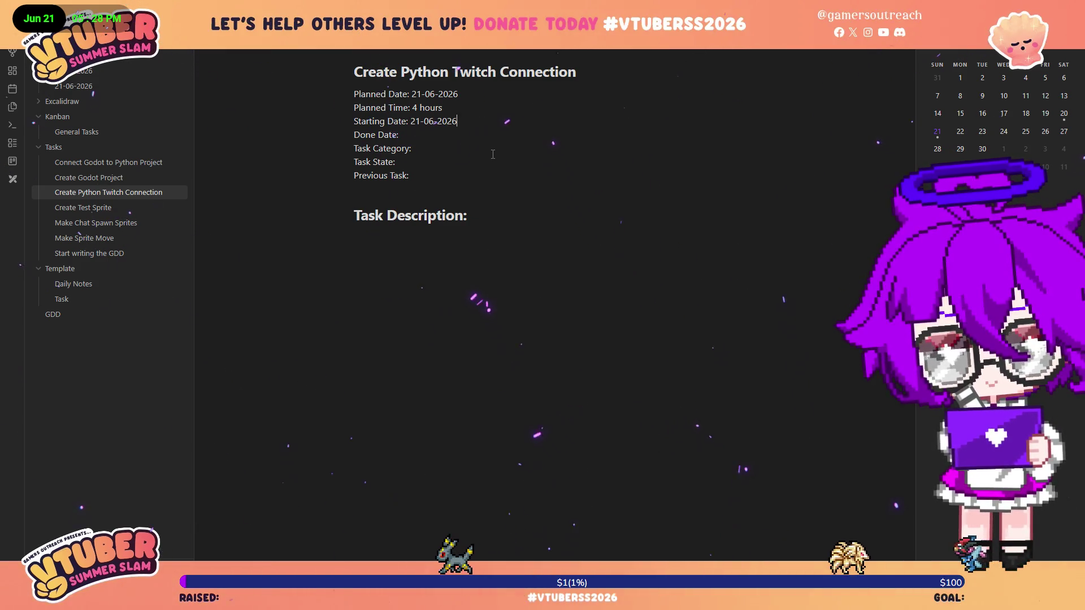
type("Progr")
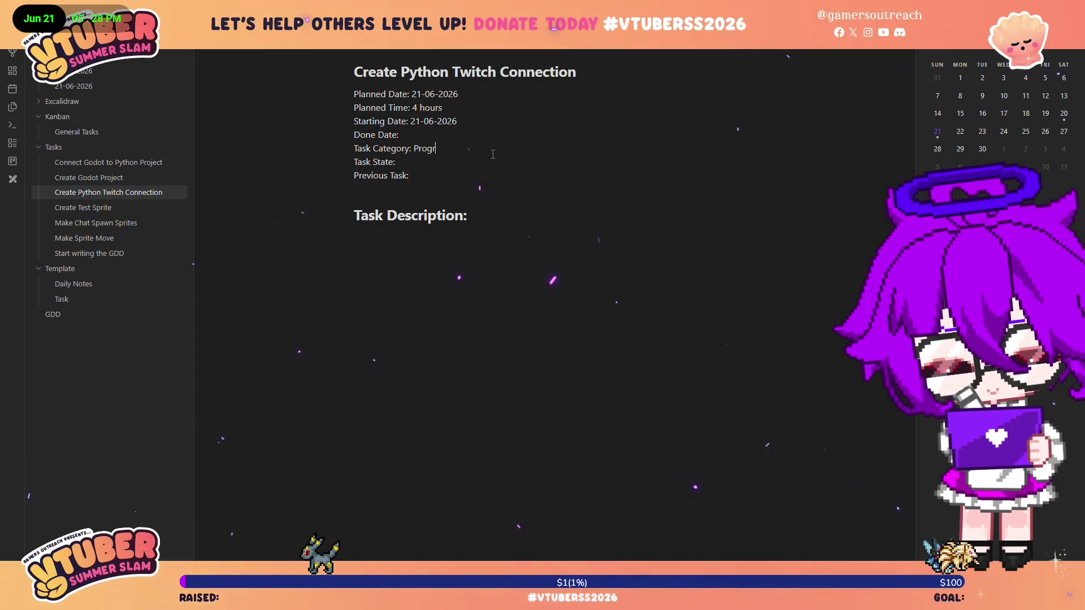
type("amming")
left_click(496, 167)
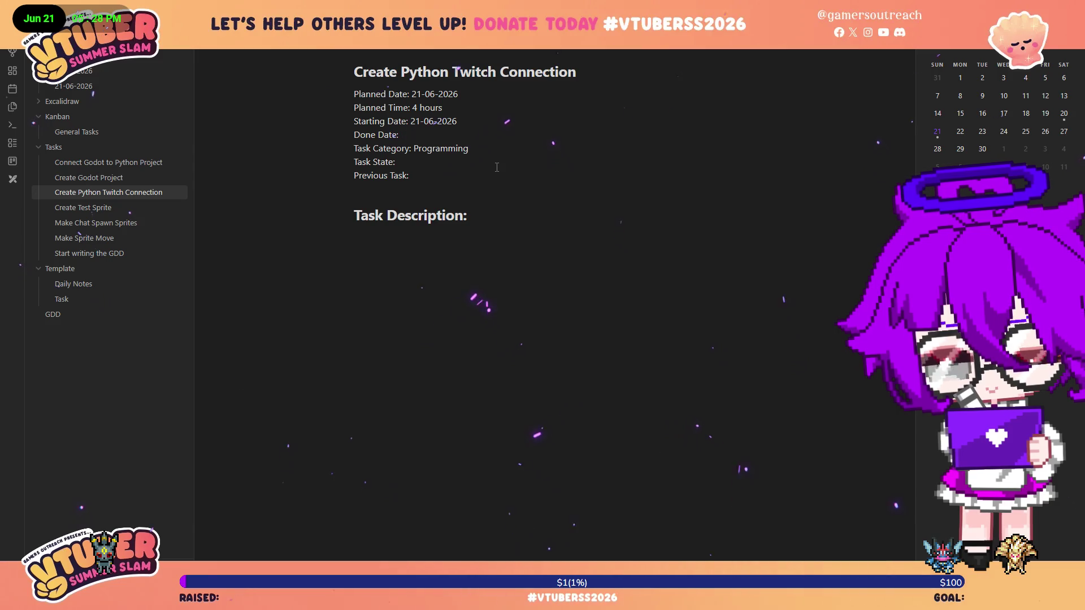
left_click(95, 131)
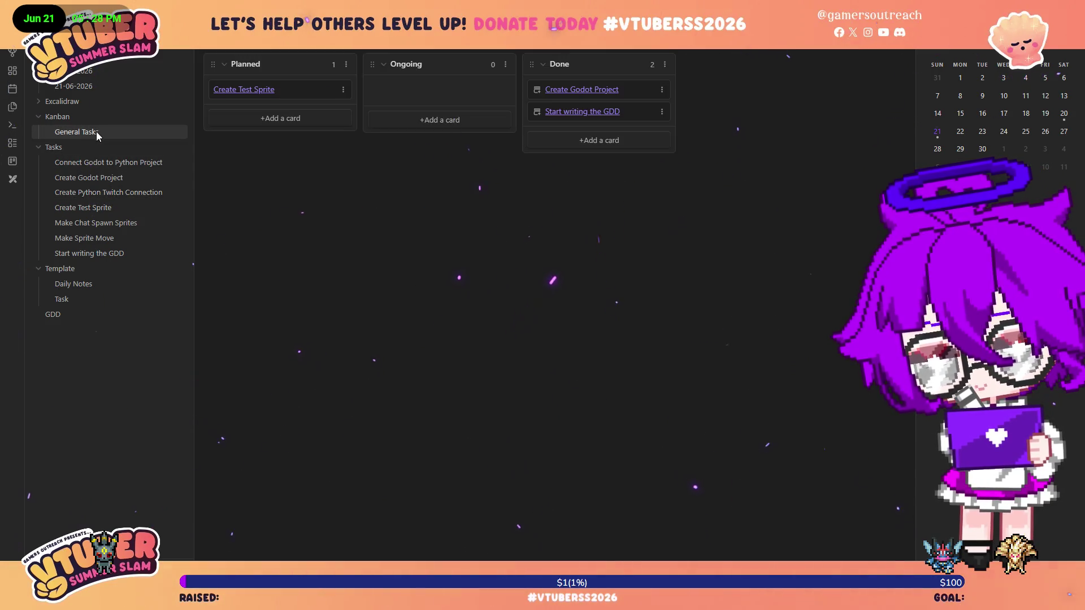
- Move Create Test Sprite to Done, Make Sprite Move to Ongoing, and the three new tasks to Planned
left_click_drag(295, 94, 615, 95)
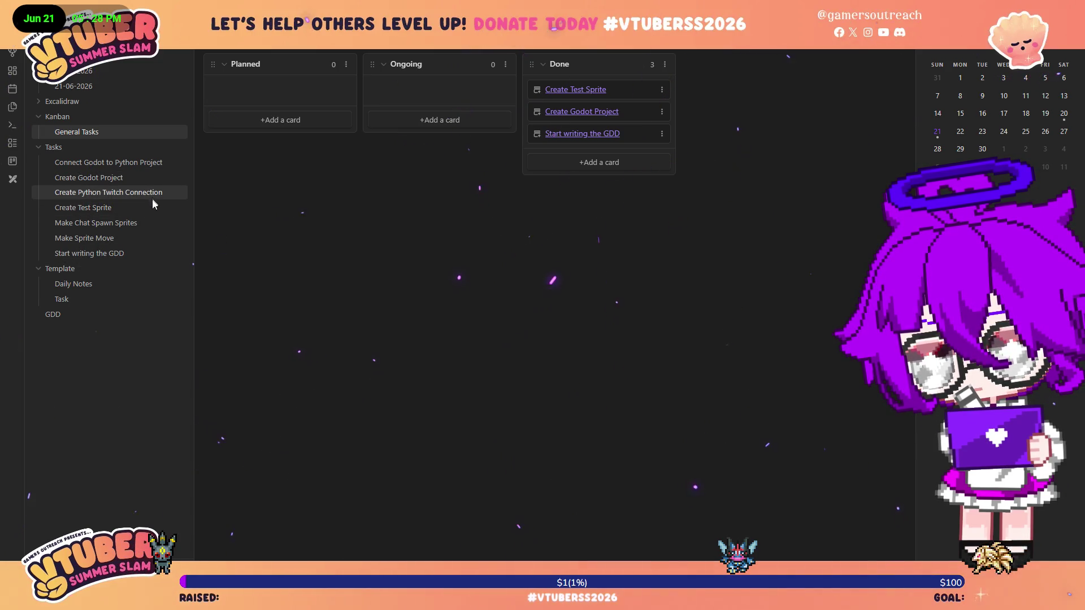
left_click_drag(137, 236, 420, 91)
left_click_drag(129, 163, 285, 89)
mouse_move(127, 192)
left_mouse_down()
mouse_move(151, 195)
mouse_move(270, 125)
mouse_move(271, 89)
left_mouse_up()
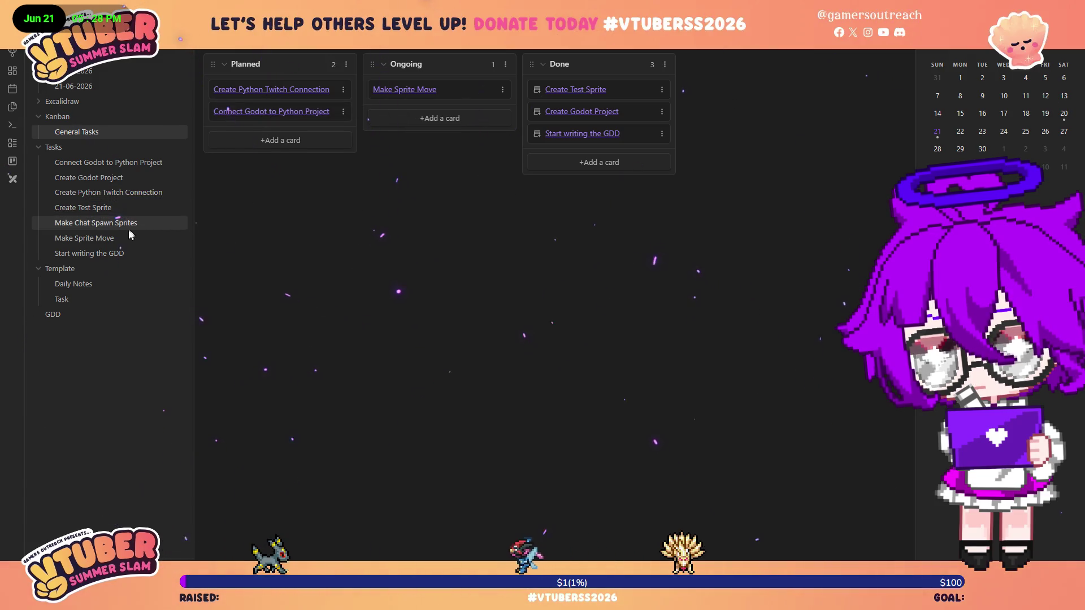
left_click_drag(128, 226, 274, 135)
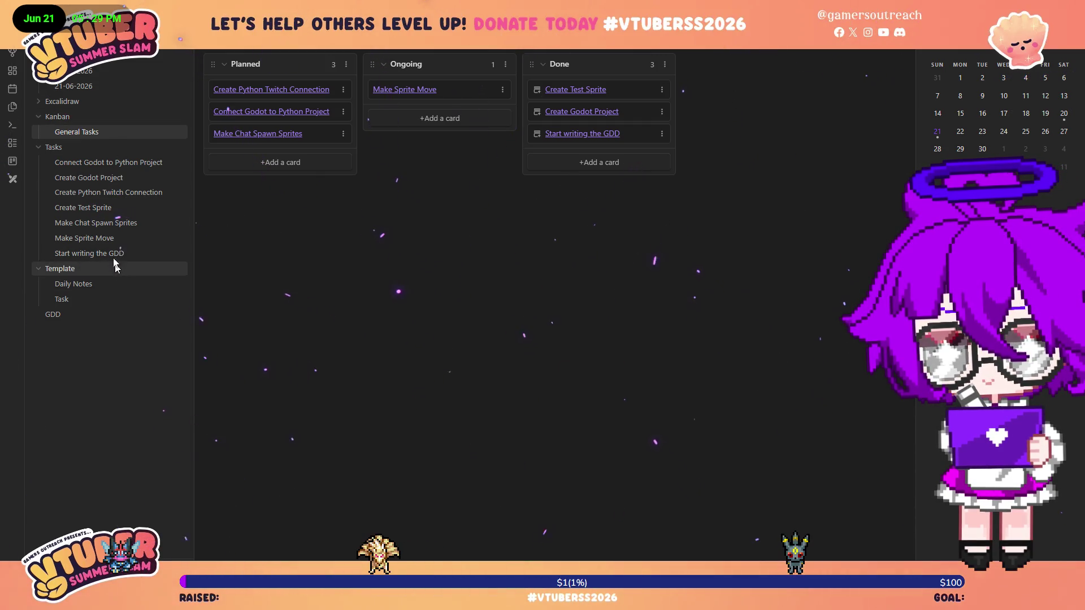
left_click(291, 99)
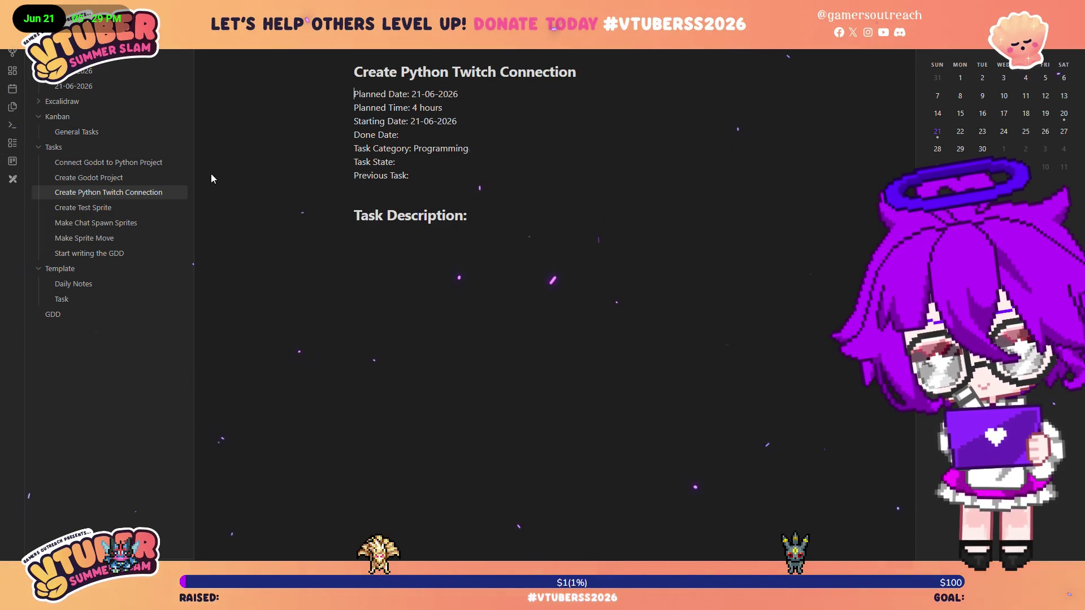
- Look through the task notes and set Create Test Sprite's Task State to Done
left_click(107, 133)
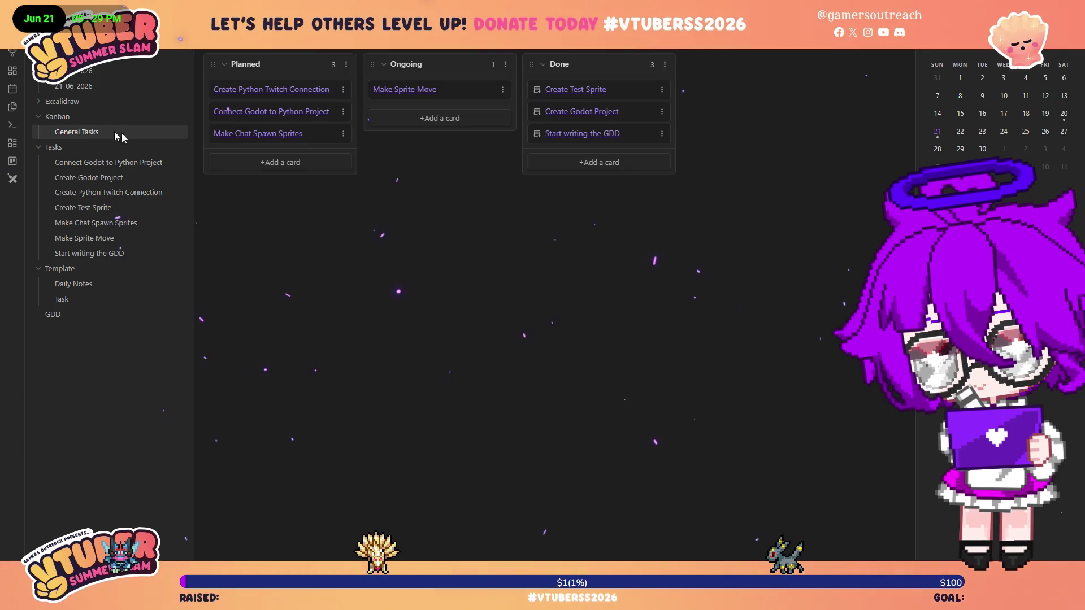
left_click(576, 89)
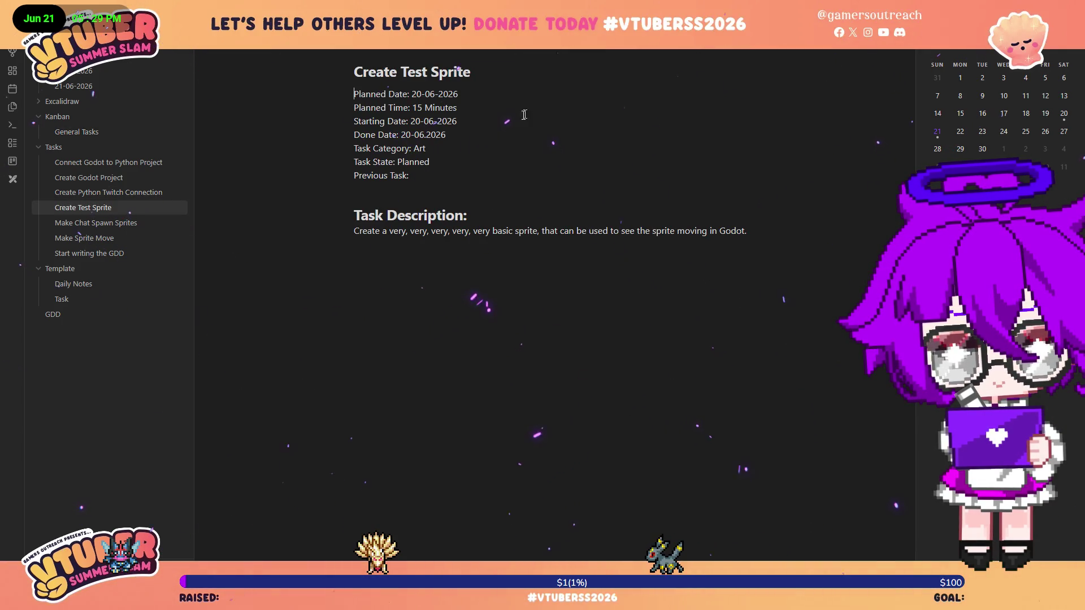
left_click(123, 165)
left_click(123, 176)
left_click(127, 192)
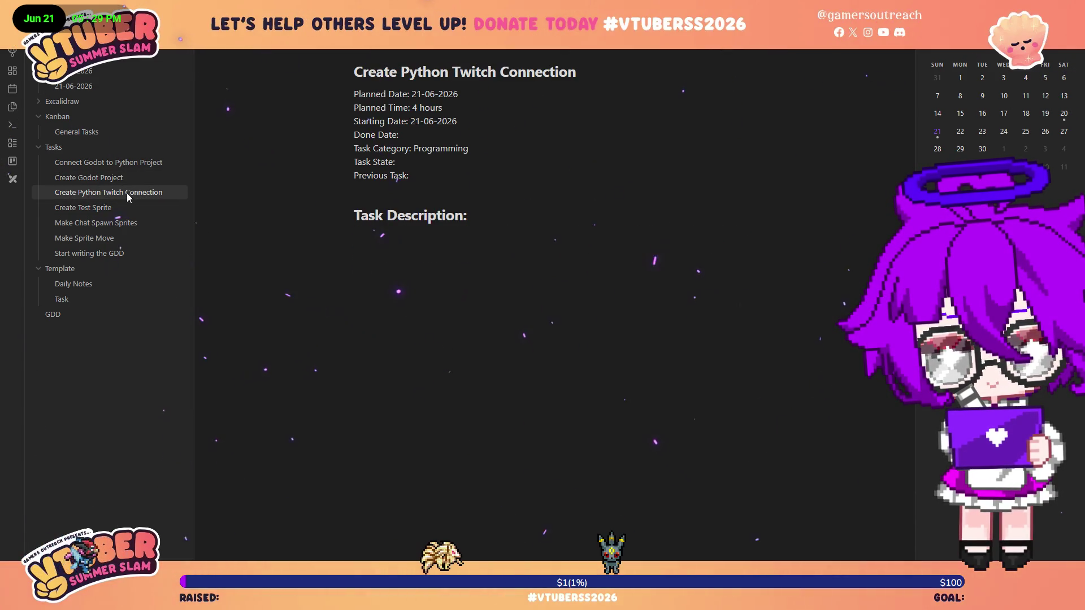
left_click(145, 181)
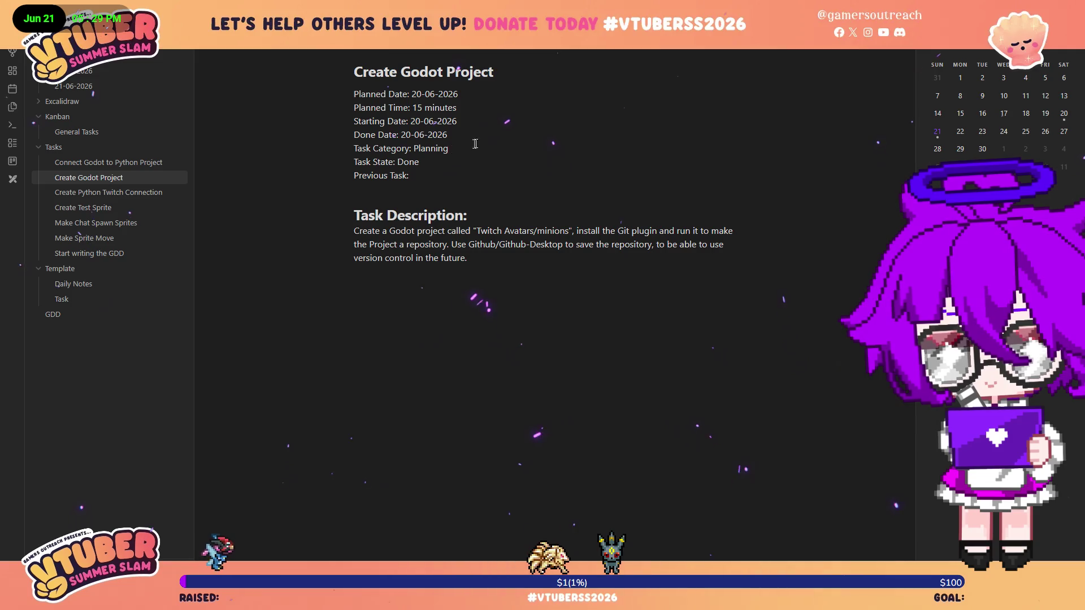
left_click(151, 204)
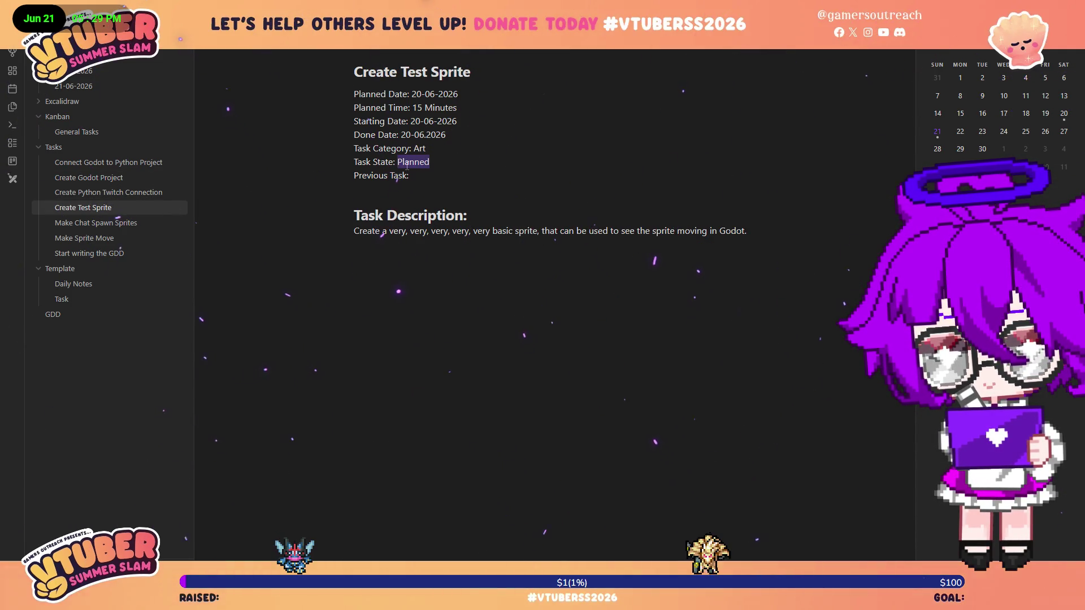
type("ne")
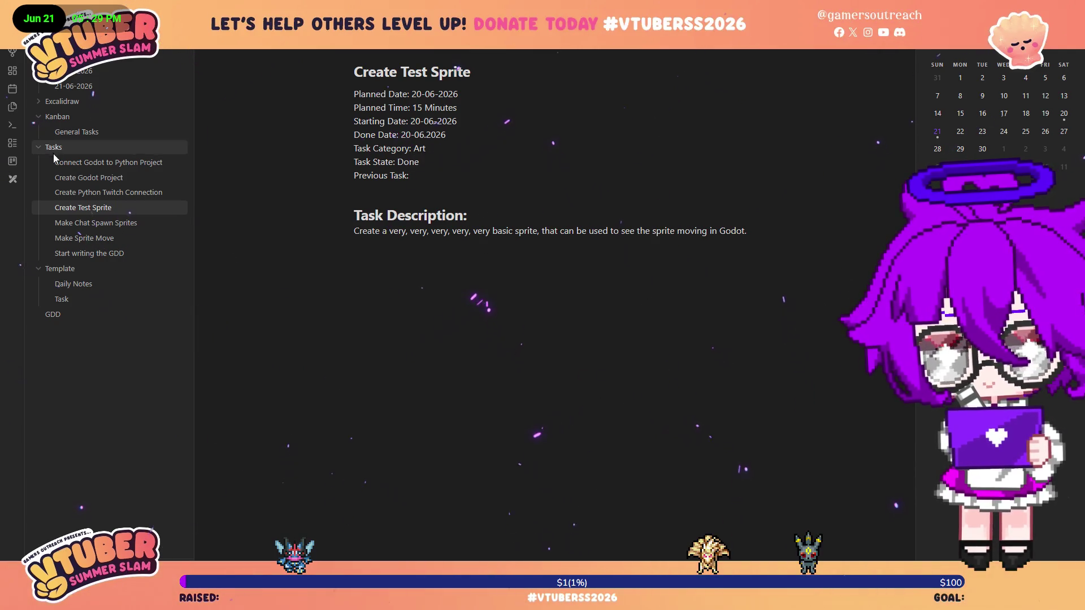
- Change Make Sprite Move's Task State from Planned to Ongoing
left_click(105, 192)
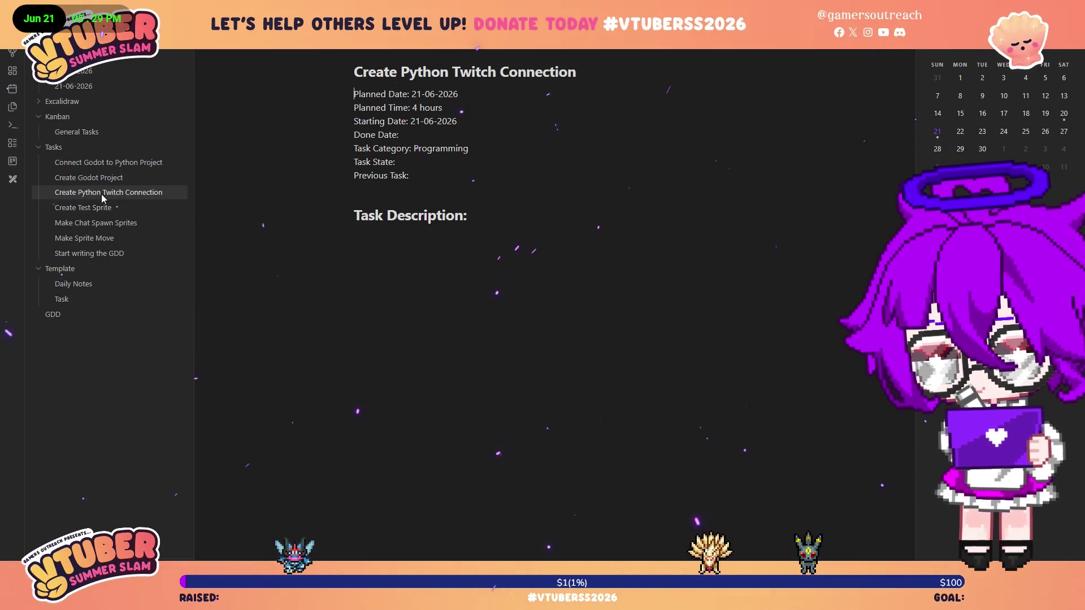
left_click(120, 223)
left_click(128, 236)
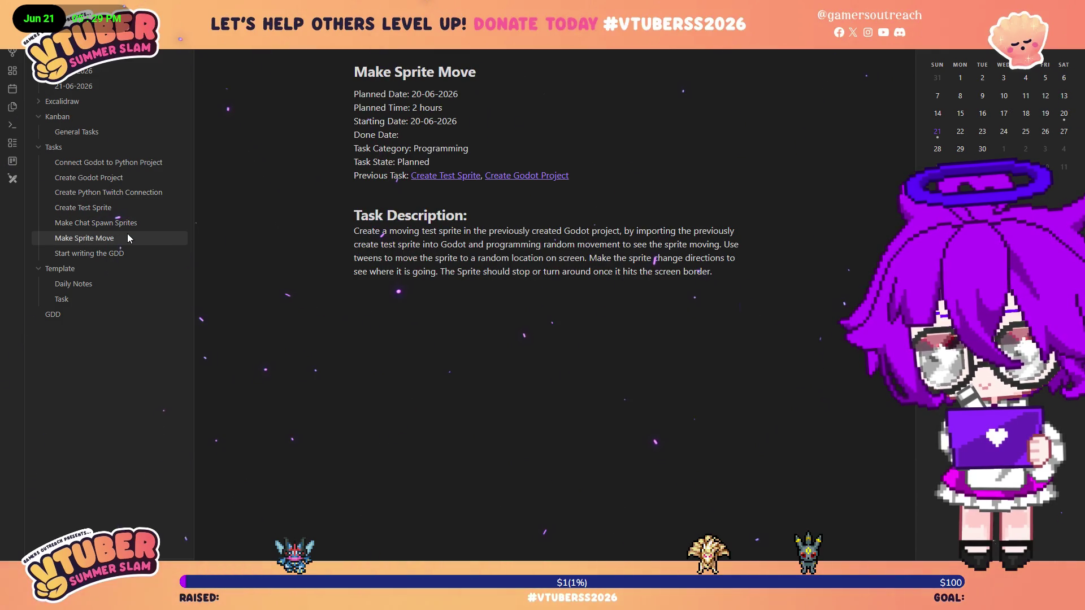
double_click(399, 161)
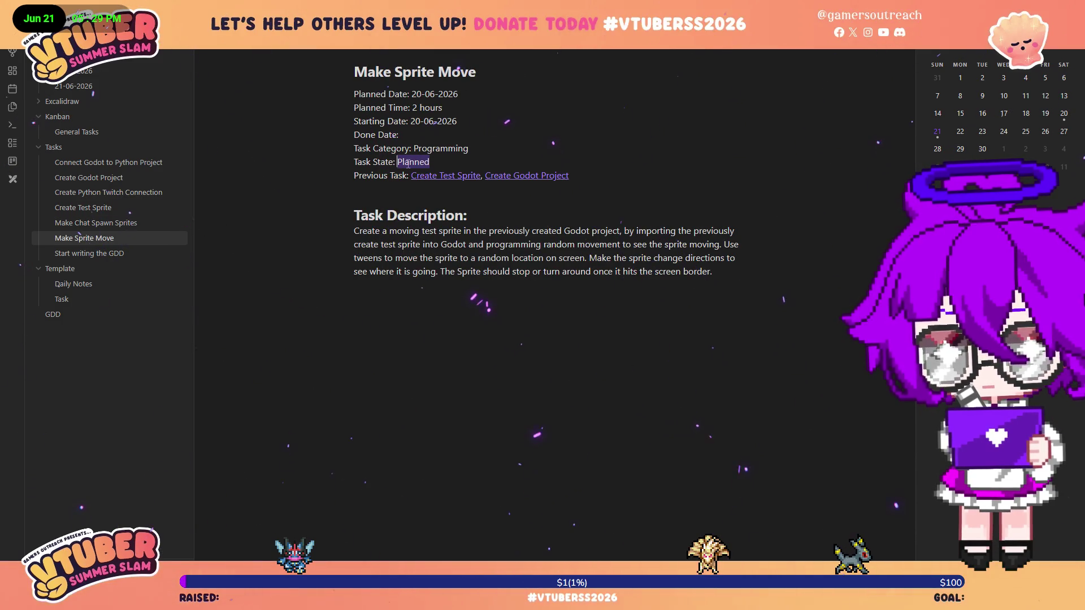
type("Ongoing")
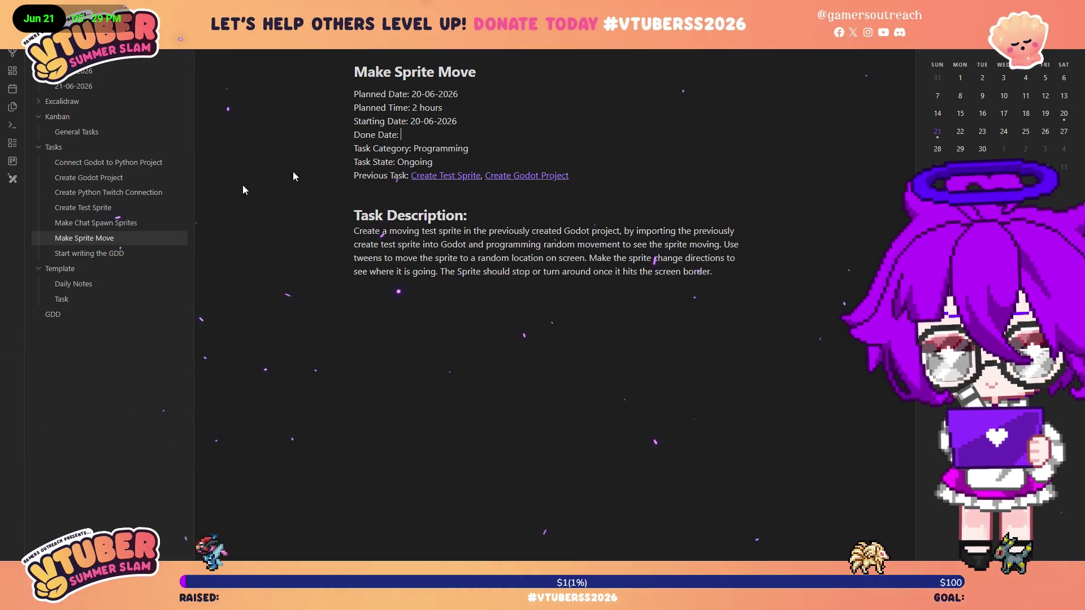
- Change Start writing the GDD's Task State from Ongoing to Done
left_click(126, 249)
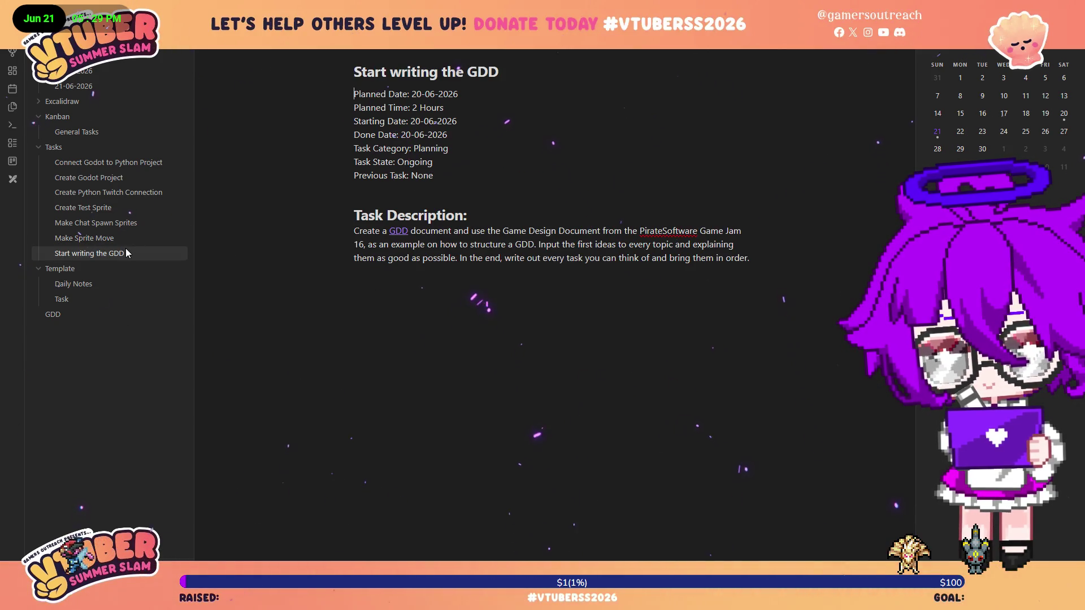
double_click(402, 162)
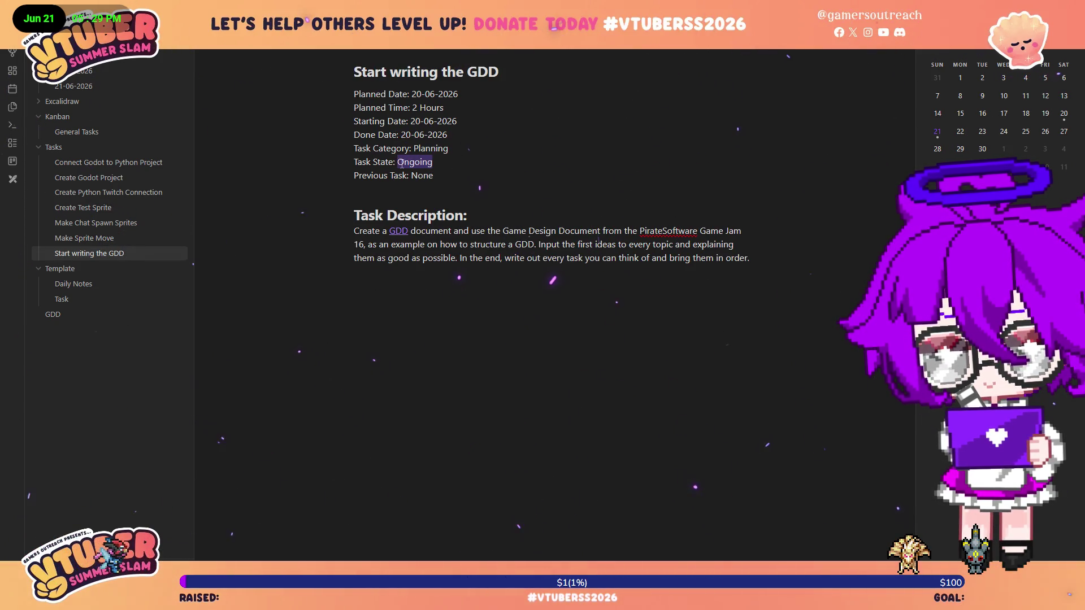
type("Done")
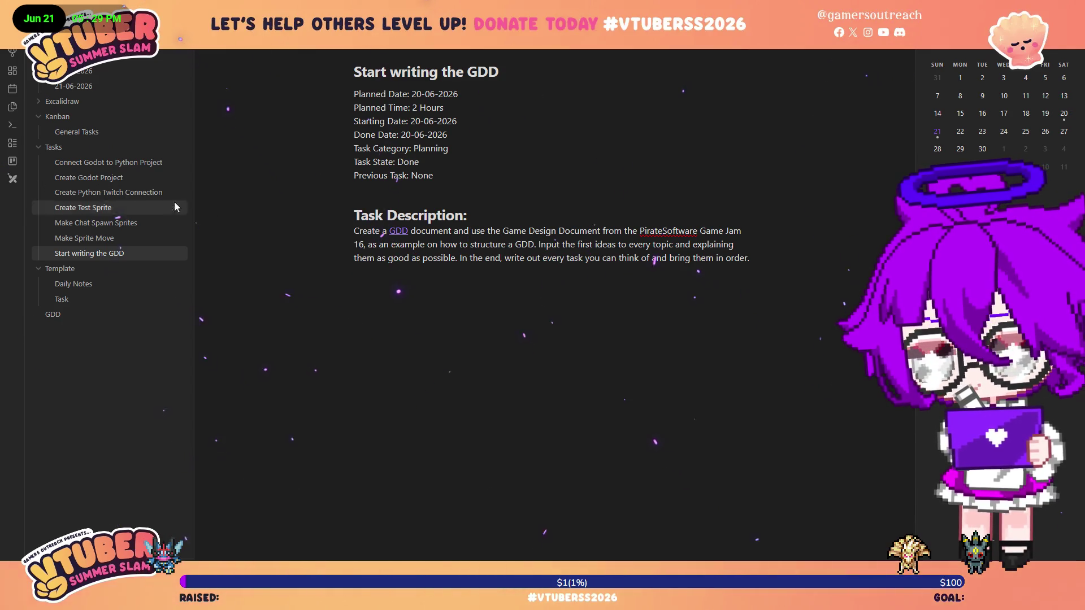
left_click(136, 177)
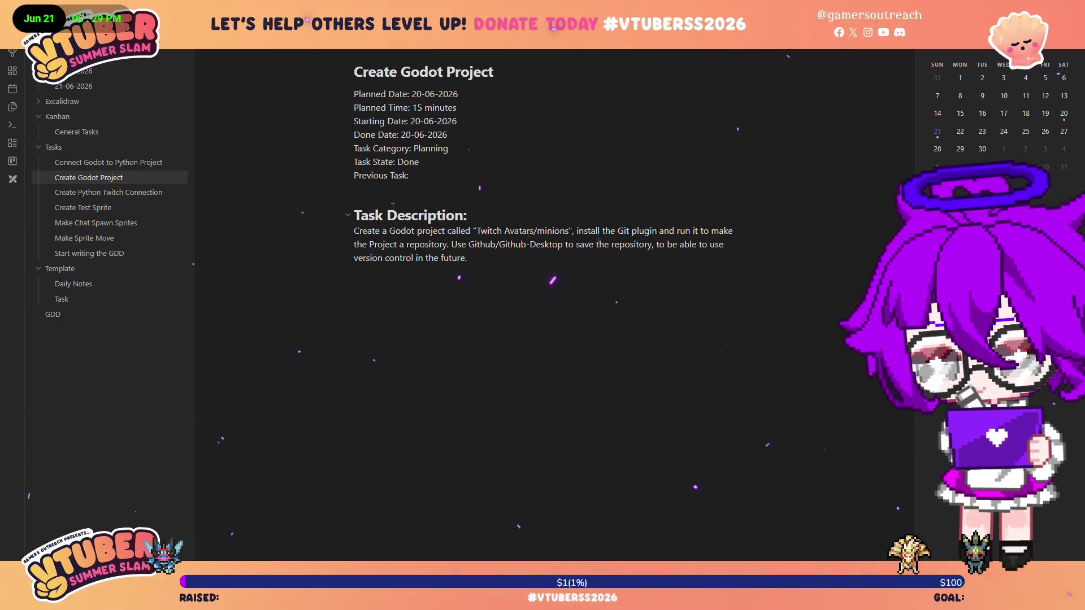
left_click(136, 194)
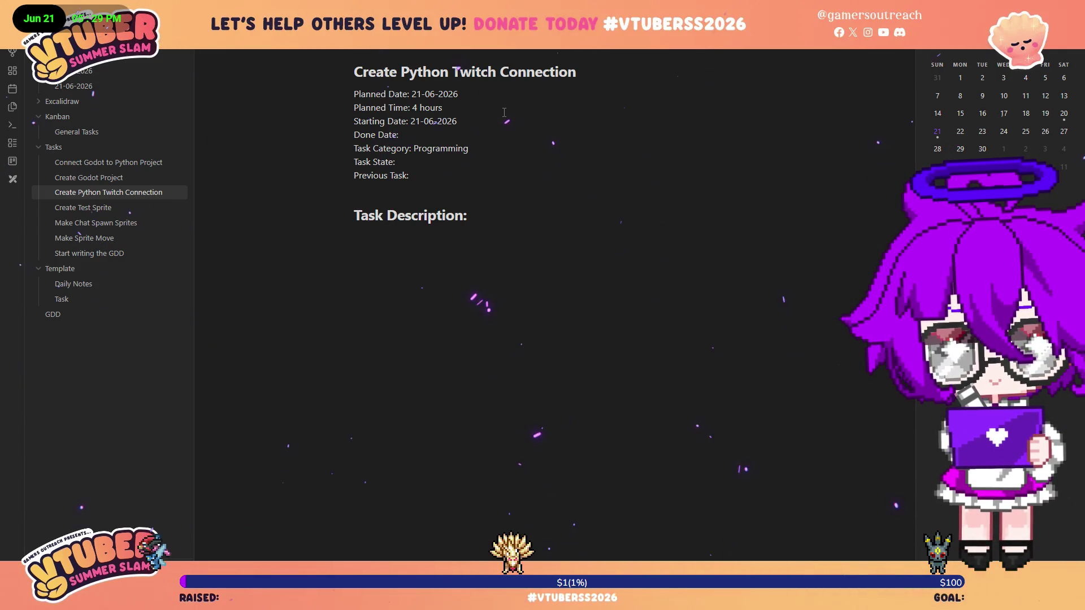
- Set Task State to Planned and describe creating a Twitch app in the Twitch Developer Dashboard
left_click(514, 165)
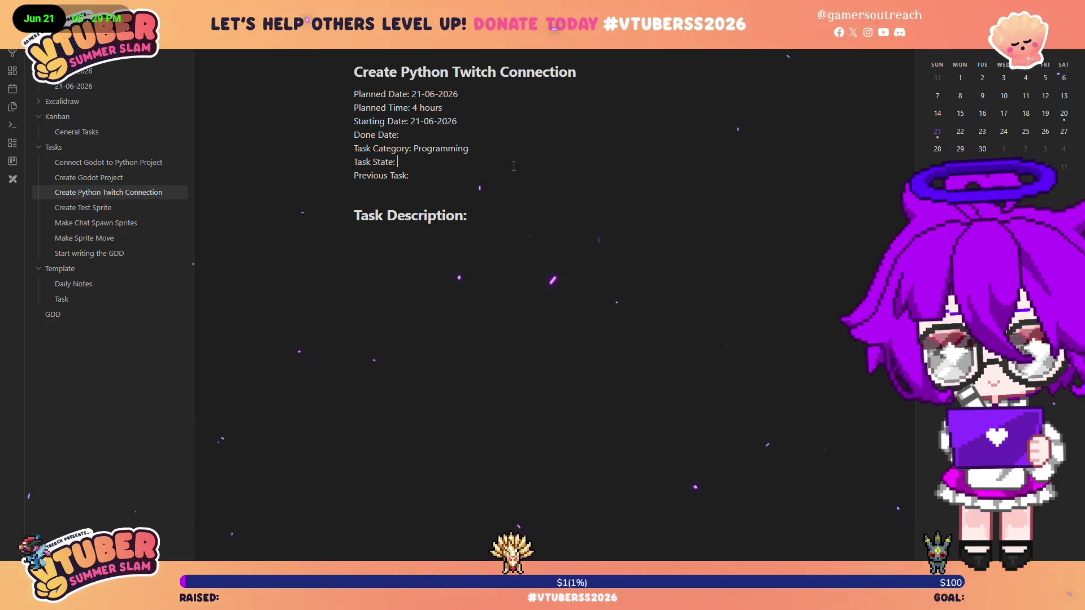
type("Planned")
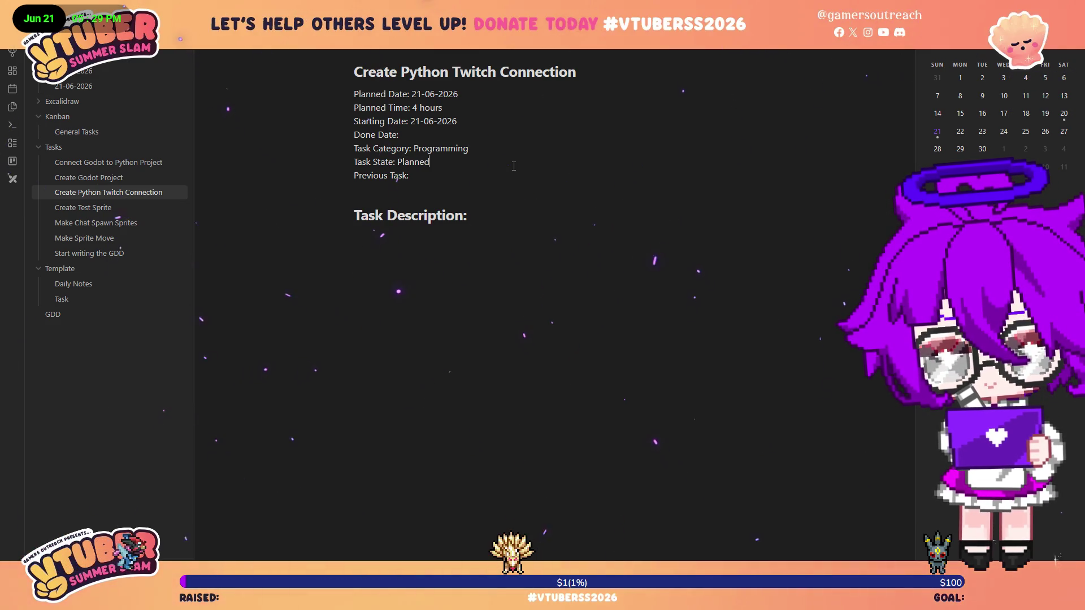
left_click(541, 244)
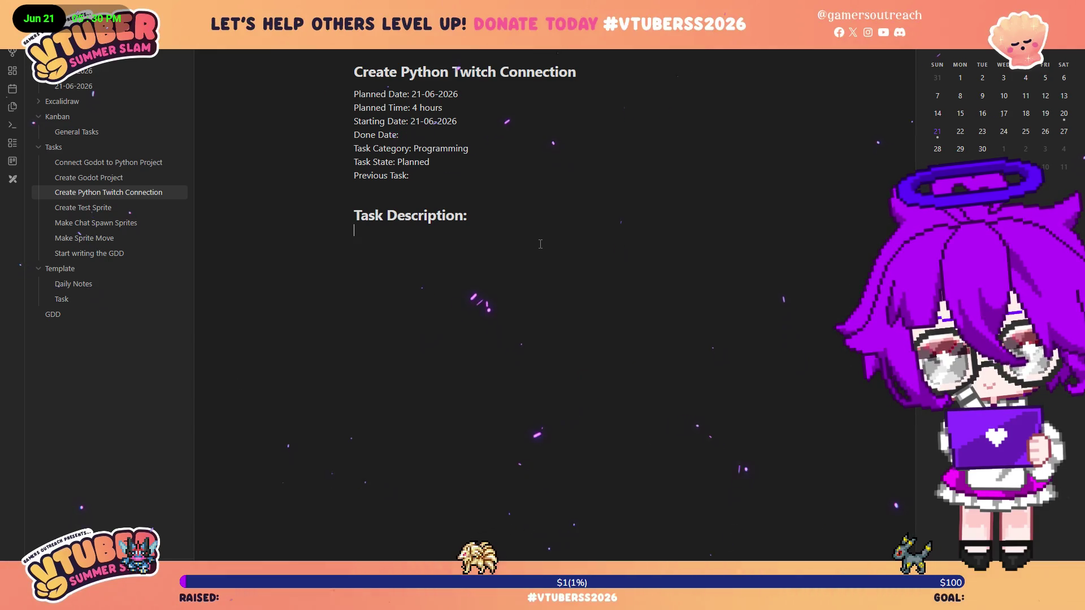
type("Create a T")
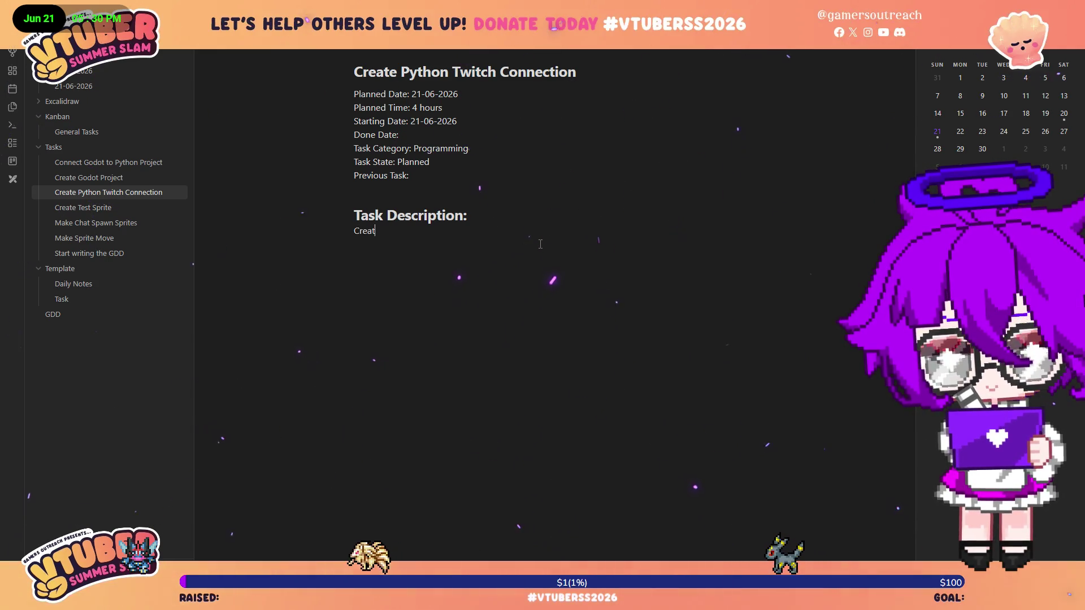
type("witch app")
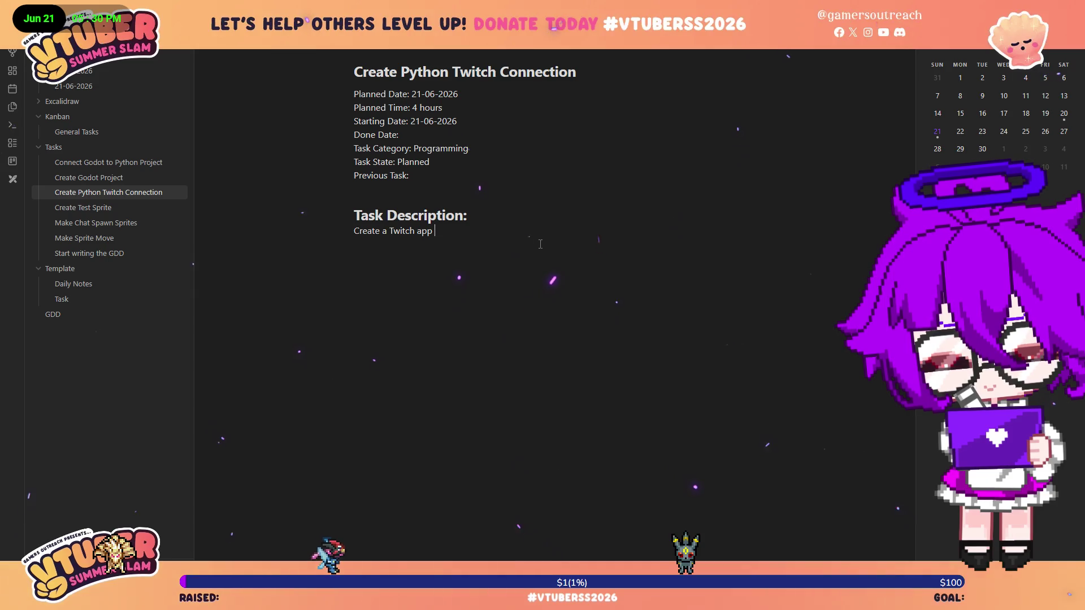
type(" in the T")
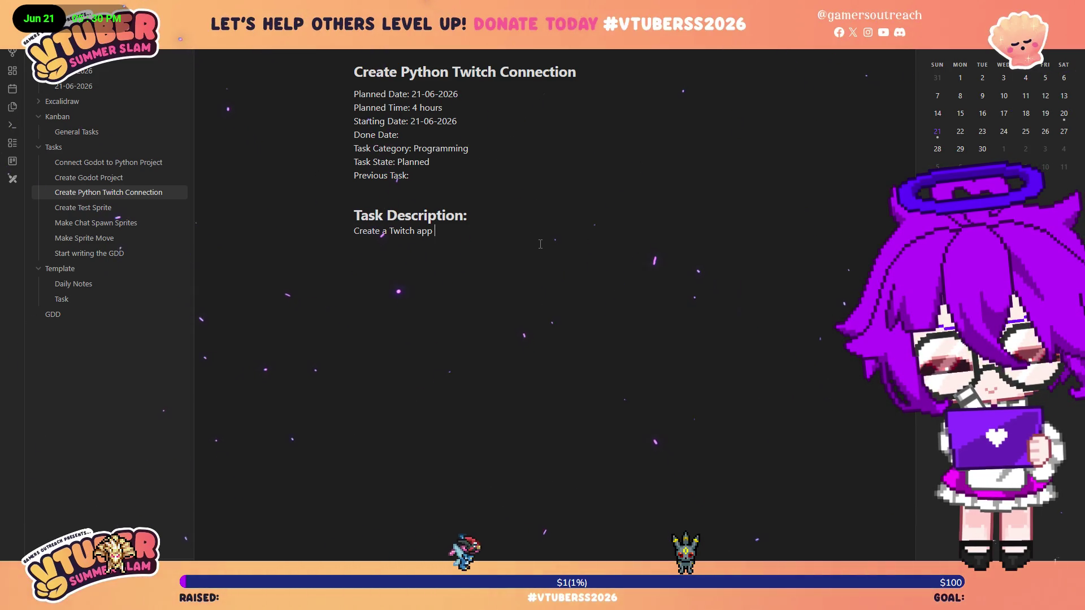
type("witch Deve")
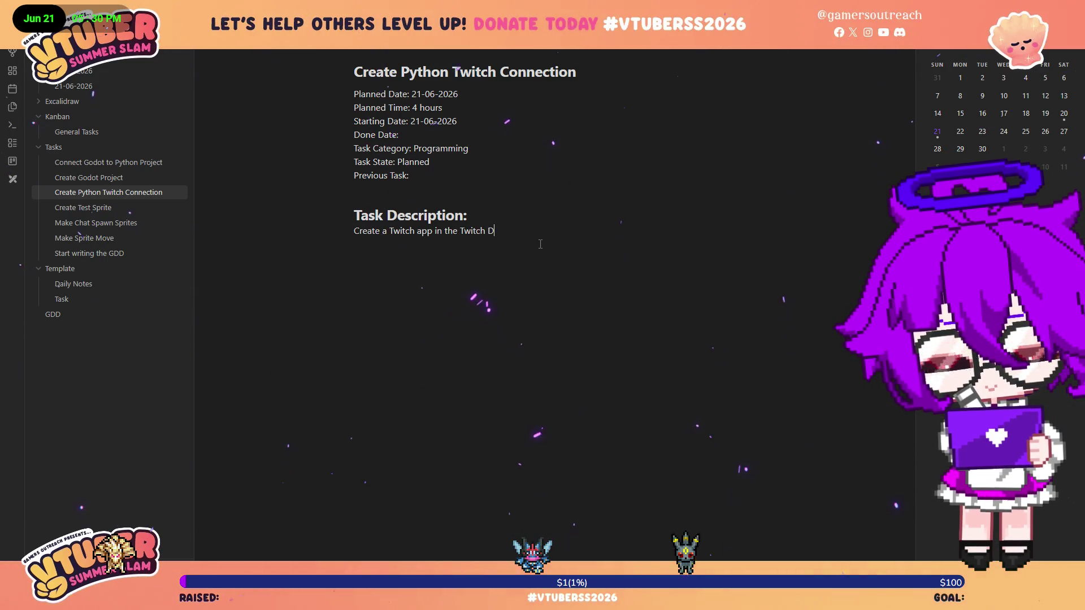
type("loper D")
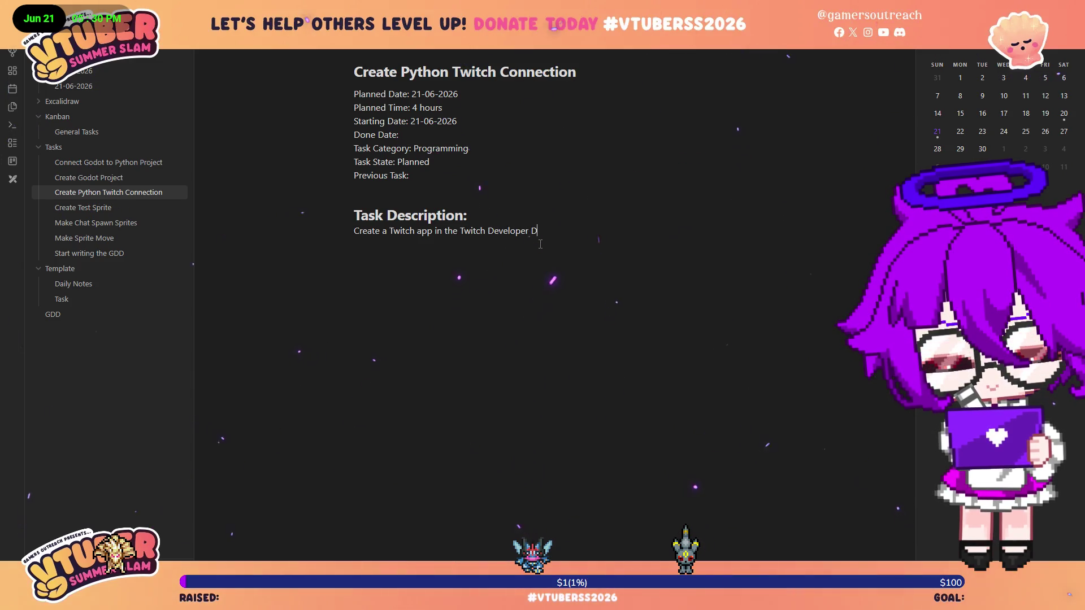
type("ashboard.")
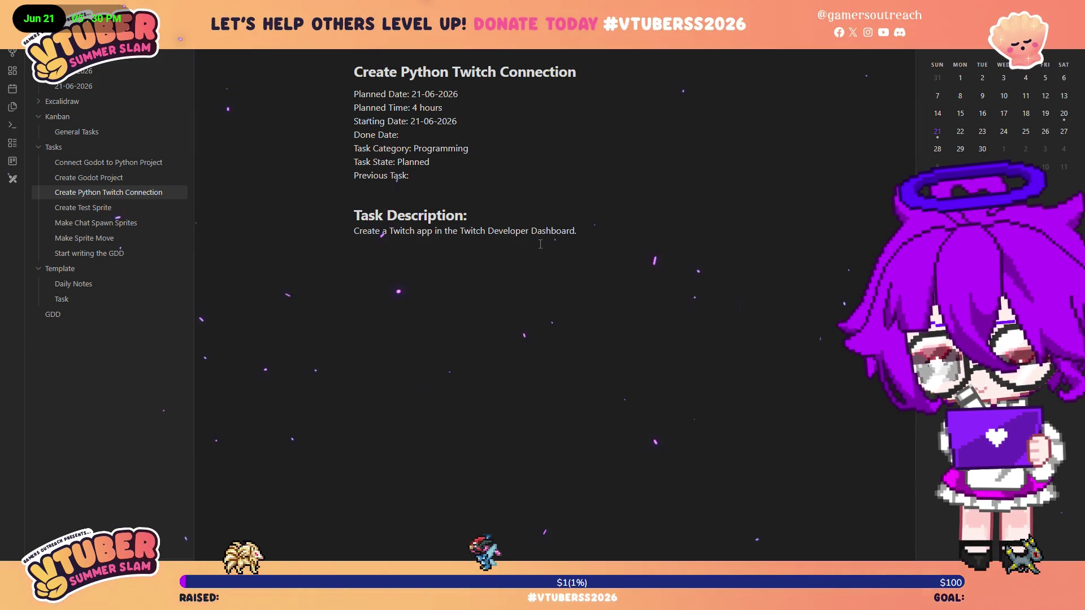
- Add saving sensitive information in Python (.env) and begin a websocket connection sentence
type("Figure")
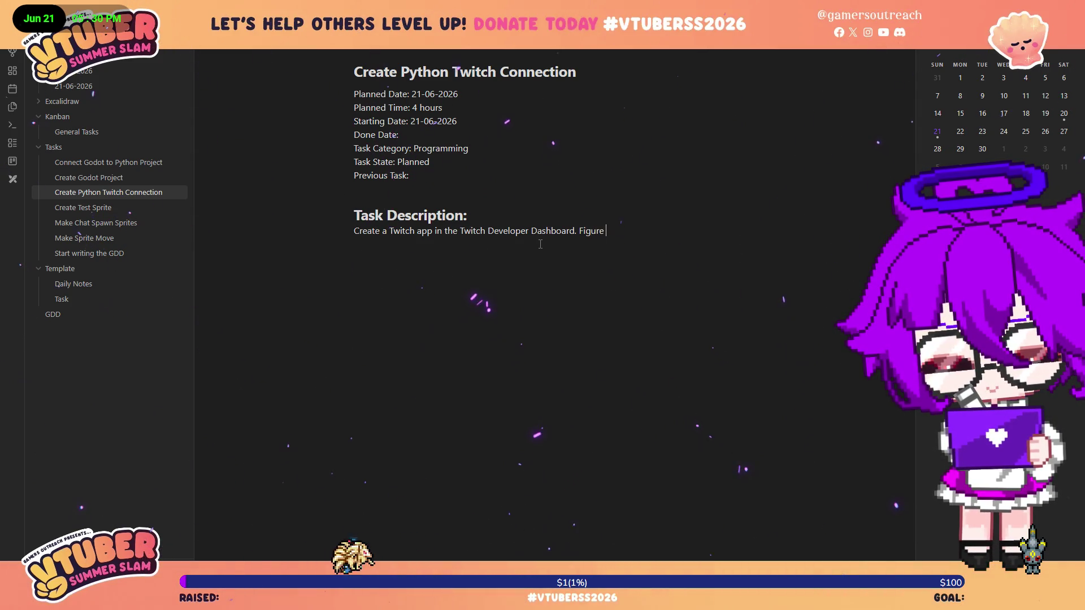
type("how to")
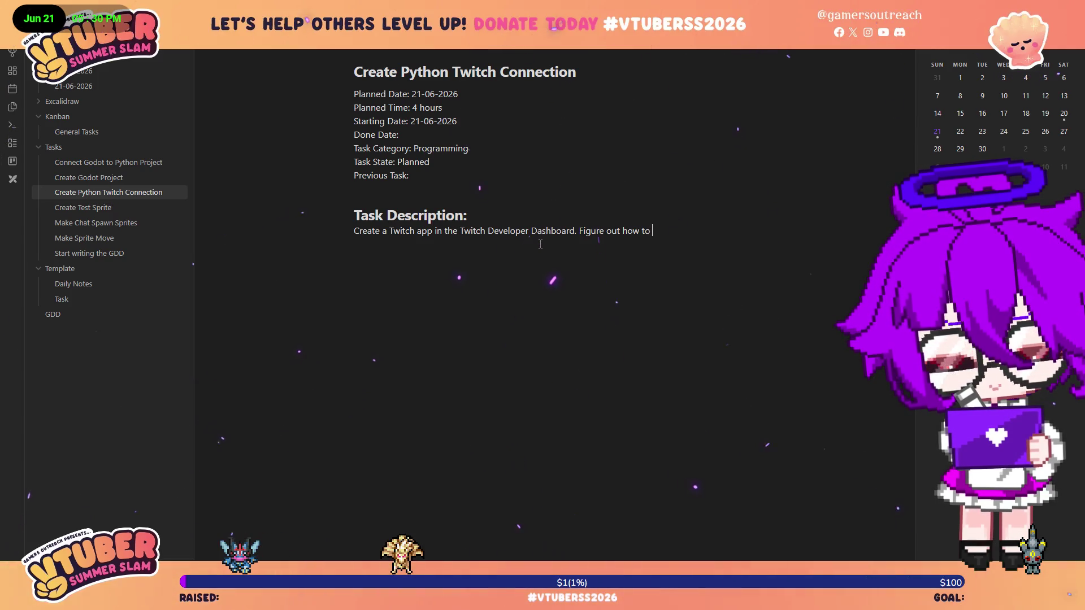
type("sav")
type("ndi")
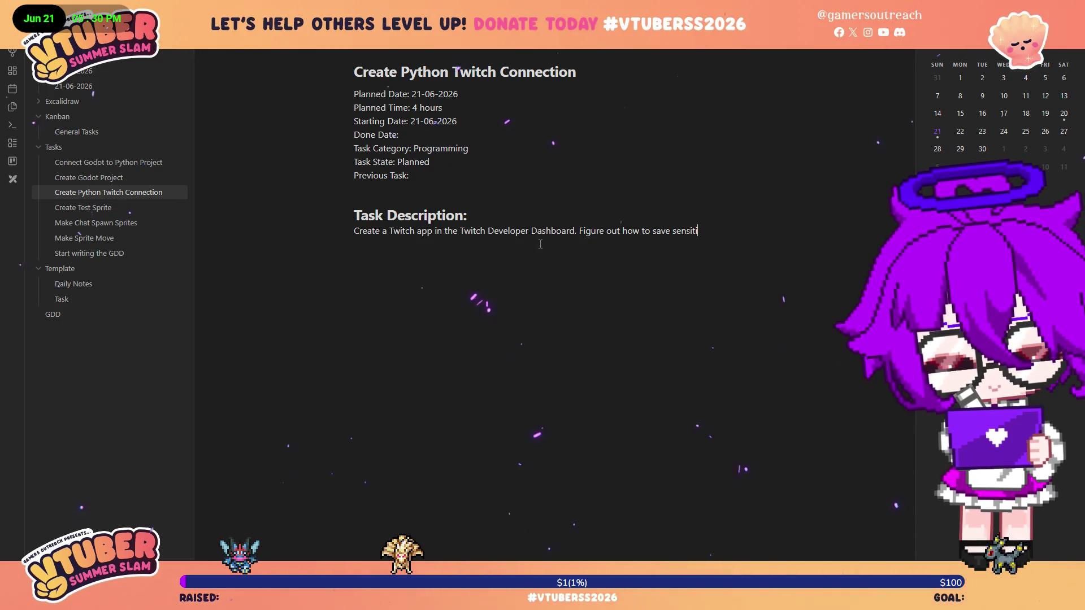
type("rmation")
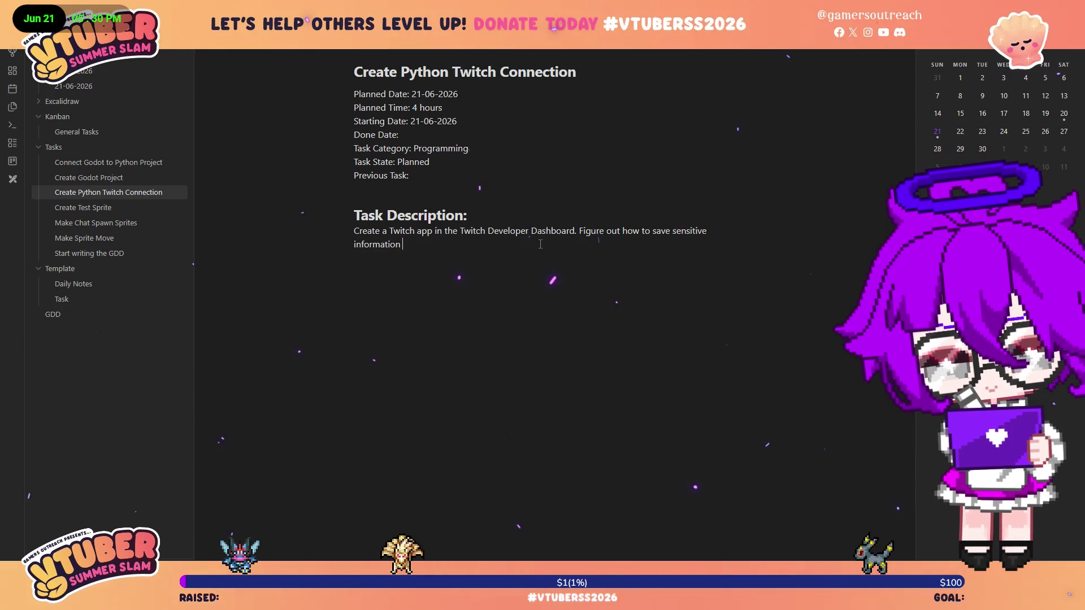
type(" Pyt")
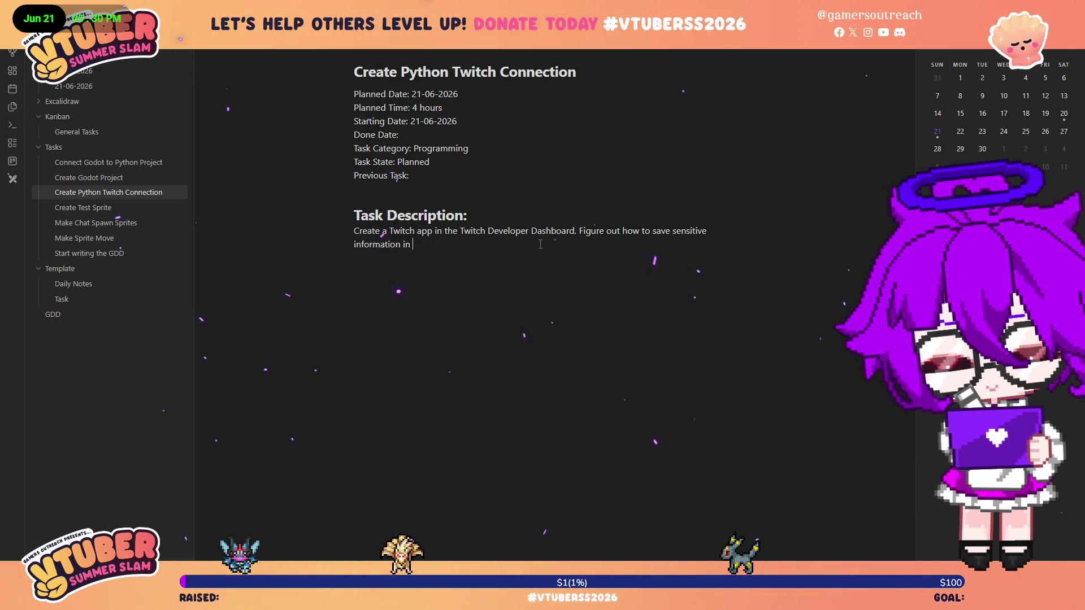
type("n")
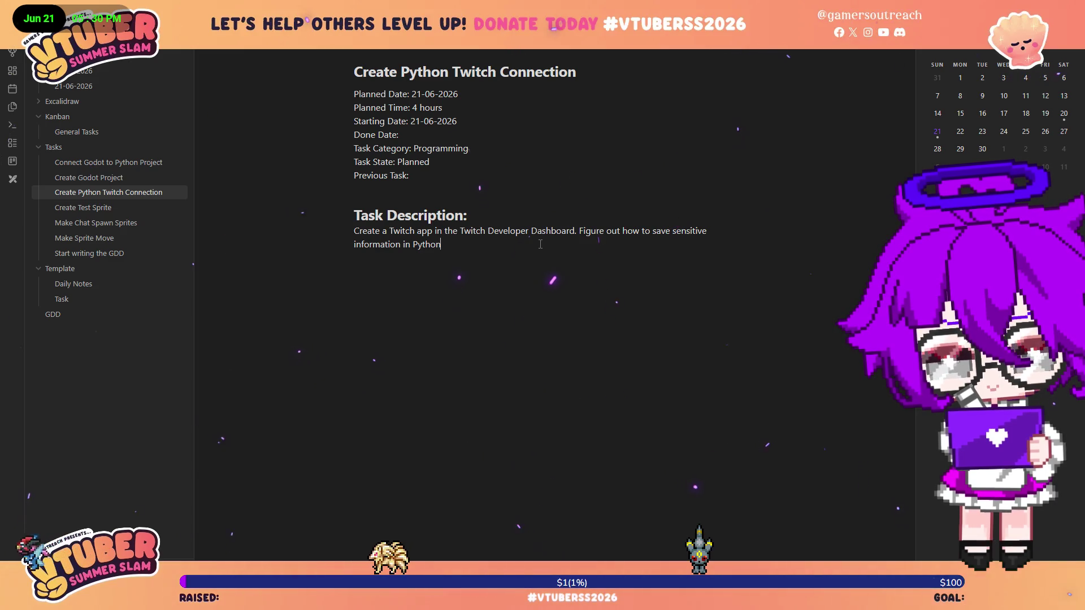
type(".")
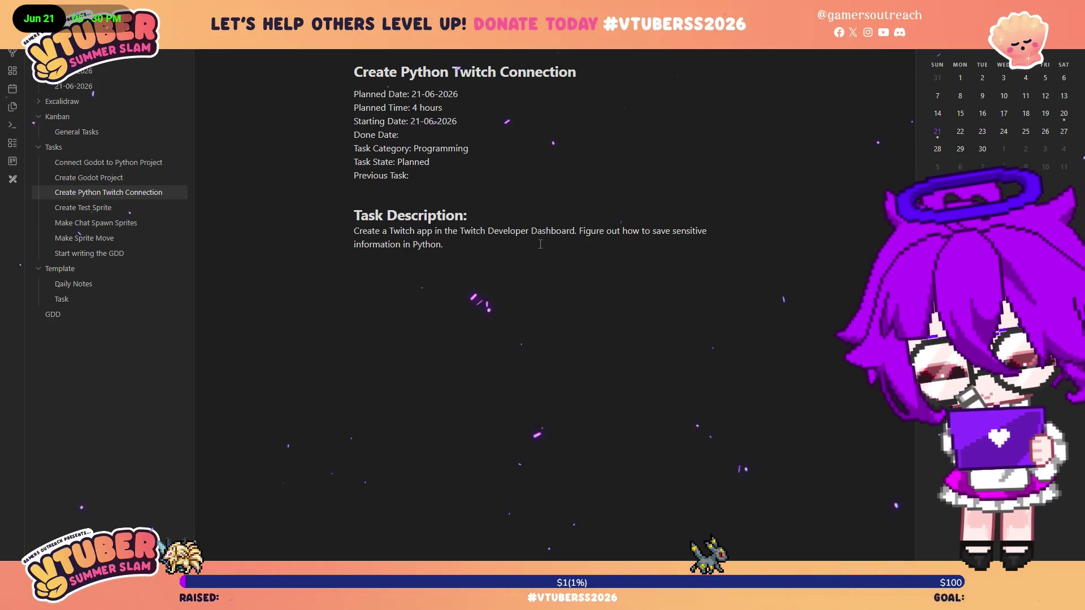
type(" env")
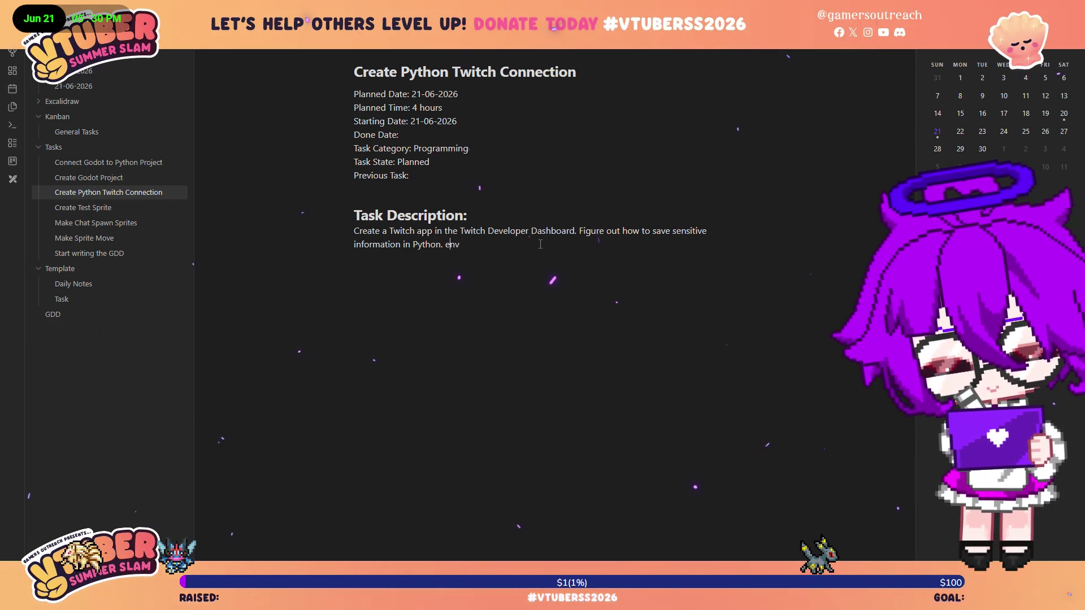
key("Left")
key("Left")
key("Left")
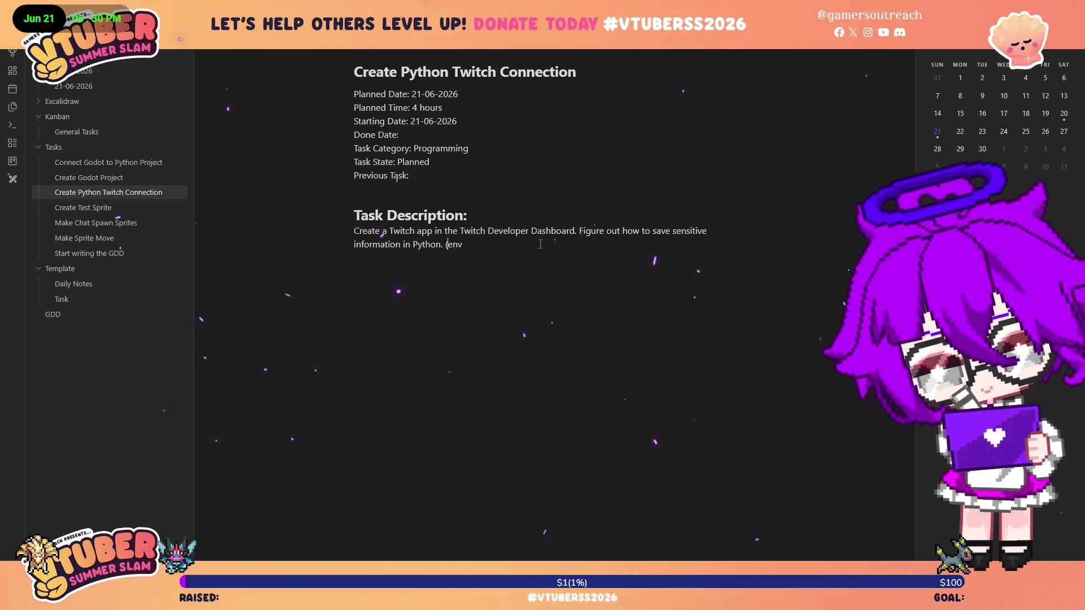
type("(")
key("End")
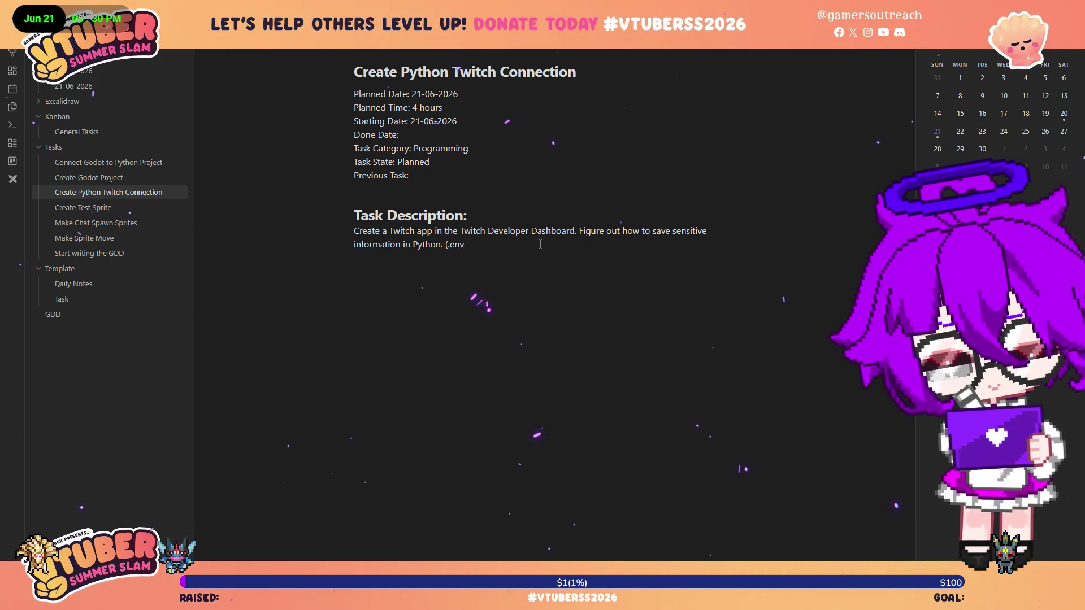
type(")")
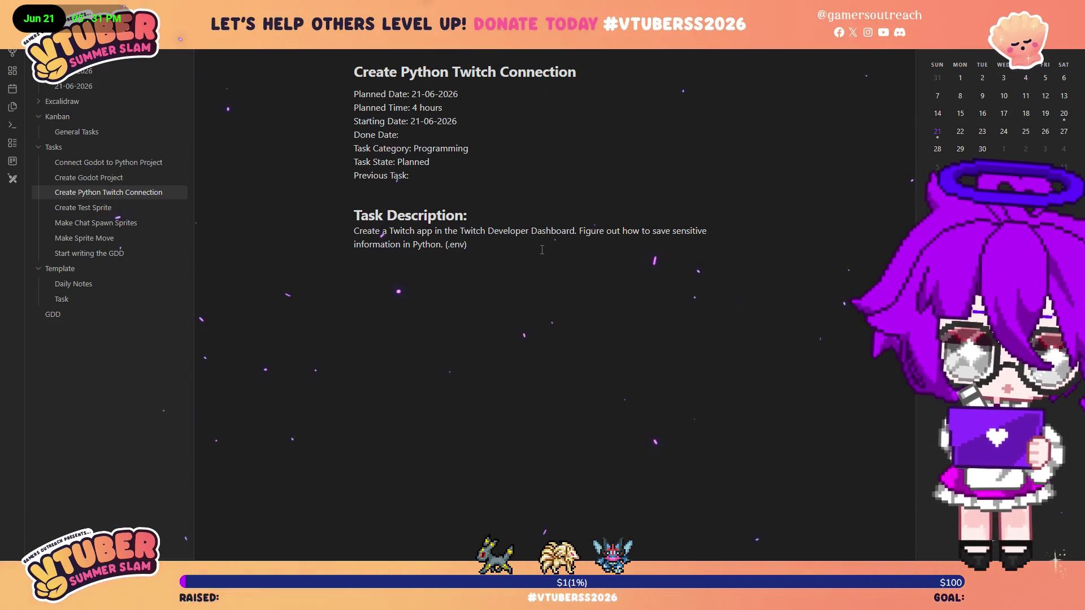
type("Create")
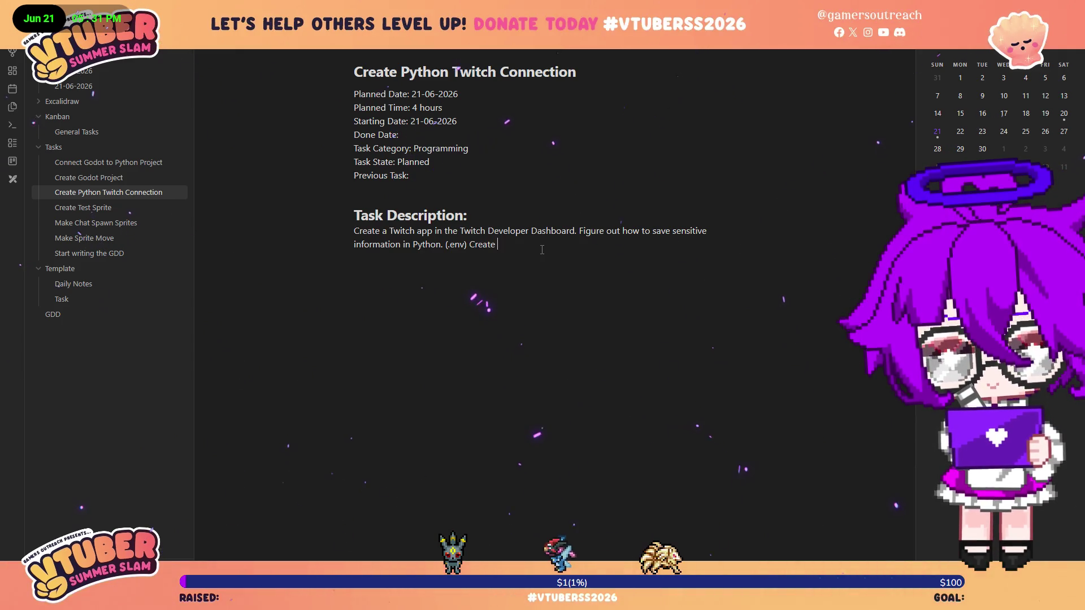
type(" a web")
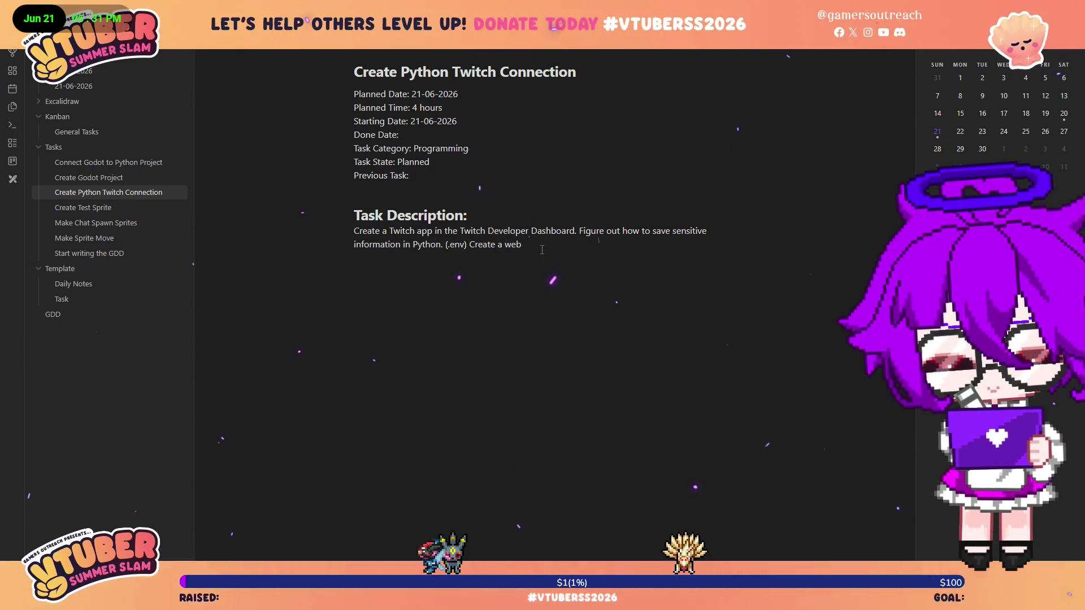
type("socket i")
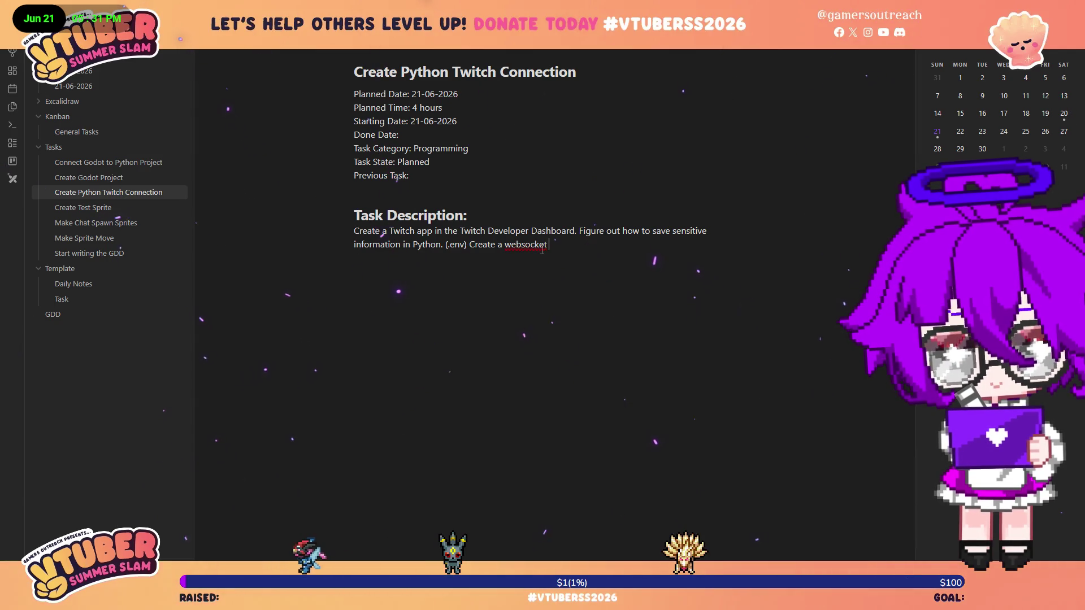
type("n Pyth")
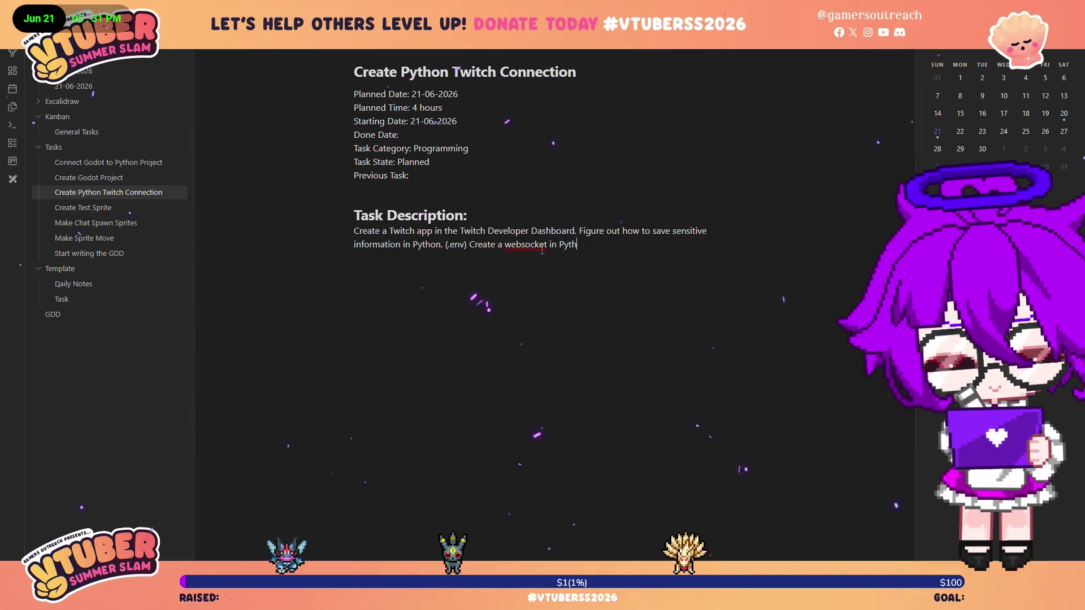
type("on and connect")
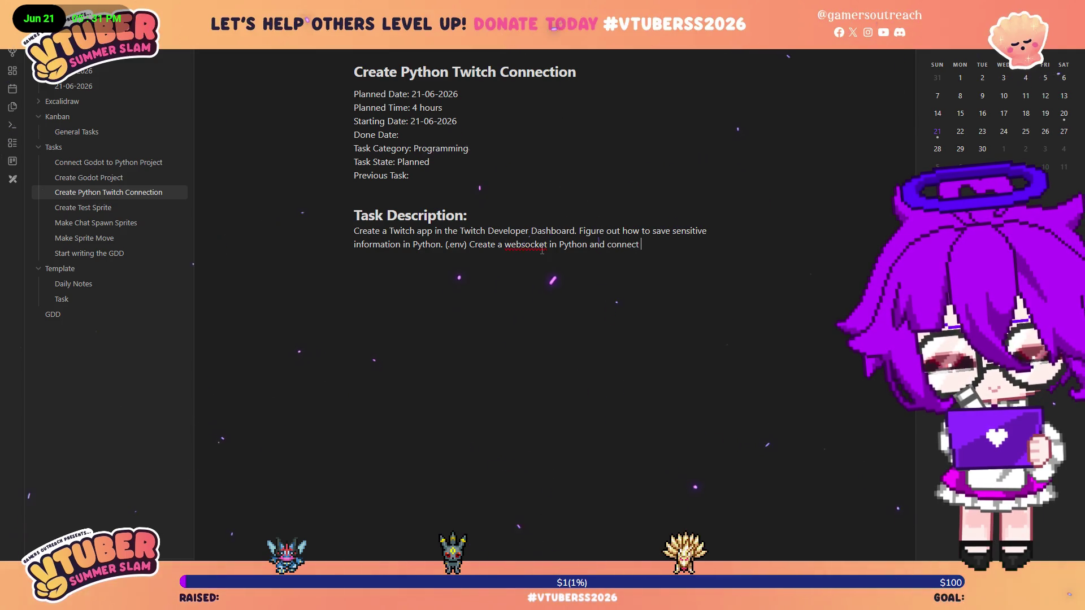
- Replace the websocket sentence with getting a Token from the Twitch app via a local Python server
key("ctrl+BackSpace")
key("ctrl+BackSpace")
key("ctrl+BackSpace")
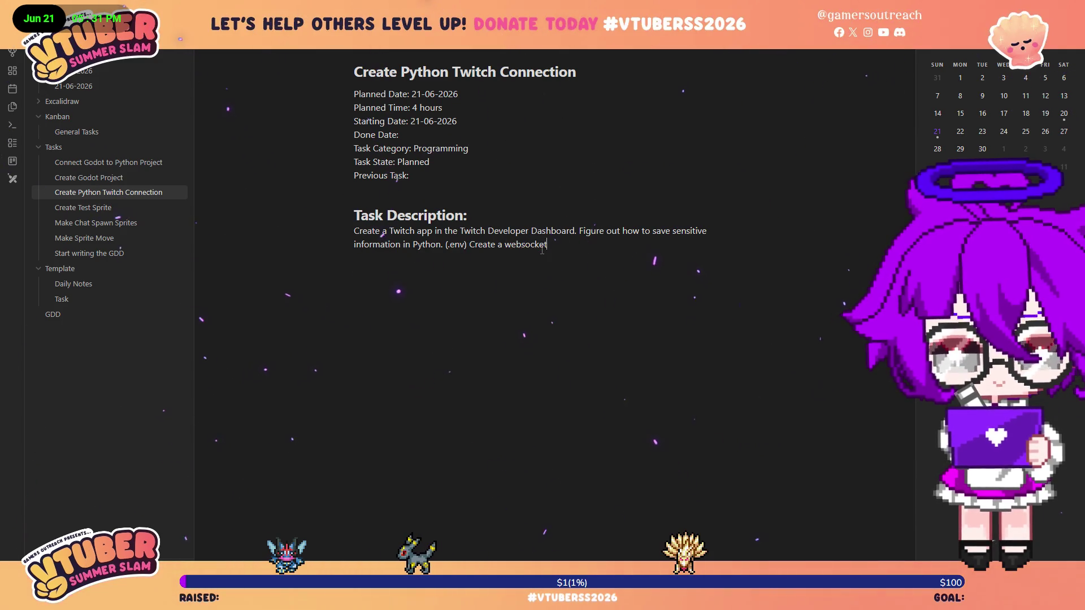
key("ctrl+BackSpace")
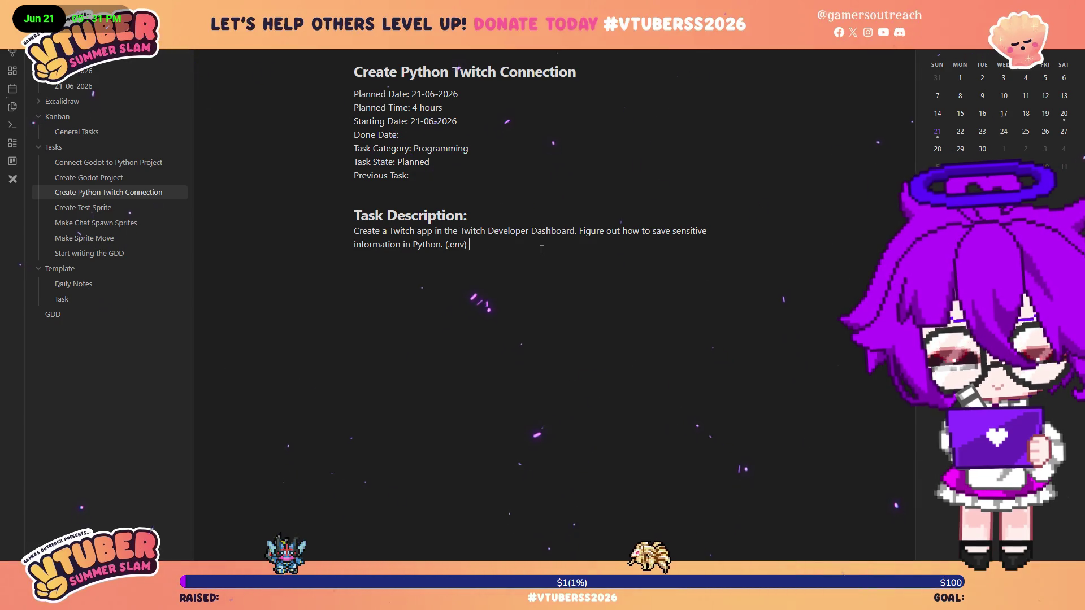
type("C")
key("BackSpace")
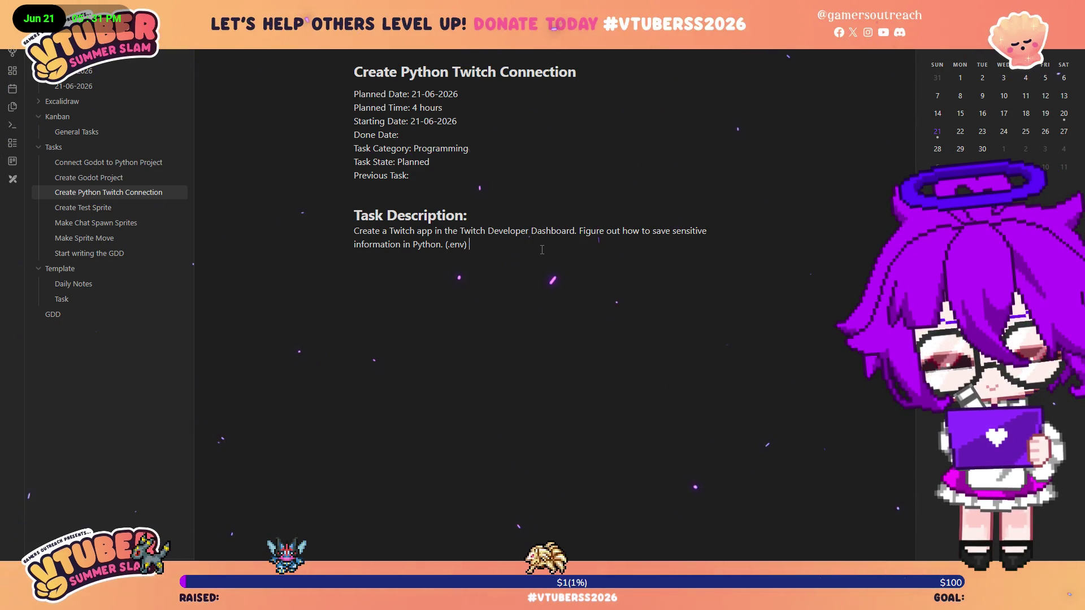
type("Get a T")
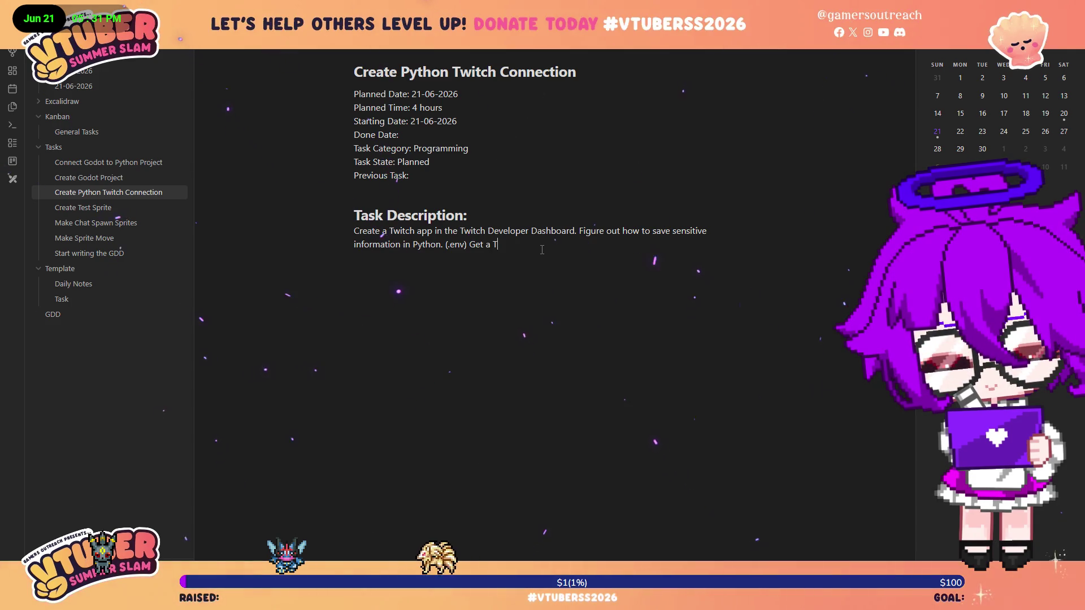
type("n from th")
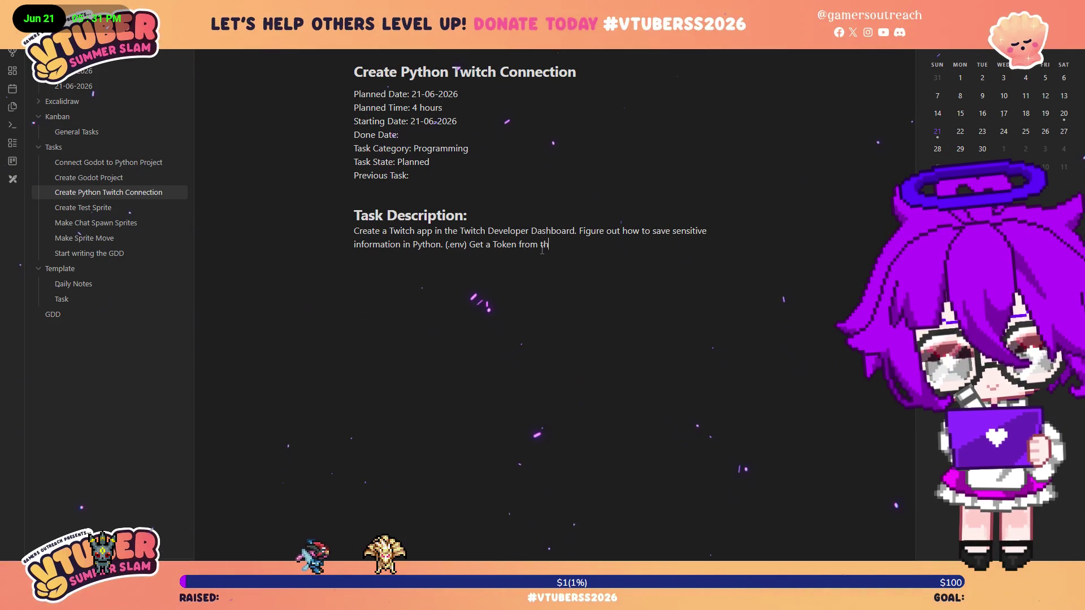
type("e Witch app ")
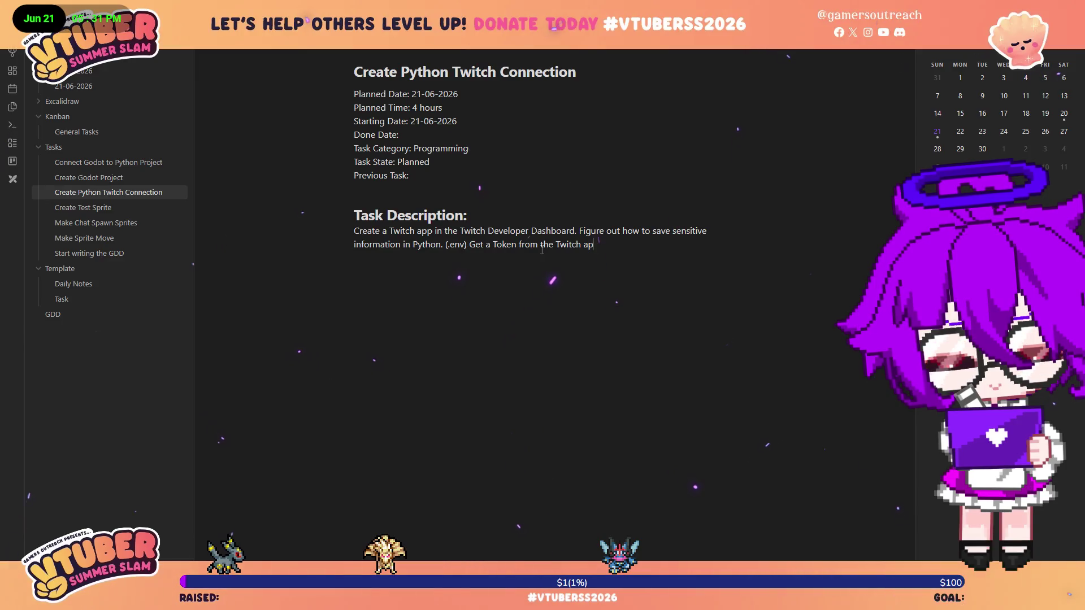
type("by usi")
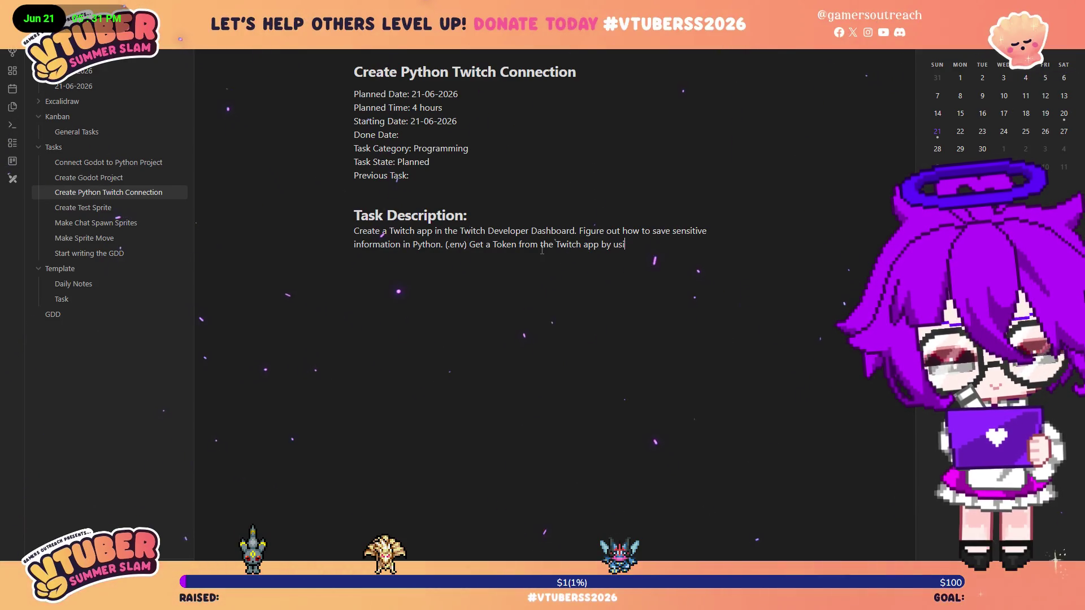
type("local")
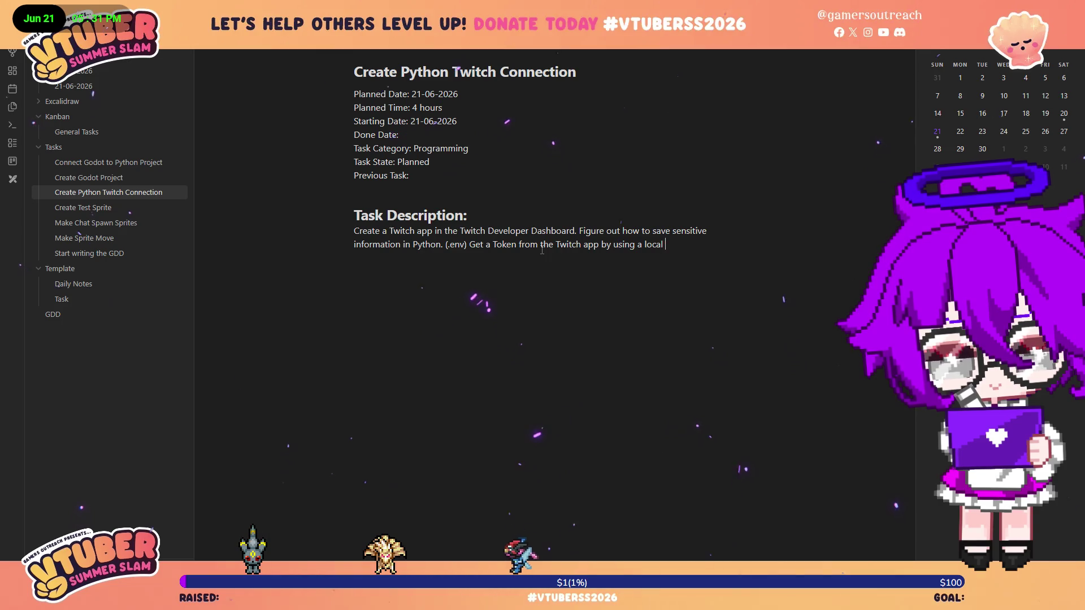
type("serve")
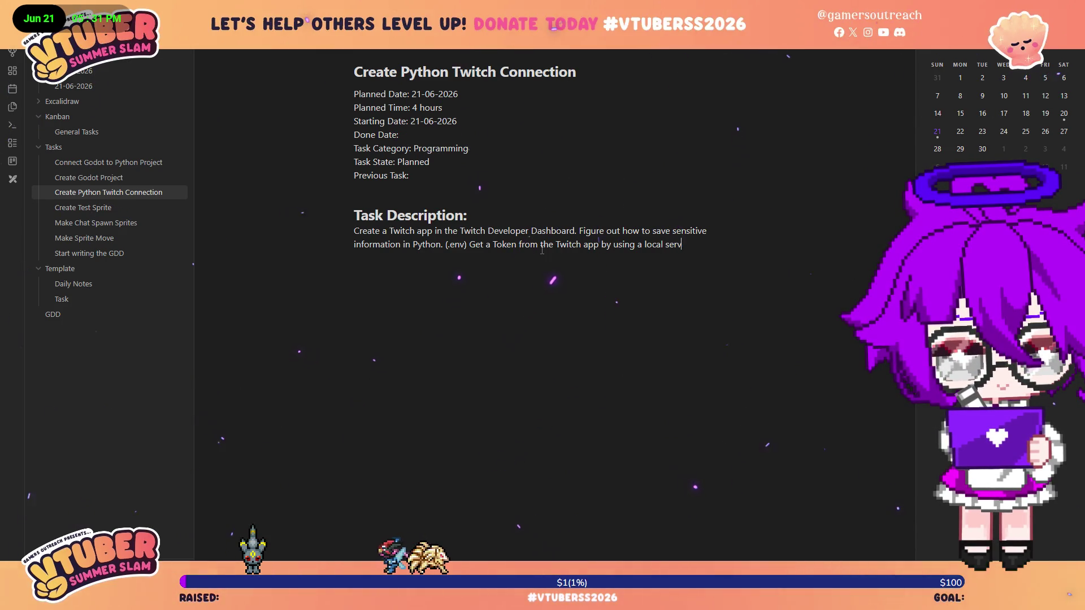
key("ctrl+BackSpace")
type("Python ")
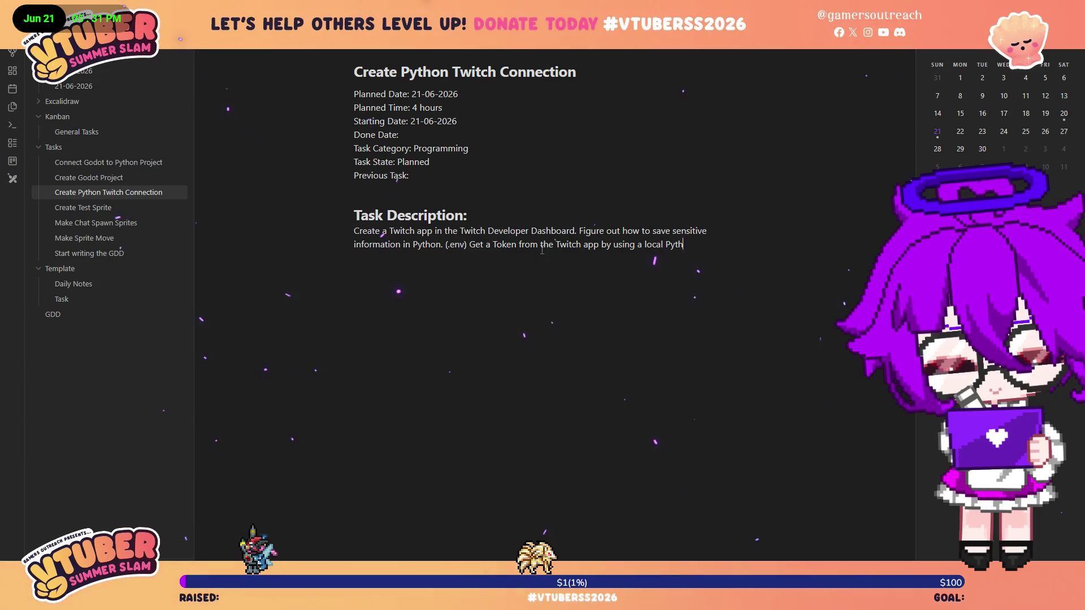
type("server")
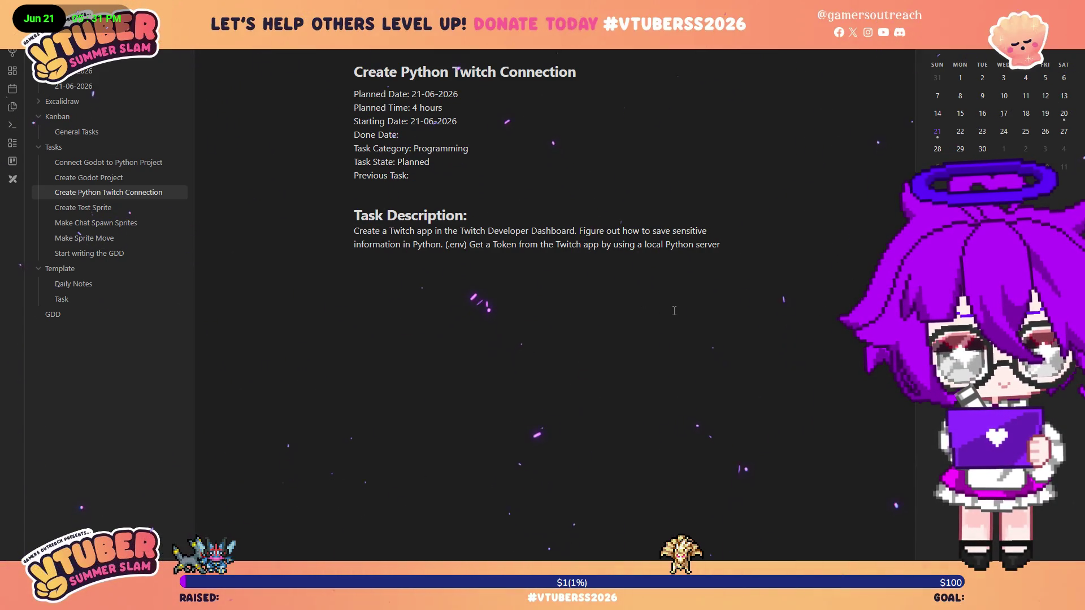
type(". ")
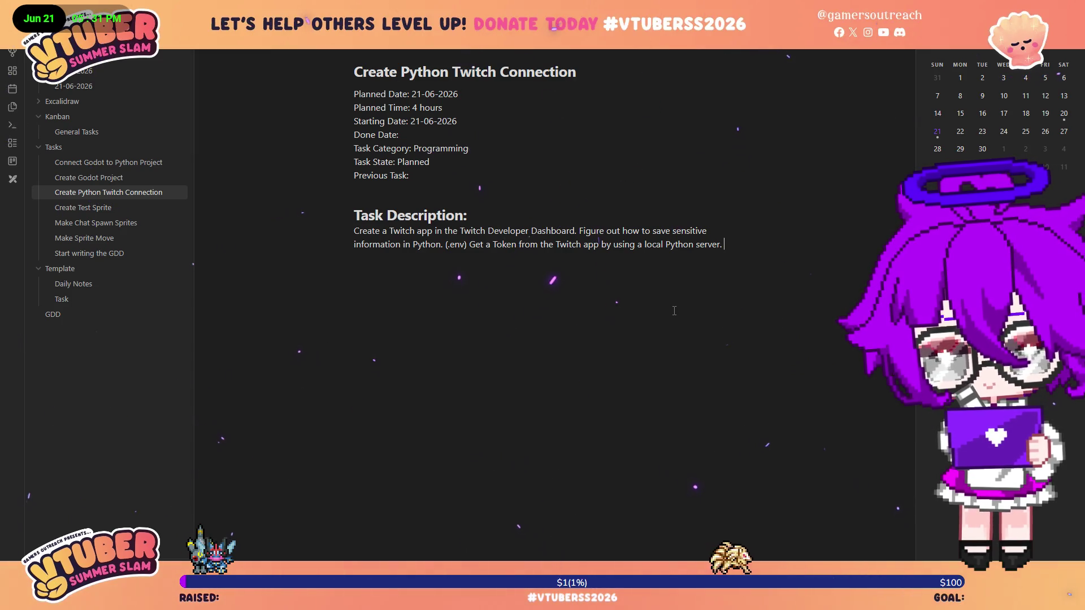
type("Co")
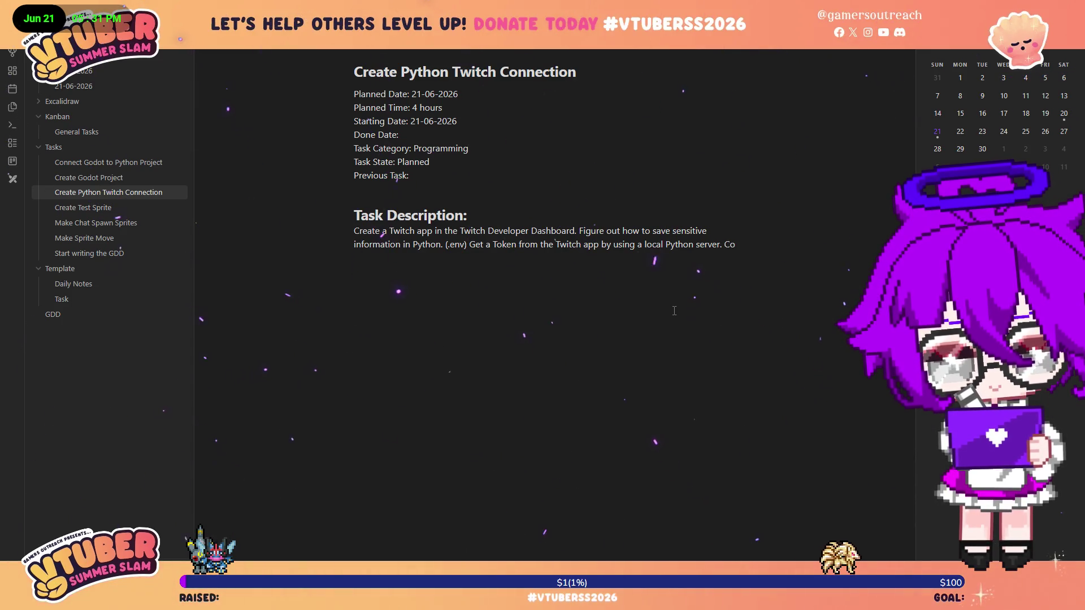
key("BackSpace")
key("BackSpace")
- Add 'Use Python Websockets to connect to the Twitch services and read chat.'
type("Use ")
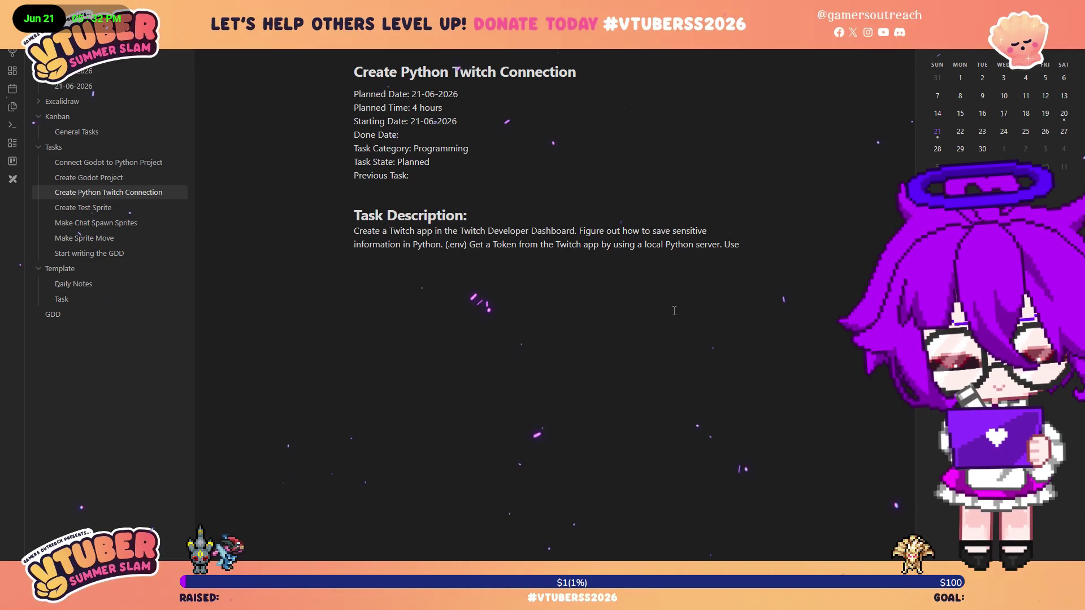
type("Python")
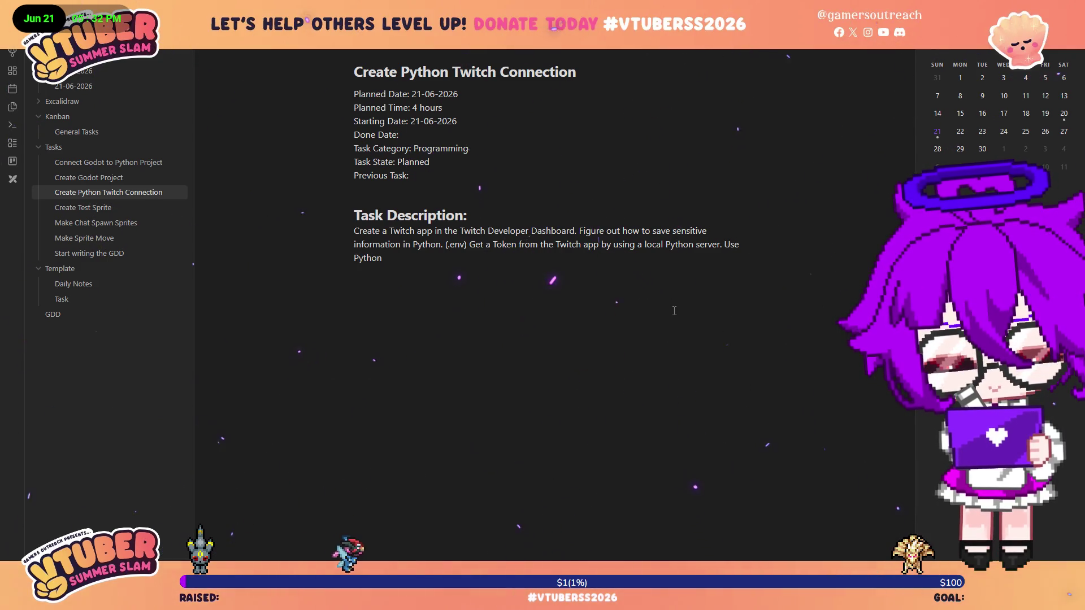
type(" websockets")
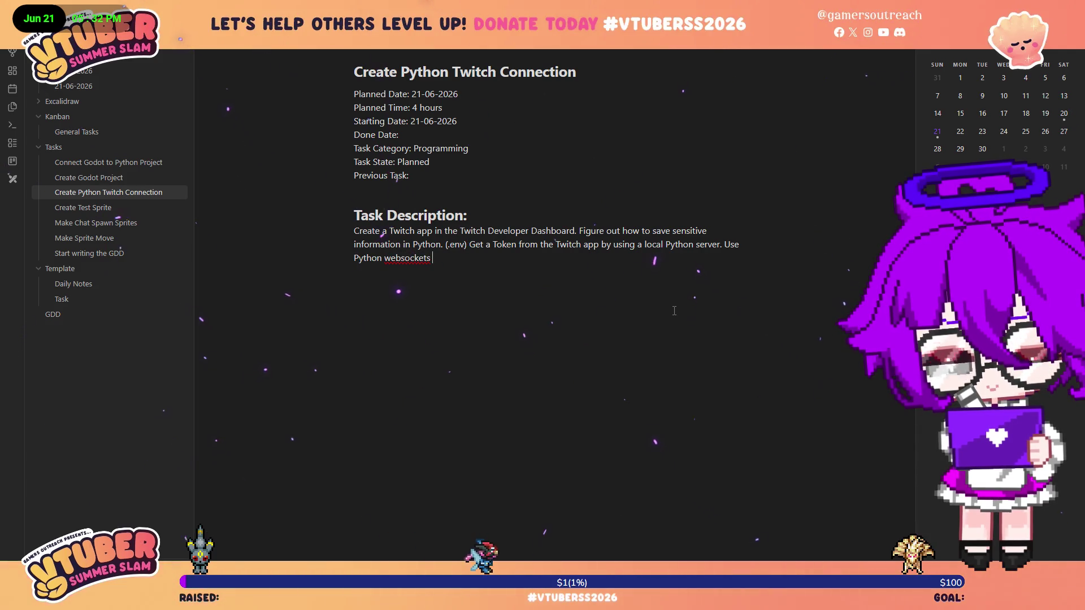
left_click(391, 258)
key("BackSpace")
type("W")
left_click(481, 267)
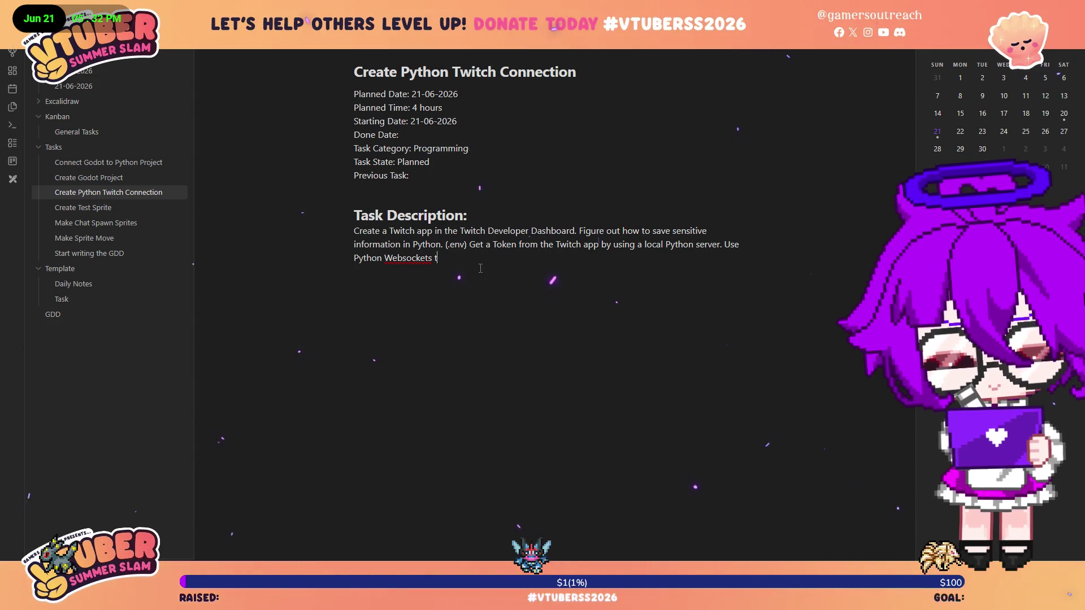
type("to connec")
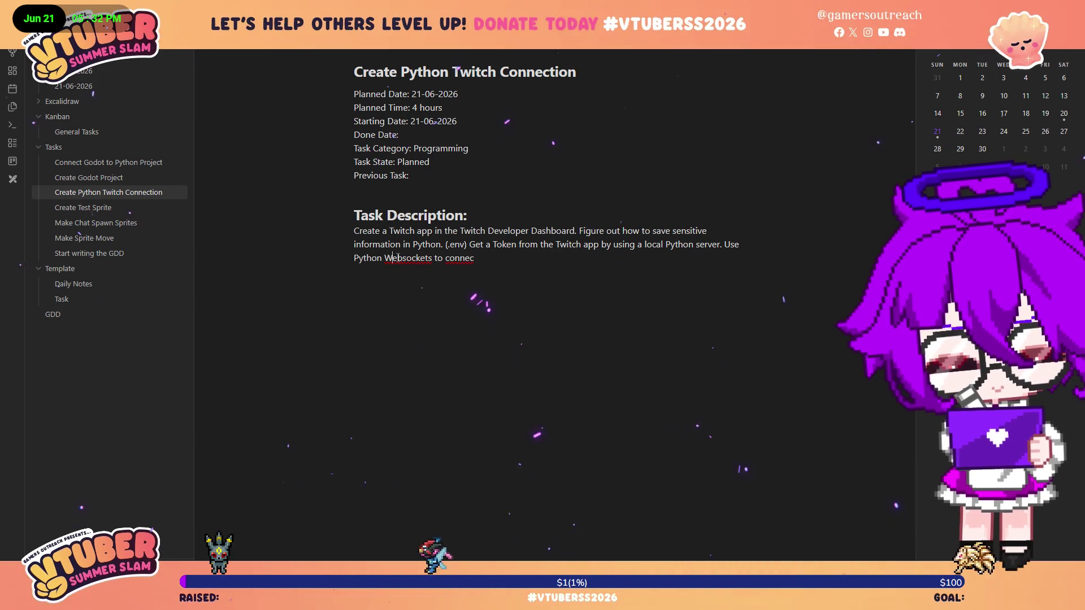
left_click(489, 254)
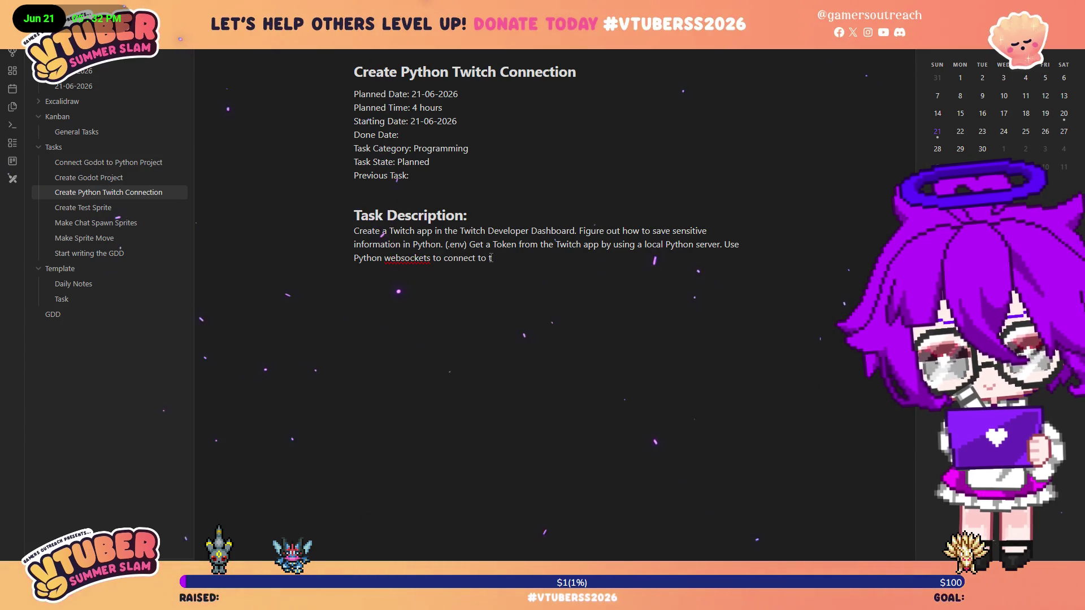
type("Tw")
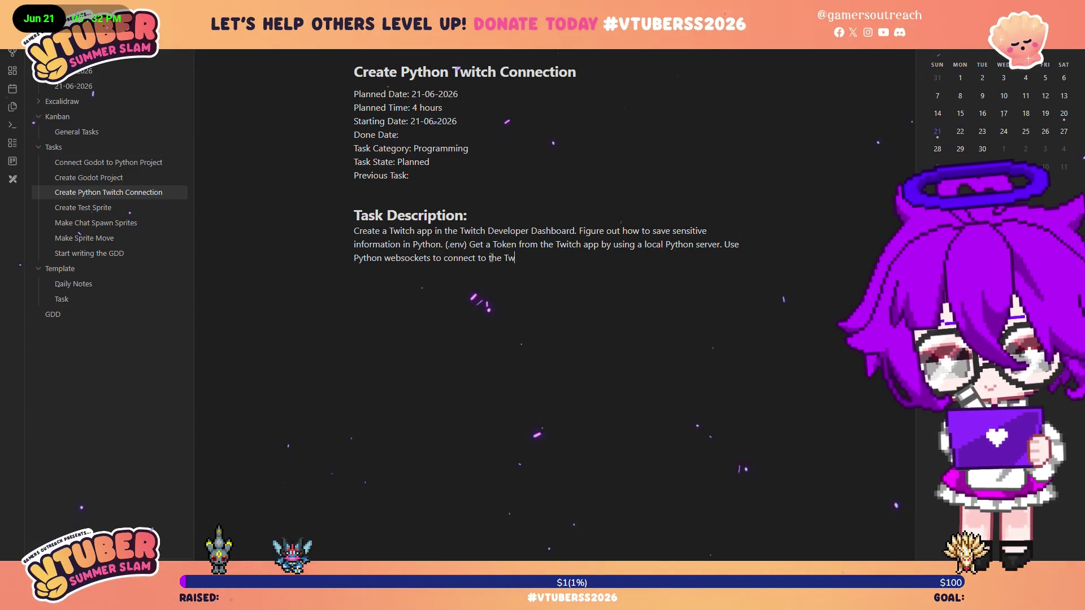
type("itch serviv")
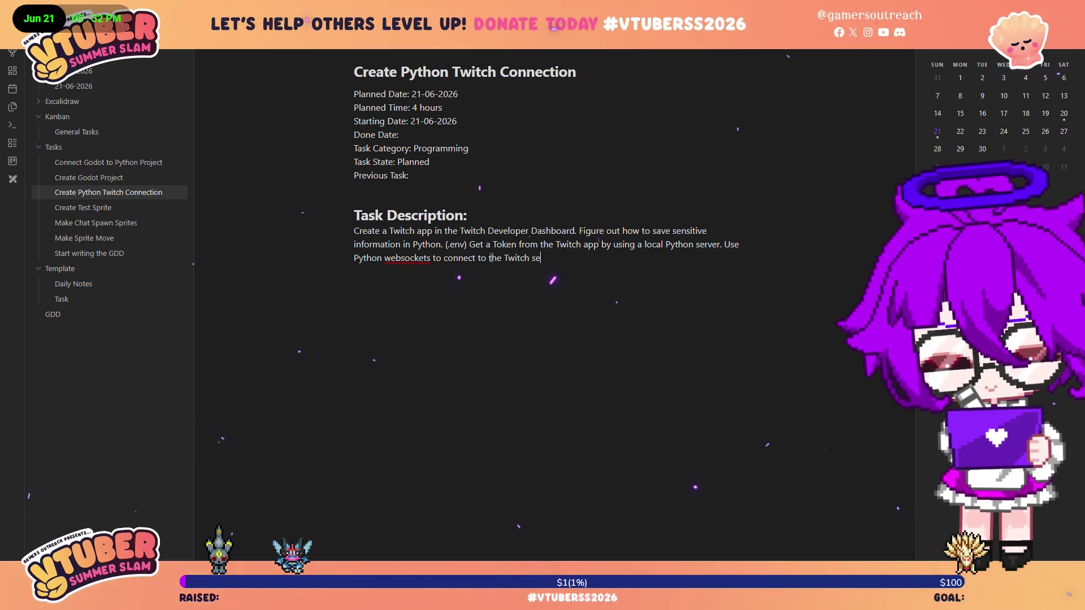
key("BackSpace")
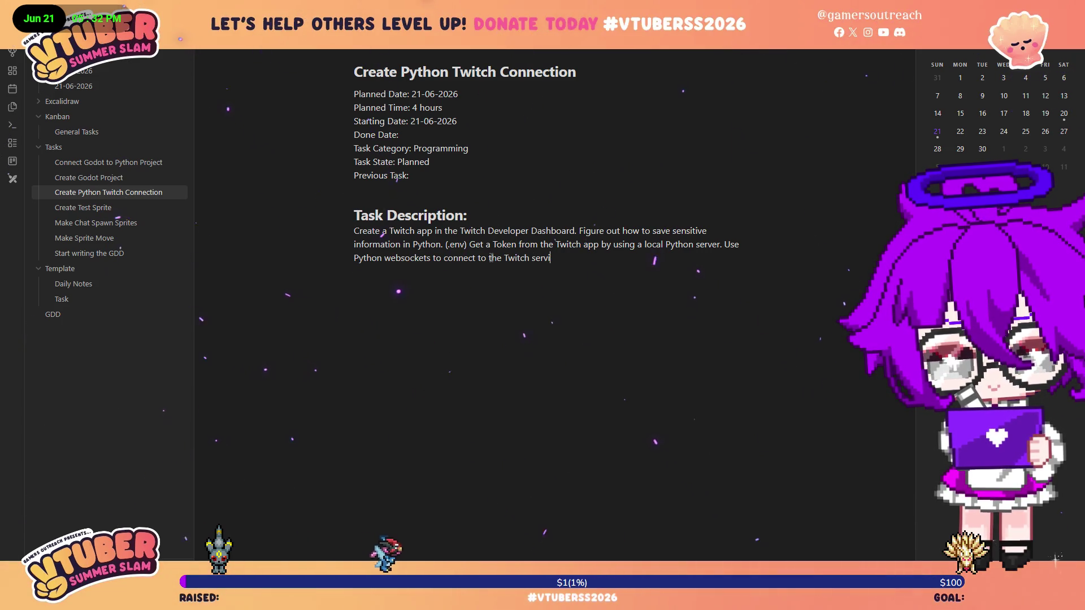
type("ces an")
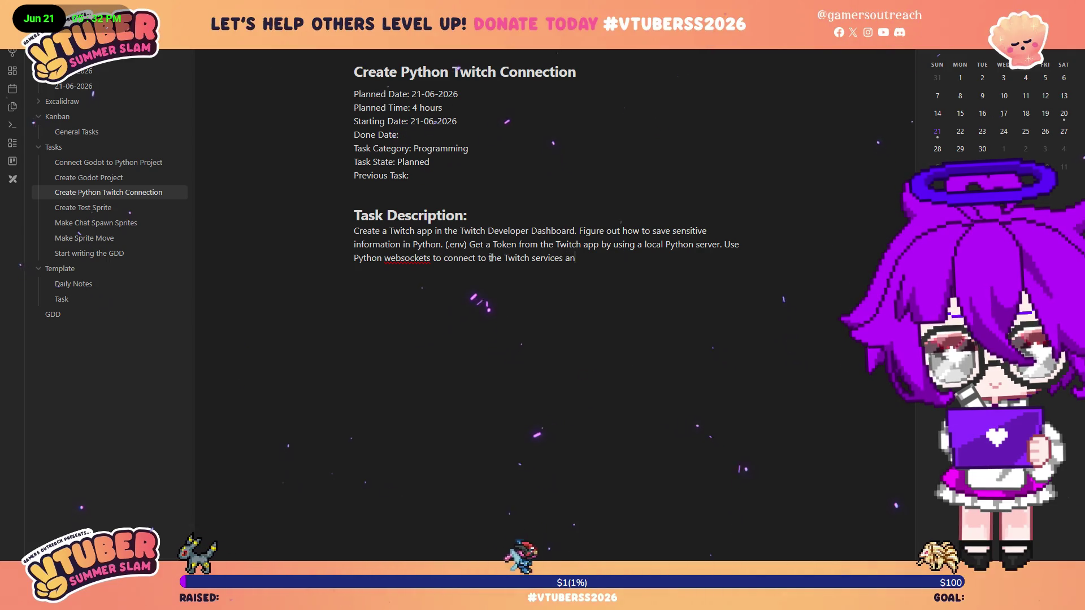
type("d read chat")
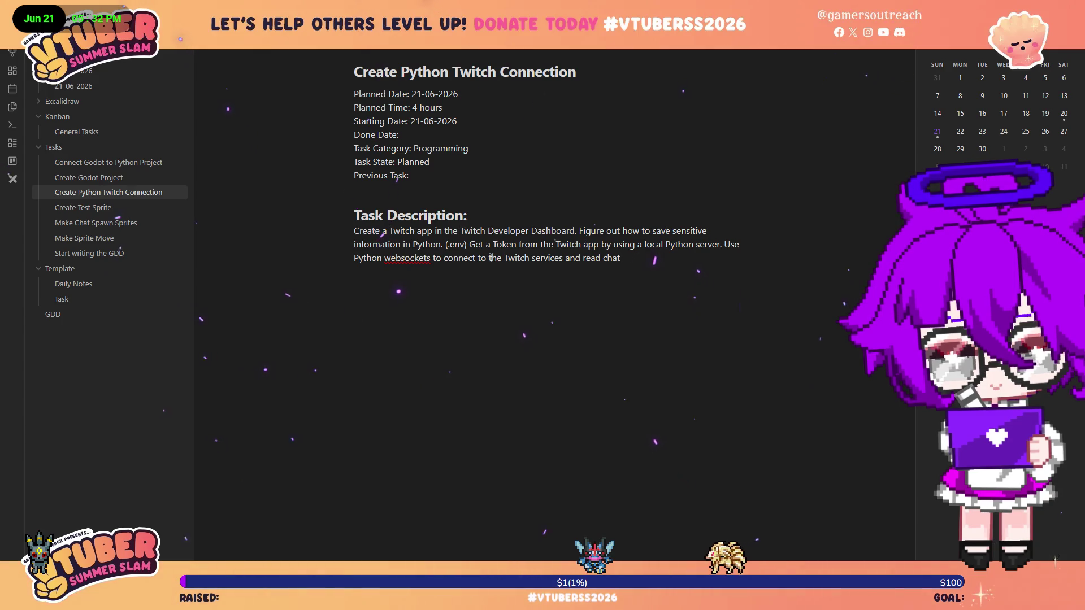
type(".")
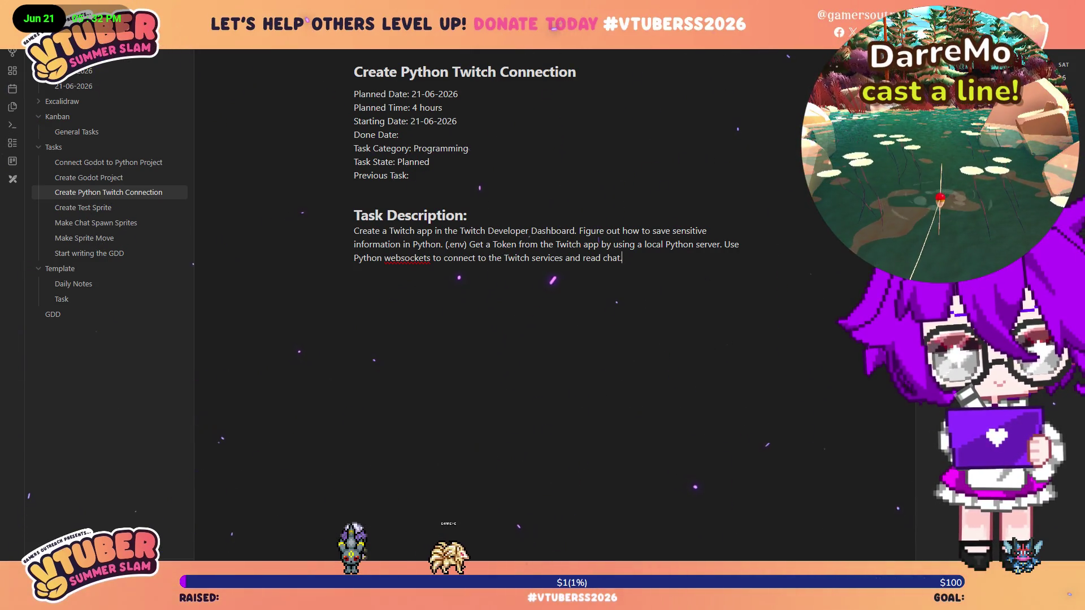
- Hide the calendar side panel and select the Starting Date value 21-06-2026
key("ctrl+shift+backslash")
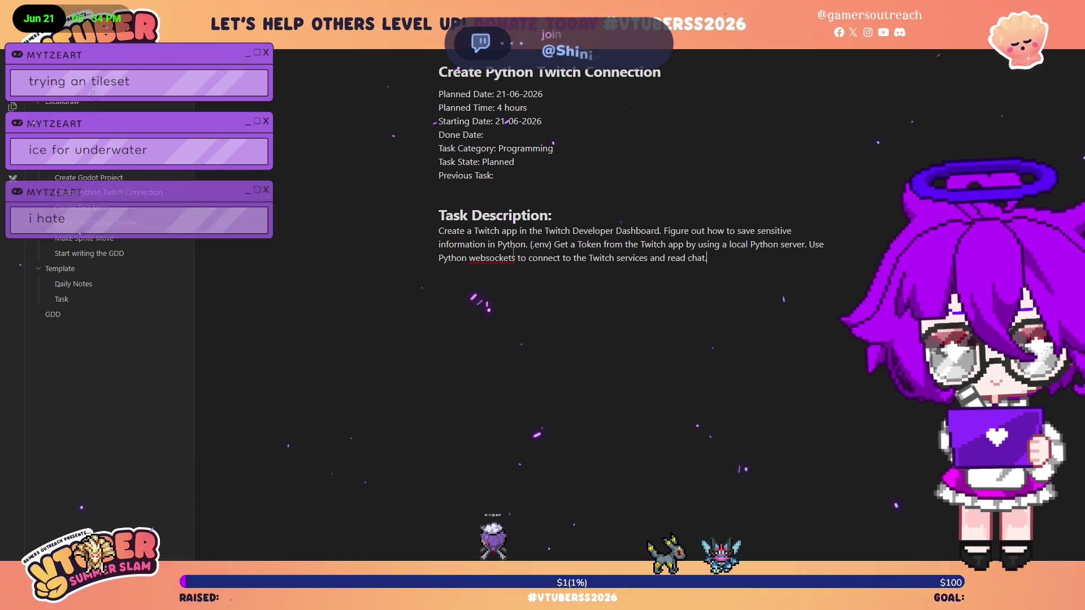
left_click(555, 124)
left_click_drag(555, 123, 496, 123)
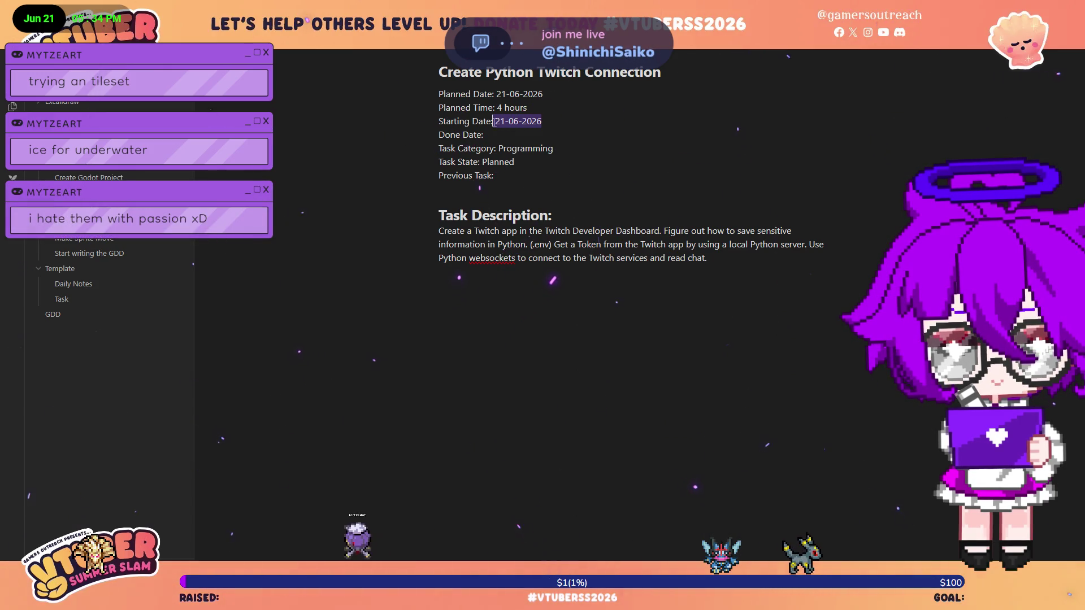
- Clear the Starting Date, review Create Test Sprite, Create Godot Project and Make Sprite Move, then minimise Obsidian
key("BackSpace")
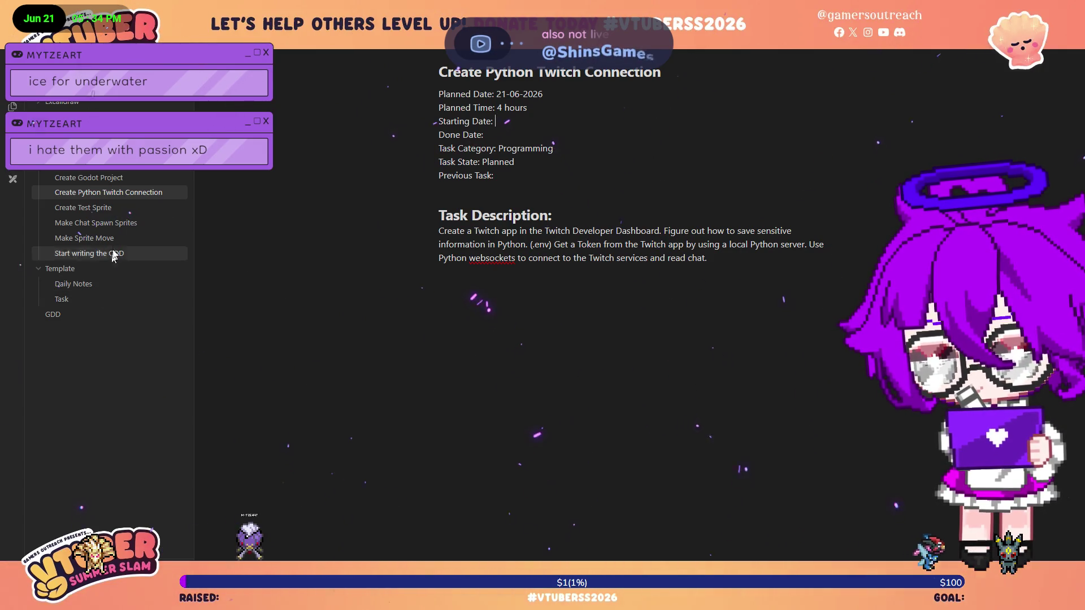
left_click(126, 210)
left_click(125, 179)
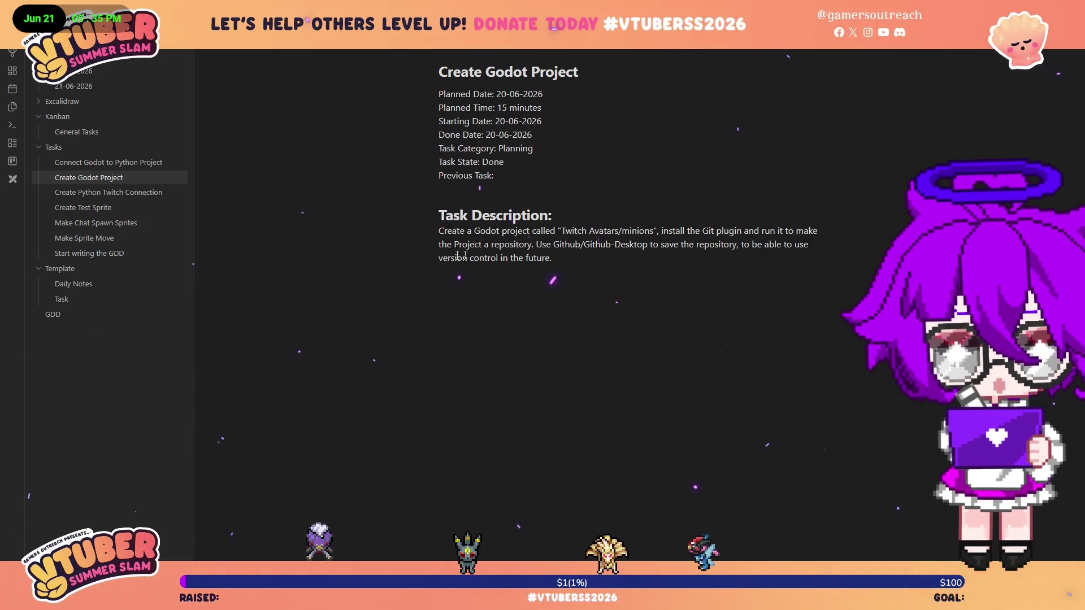
left_click(144, 238)
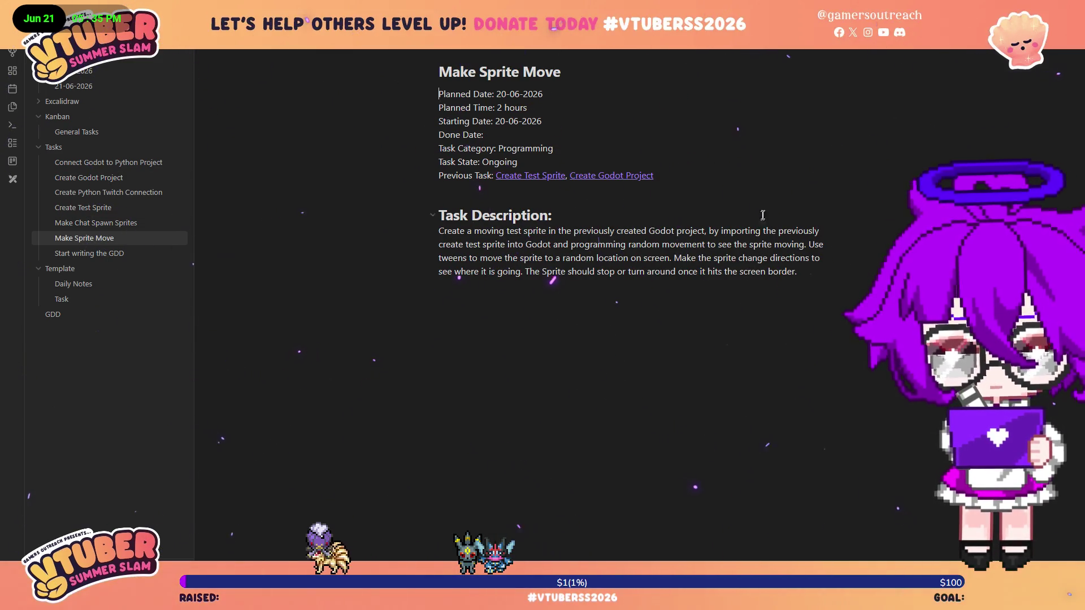
key("super+d")
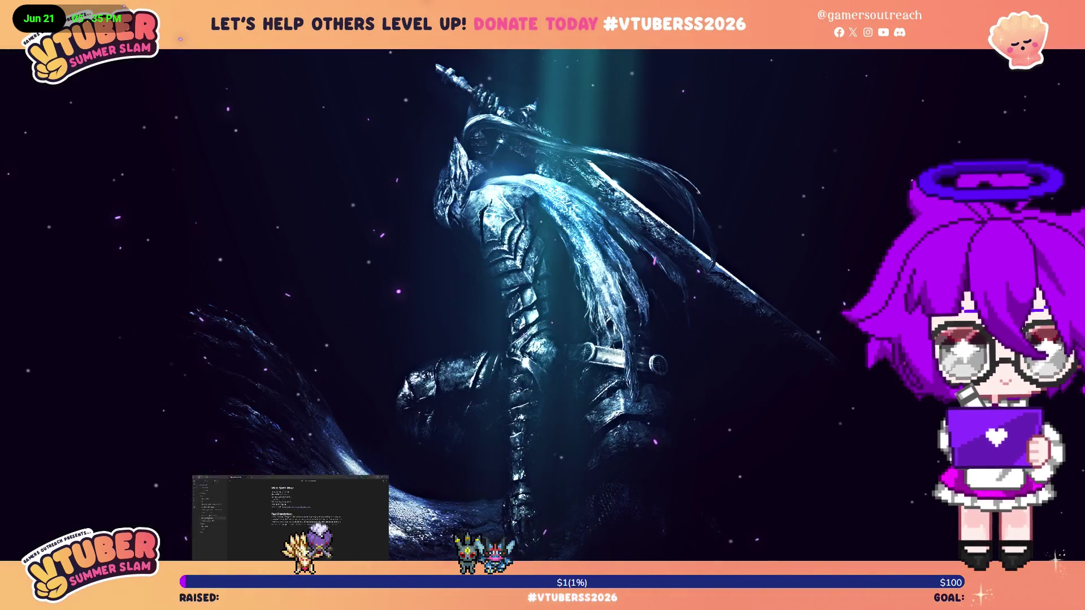
- Cut the AllowTimer, DenyTimer and RayCast2D nodes from the player scene
key("alt+Tab")
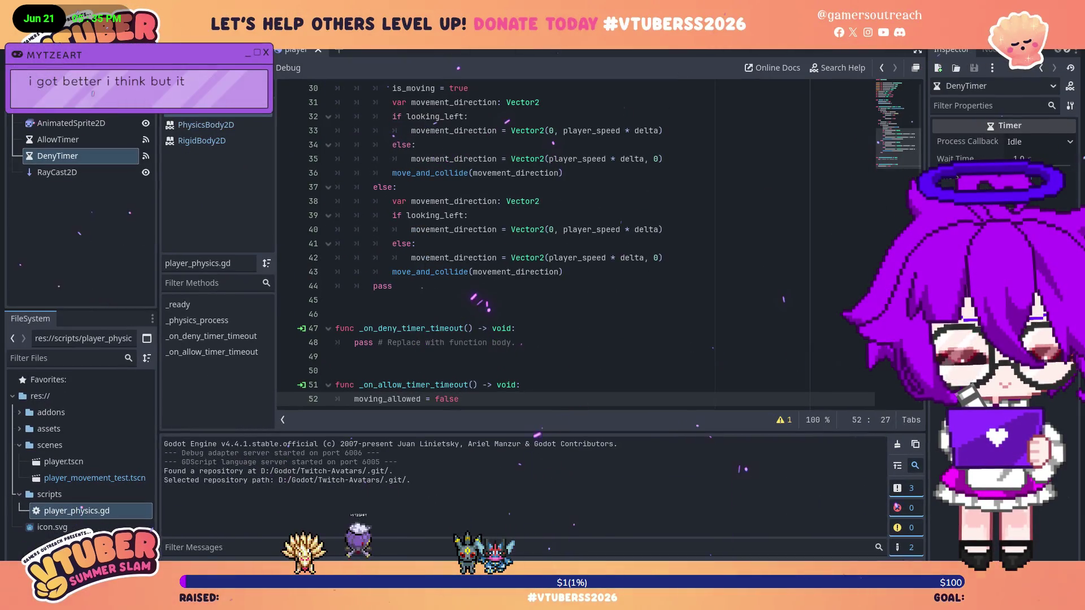
scroll(569, 321, "up", 10)
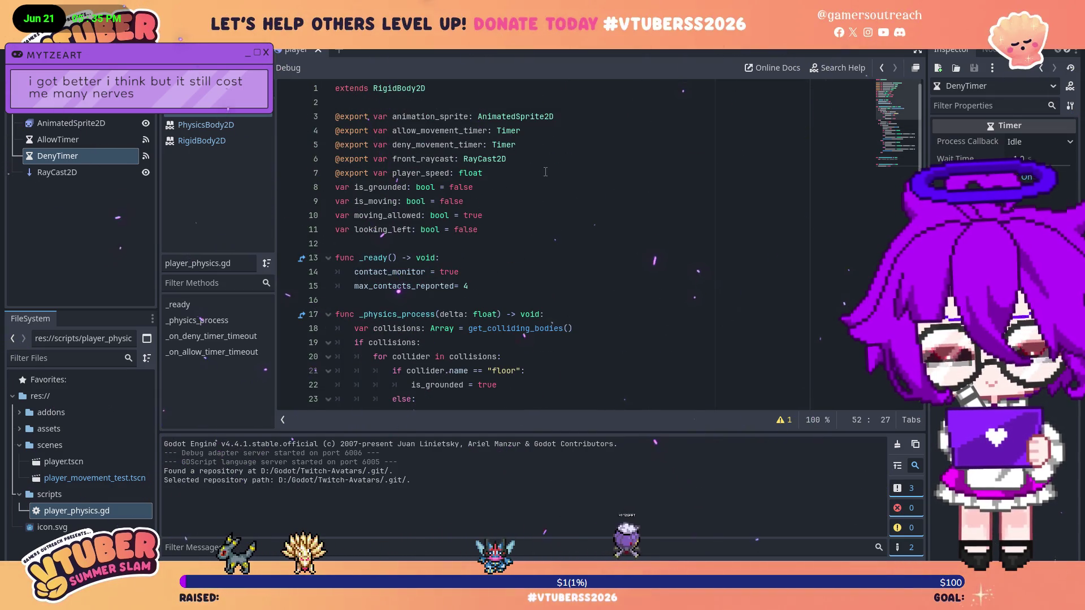
left_click(63, 140)
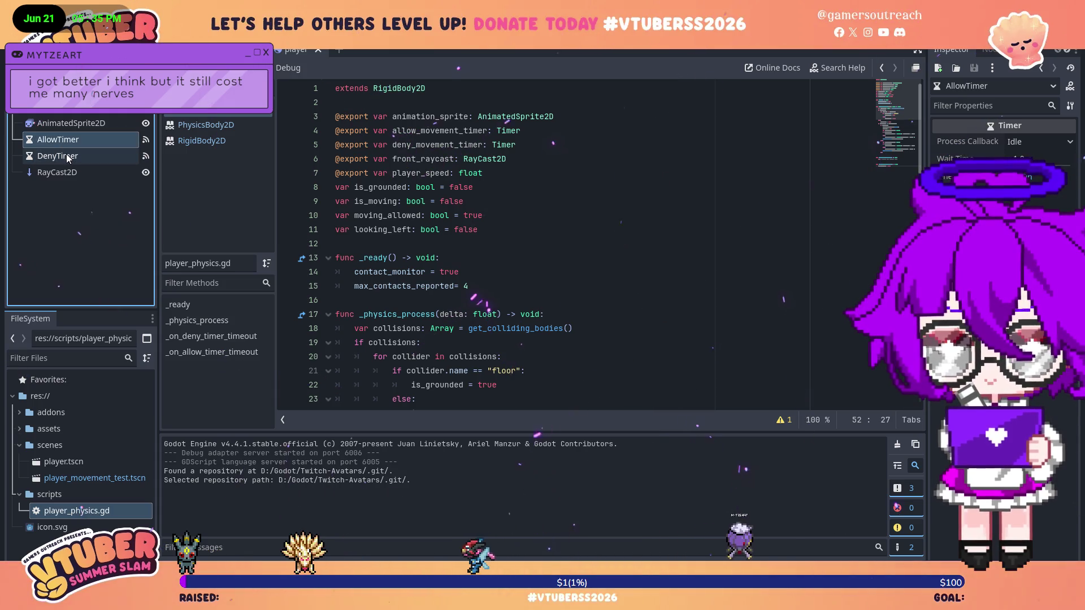
right_click(72, 172)
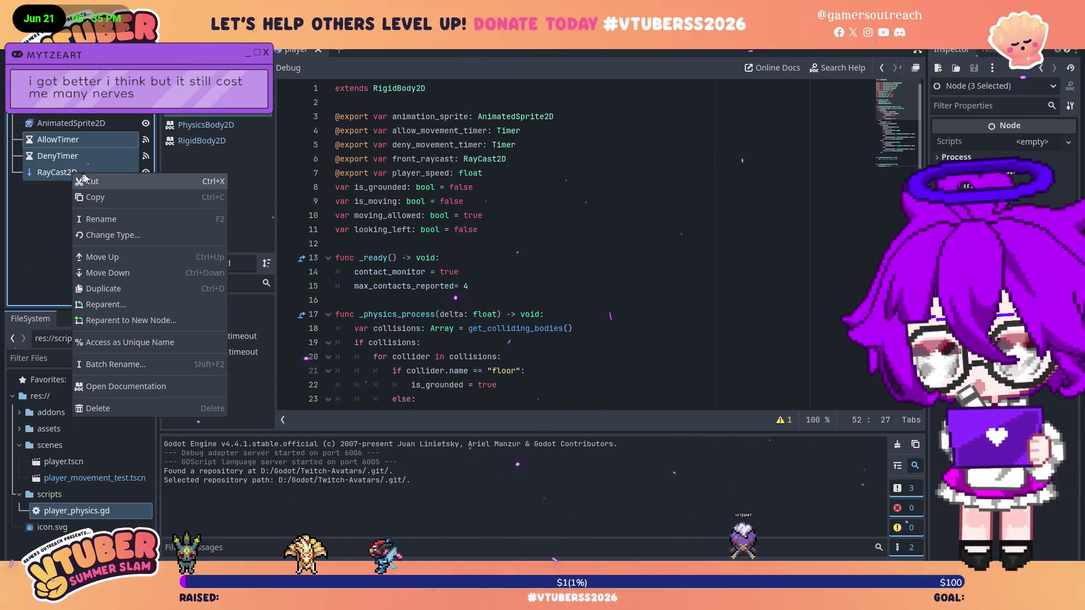
left_click(113, 185)
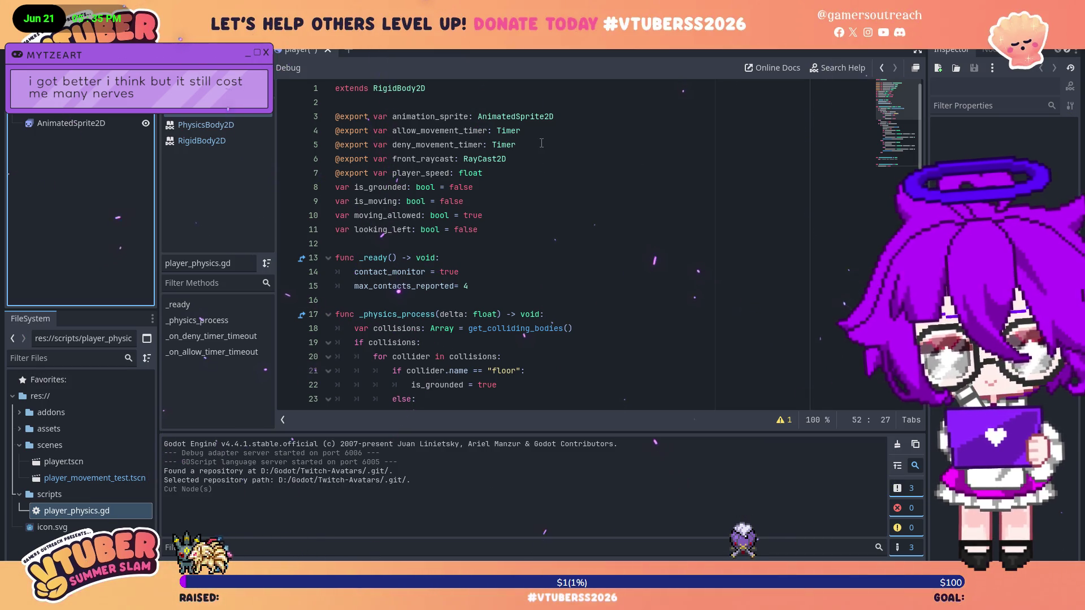
- Delete the two timer and front_raycast export lines, then select the is_moving, moving_allowed and looking_left variables
left_click_drag(541, 143, 308, 133)
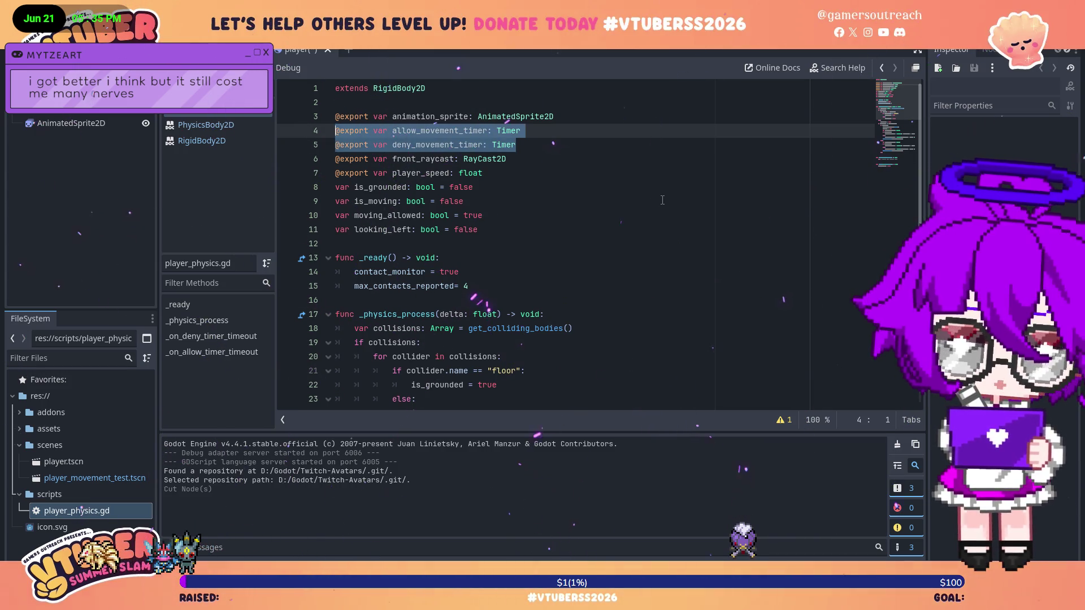
key("Delete")
triple_click(522, 145)
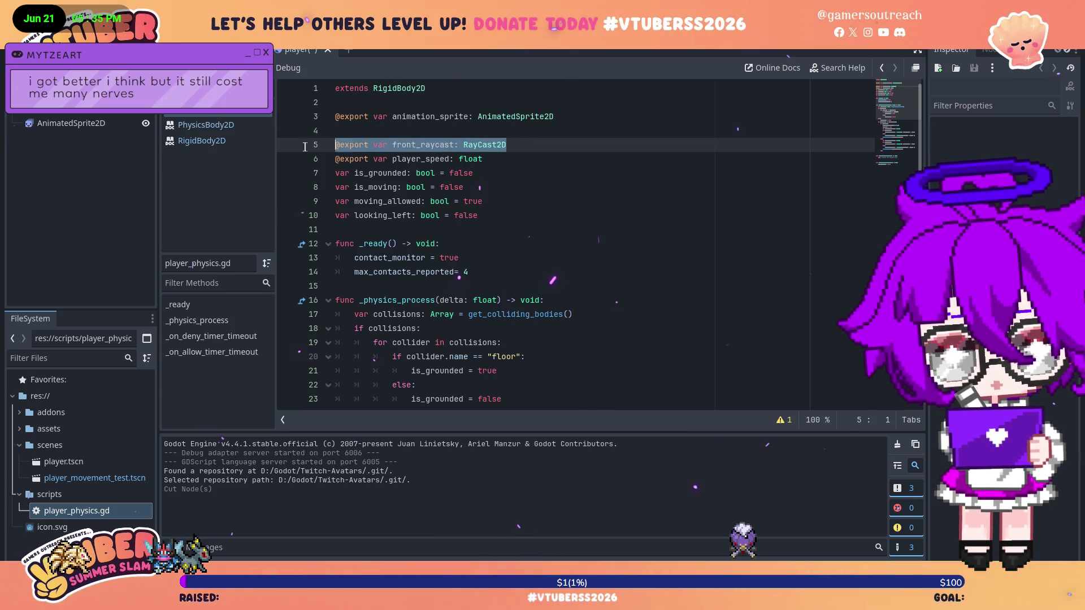
key("Delete")
key("BackSpace")
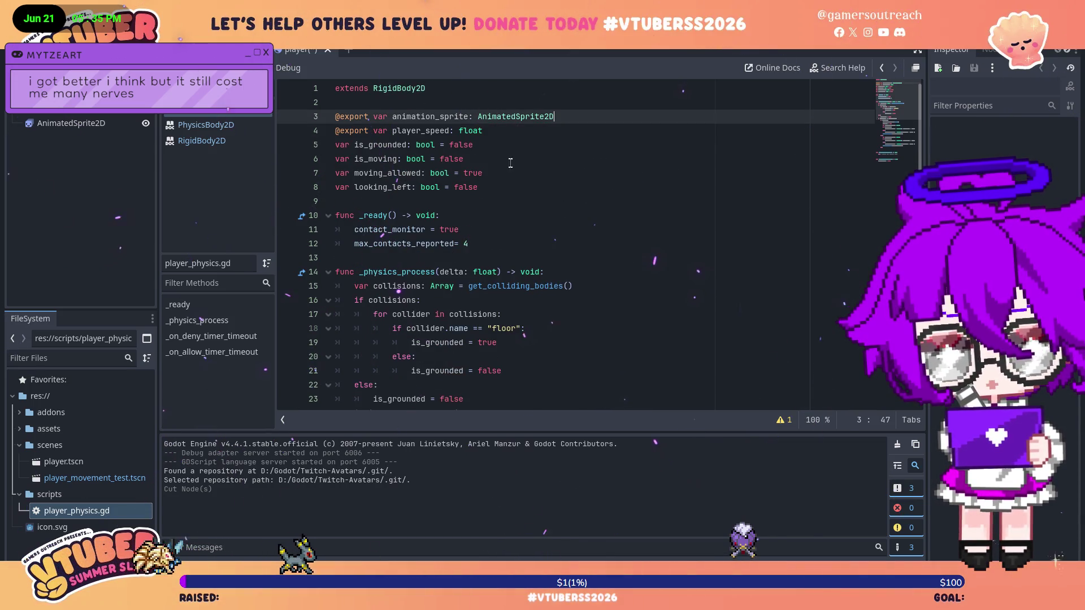
left_click(510, 163)
left_click_drag(479, 187, 326, 163)
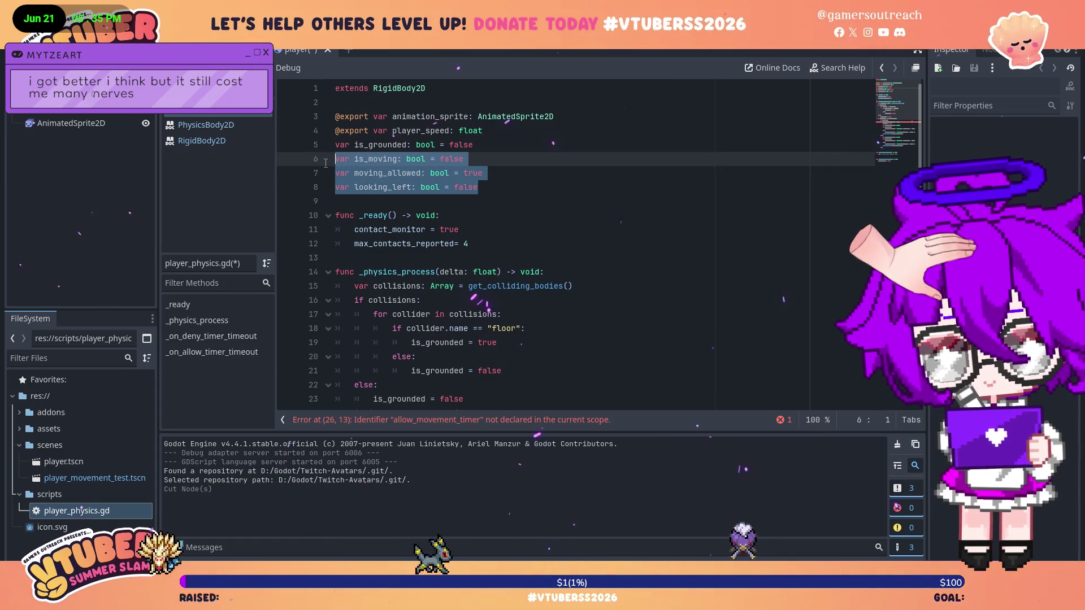
- Delete the is_moving, moving_allowed and looking_left variables and drop moving_allowed from the grounded check
key("Delete")
key("BackSpace")
scroll(620, 245, "down", 1)
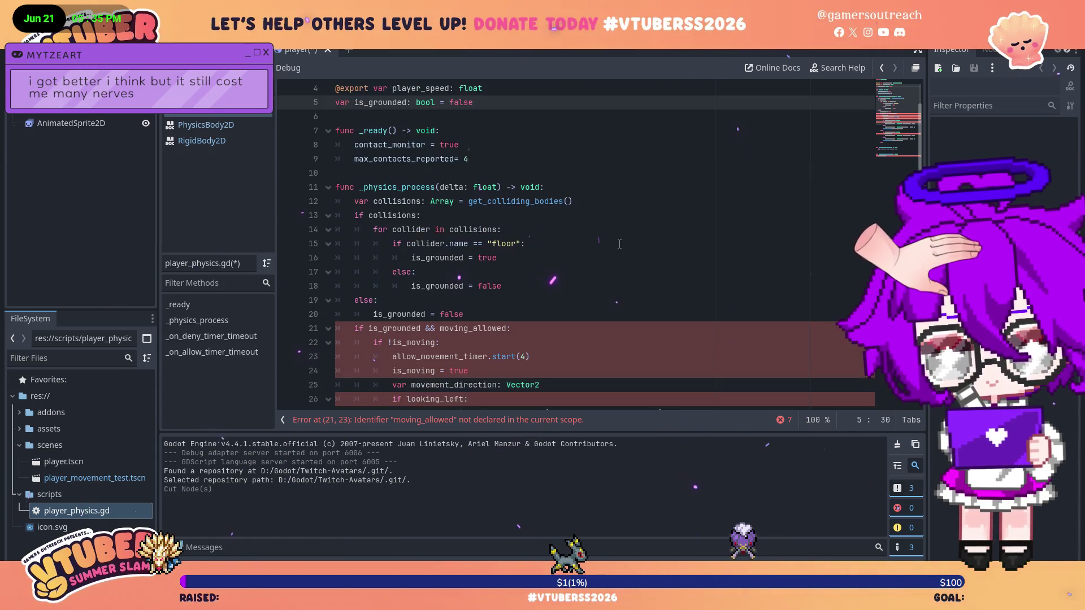
scroll(619, 244, "down", 4)
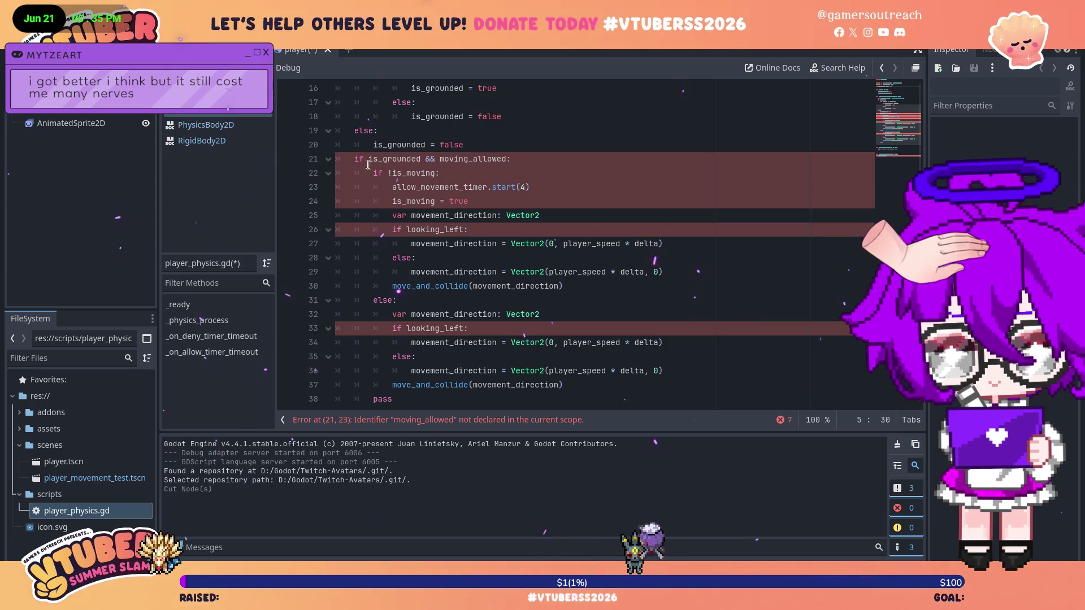
left_click(421, 160)
key("Down")
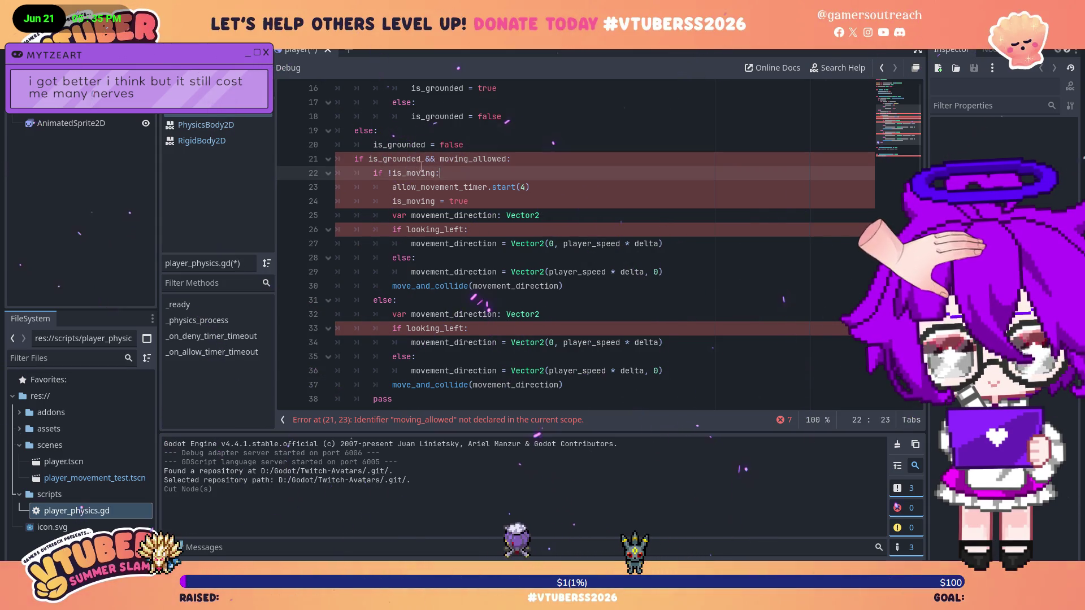
left_click(422, 159)
key("BackSpace")
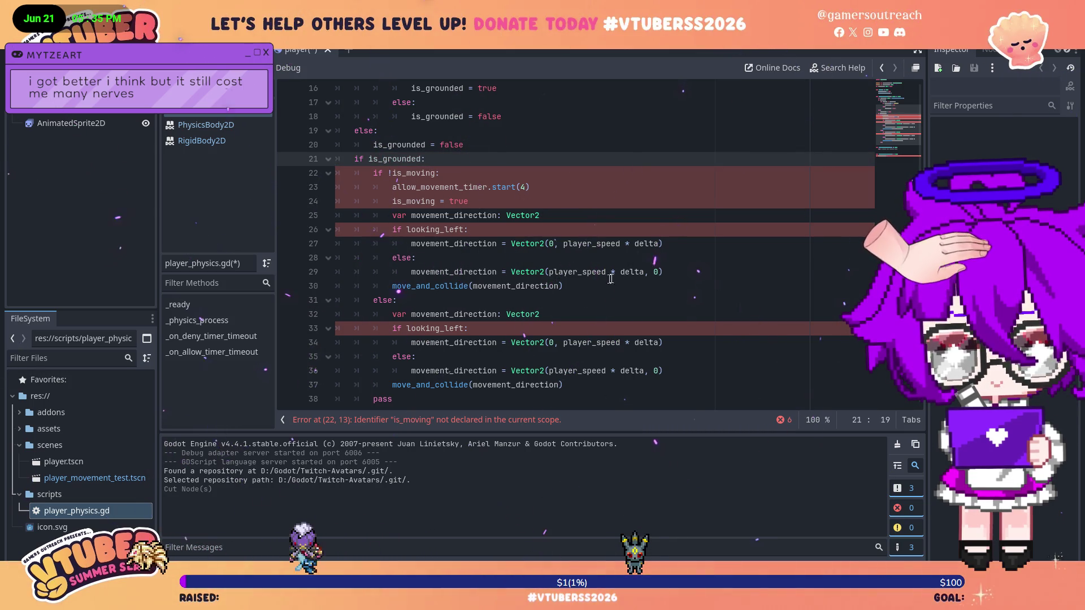
- Remove the is_moving condition and the allow_movement_timer start call
left_click(528, 200)
left_click(452, 187)
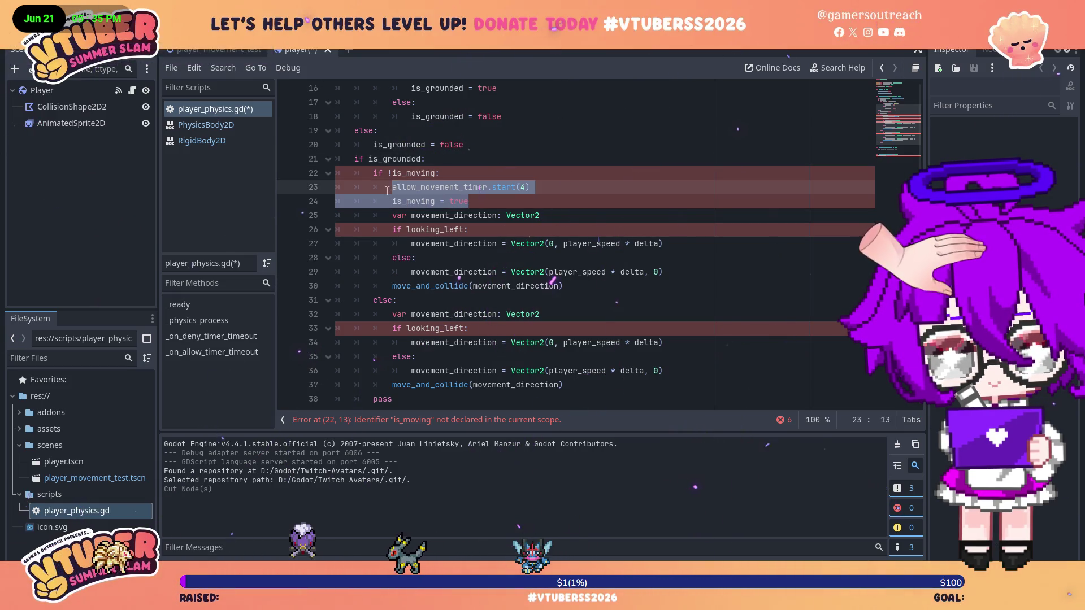
left_click(443, 173)
key("ctrl+Left")
type("!")
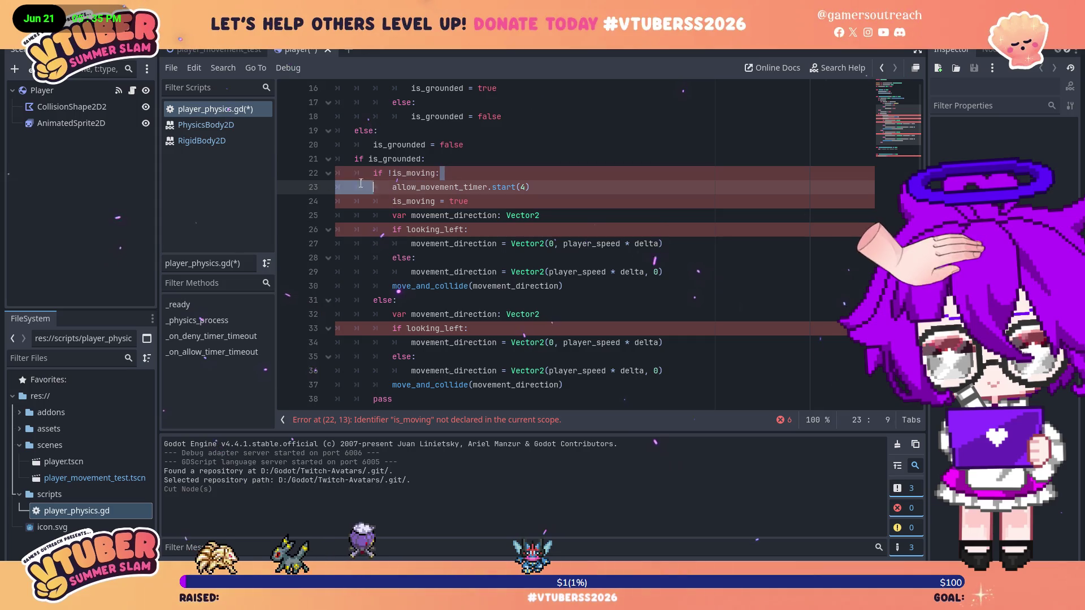
key("End")
key("shift+Home")
key("BackSpace")
left_click_drag(469, 202, 399, 186)
left_click_drag(586, 184, 415, 190)
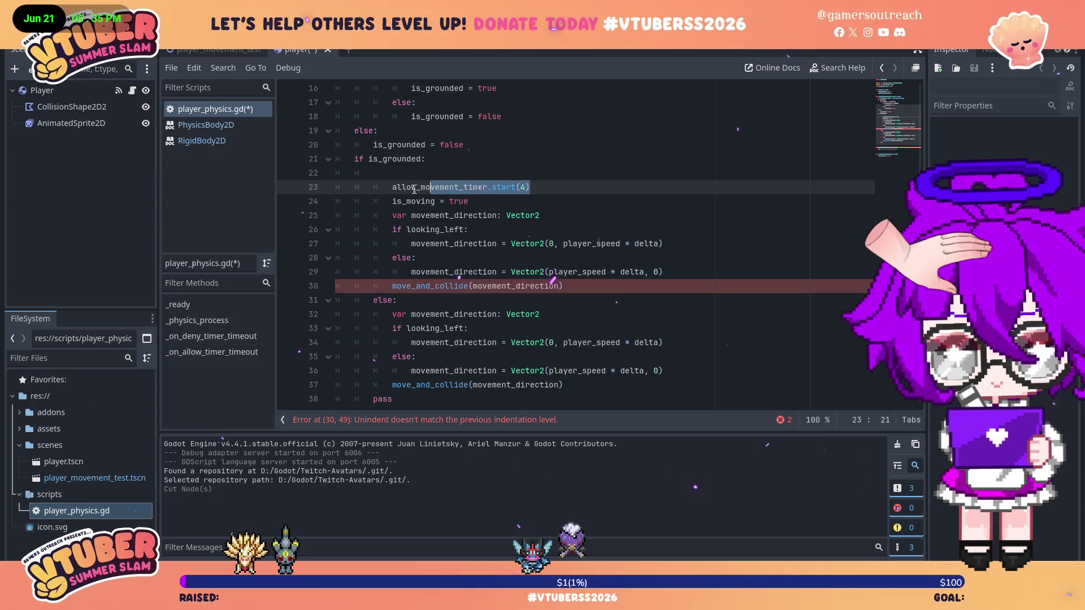
key("ctrl+x")
- Dedent the movement_direction block, remove the empty line 24 and delete the outer else block
left_click(487, 203)
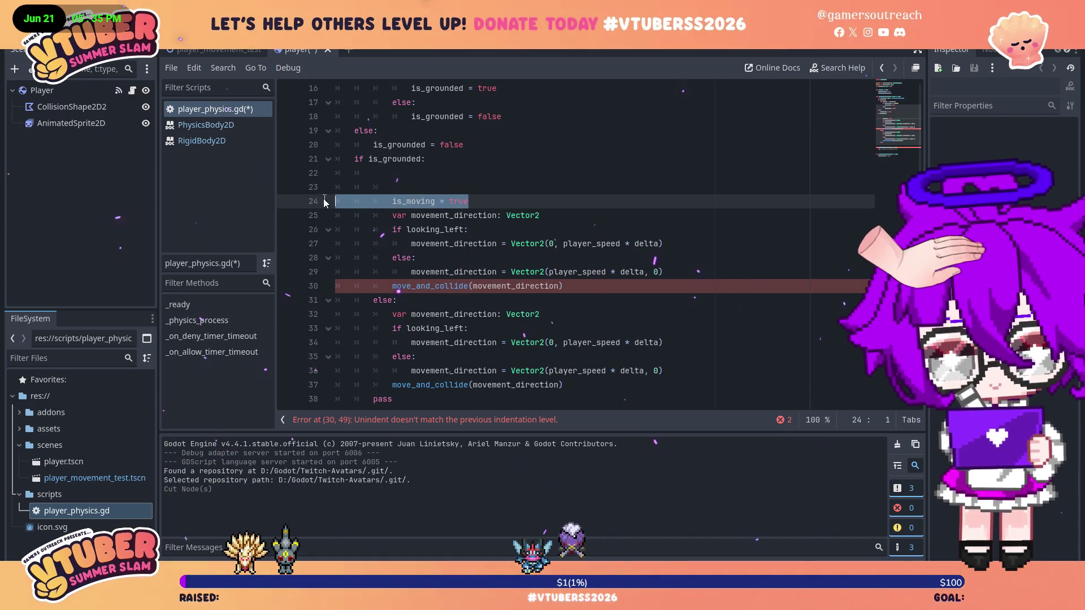
mouse_move(636, 285)
left_mouse_down()
mouse_move(566, 286)
mouse_move(393, 218)
left_mouse_up()
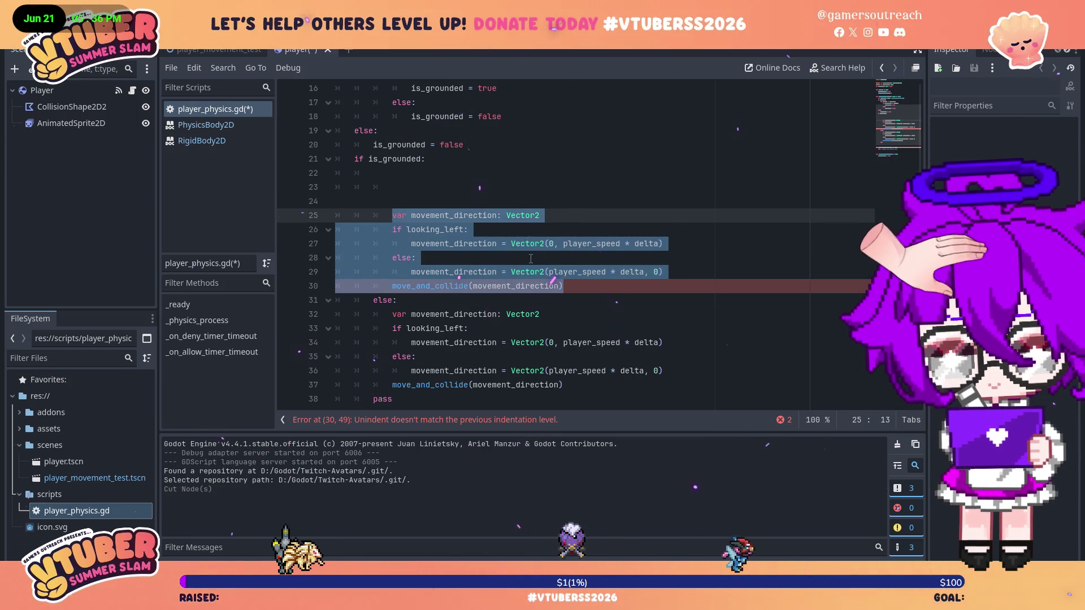
key("shift+Tab")
left_click(395, 206)
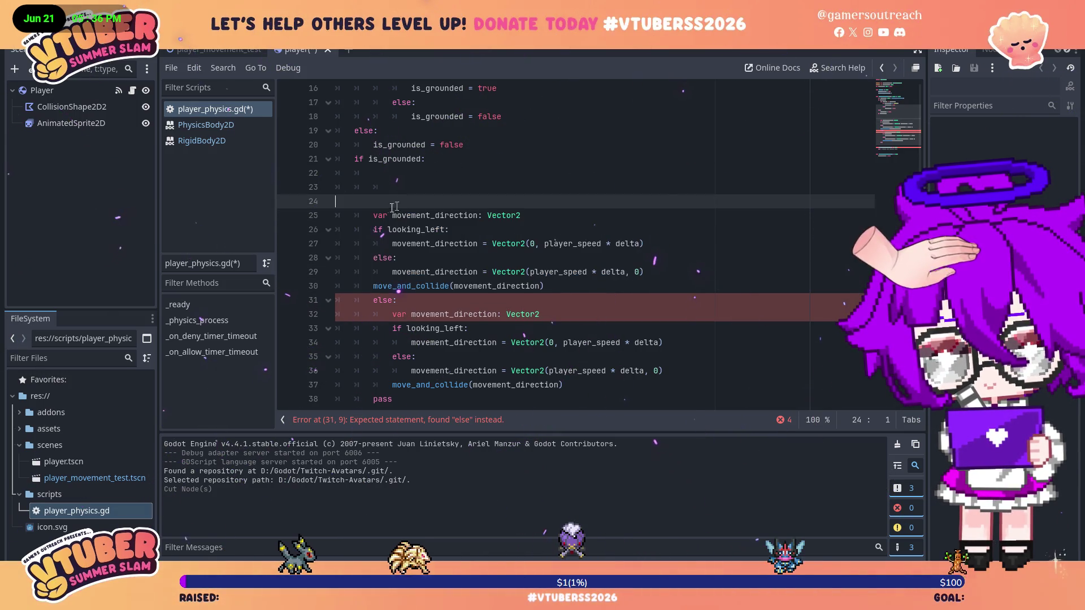
key("BackSpace")
key("BackSpace")
key("BackSpace")
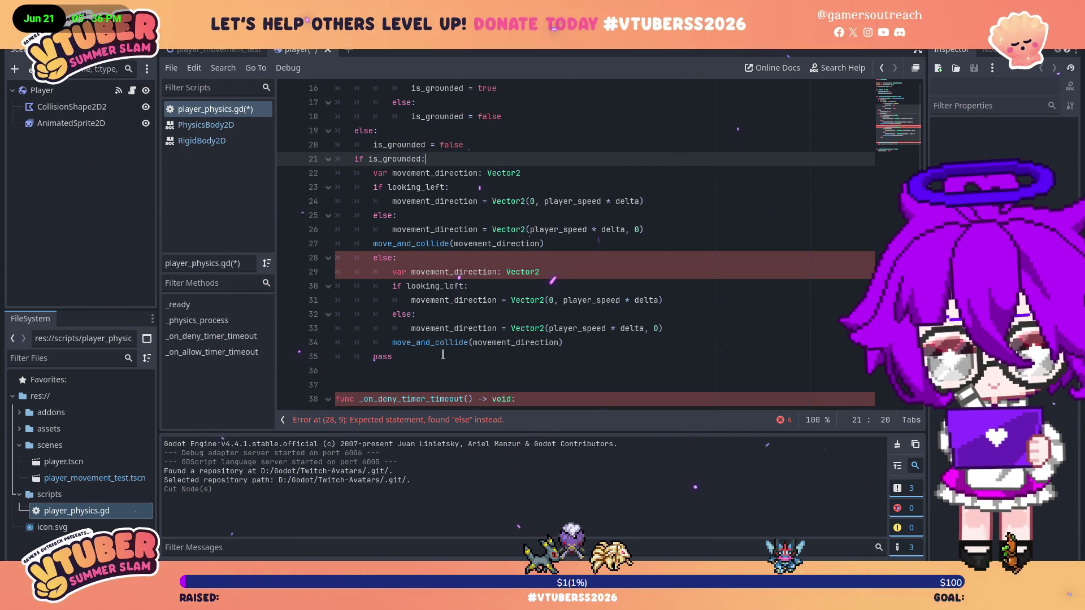
mouse_move(446, 357)
left_mouse_down()
mouse_move(396, 339)
mouse_move(373, 258)
left_mouse_up()
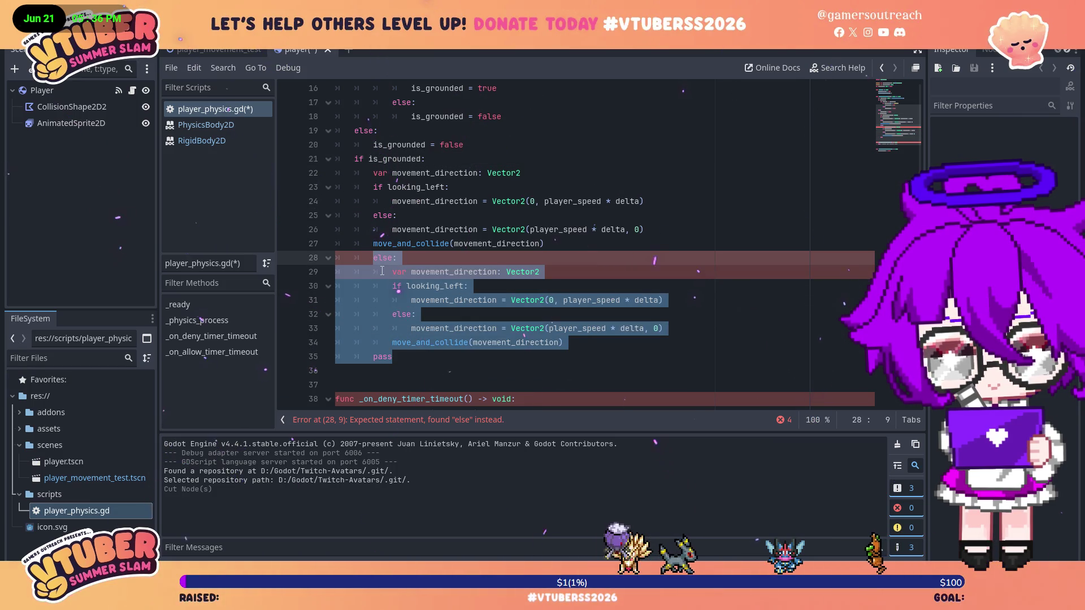
key("BackSpace")
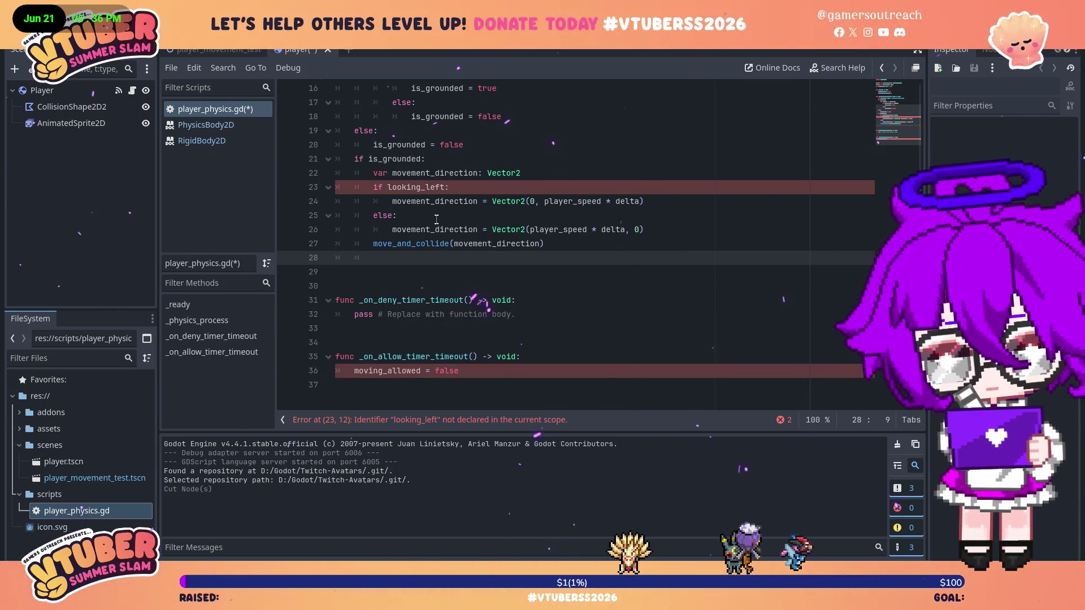
- Delete the looking_left branches, dedent the movement_direction assignment and tidy the blank lines
left_click(481, 189)
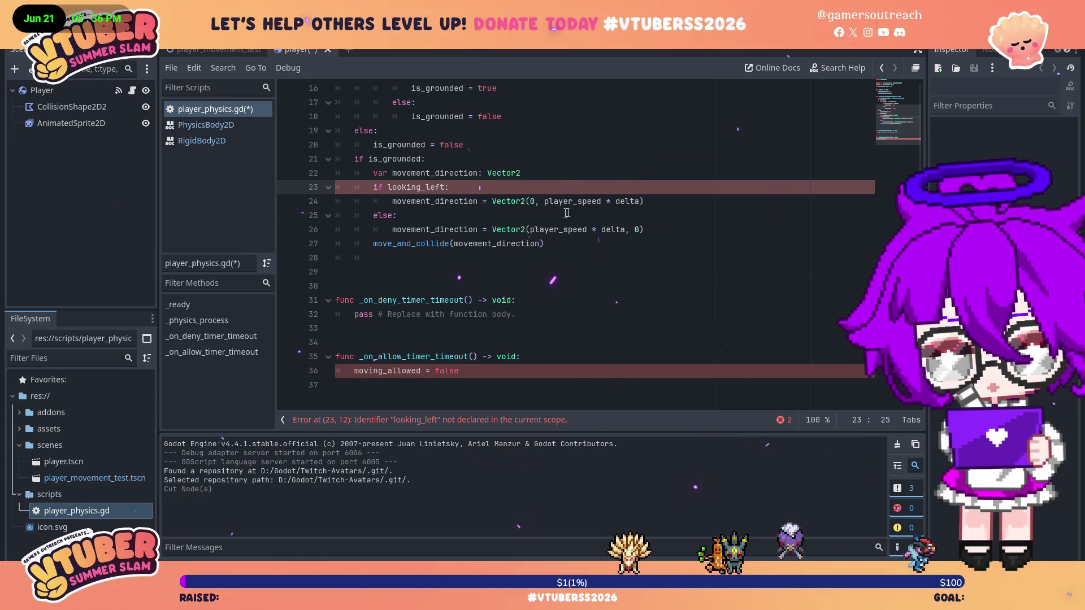
left_click_drag(650, 229, 325, 218)
key("BackSpace")
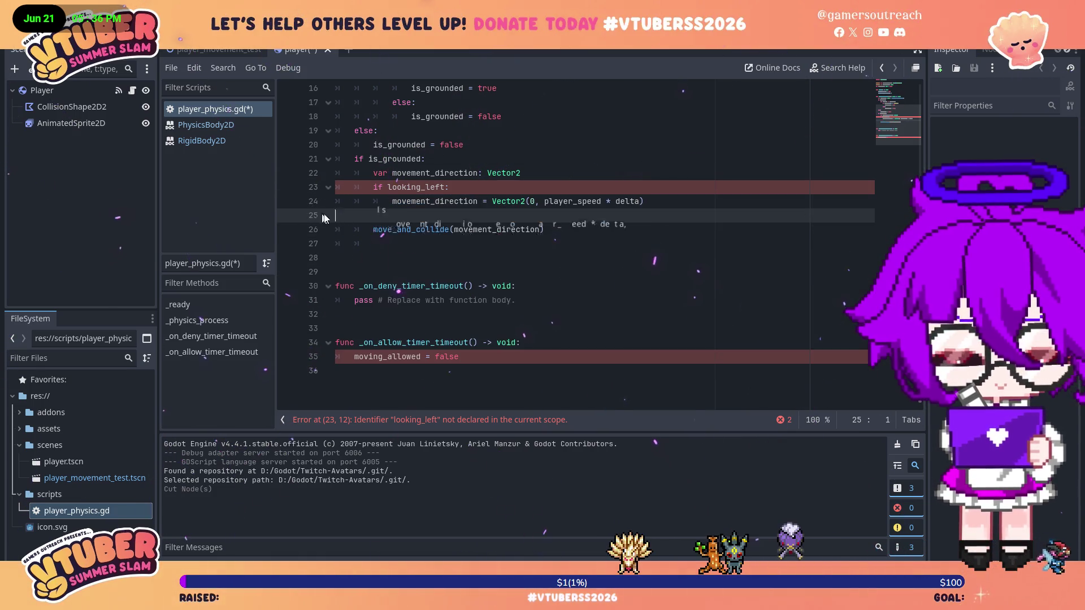
left_click_drag(464, 187, 294, 193)
triple_click(391, 203)
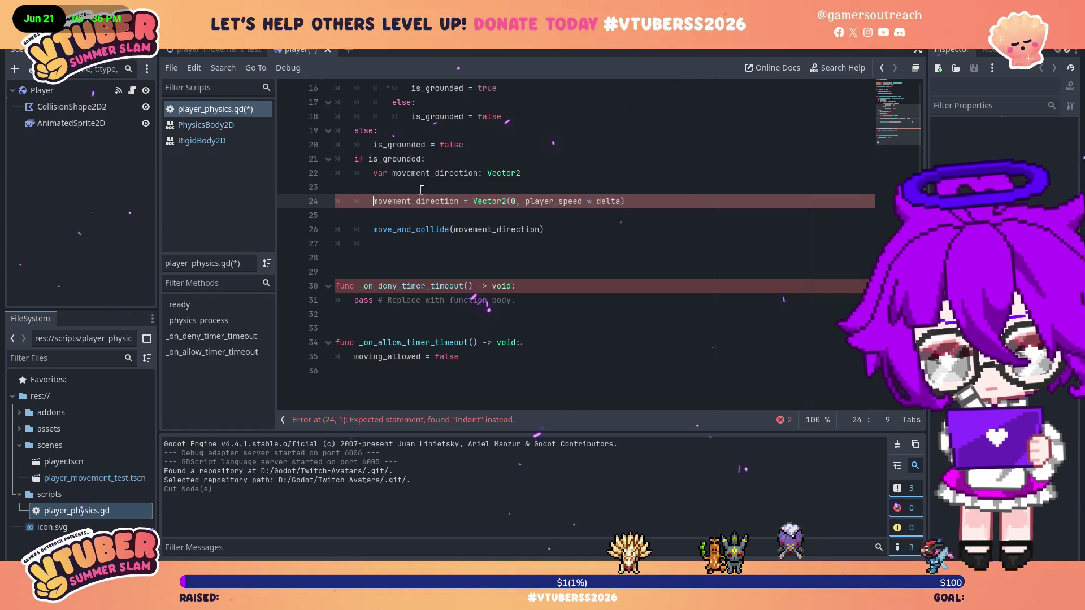
key("shift+Tab")
left_click(422, 189)
key("Tab")
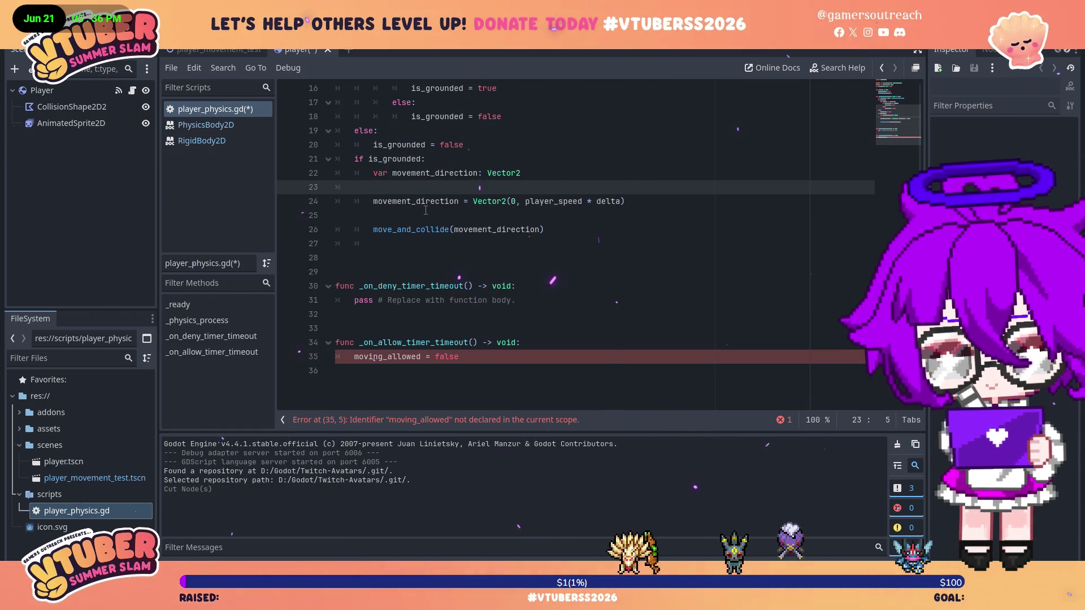
key("Delete")
key("End")
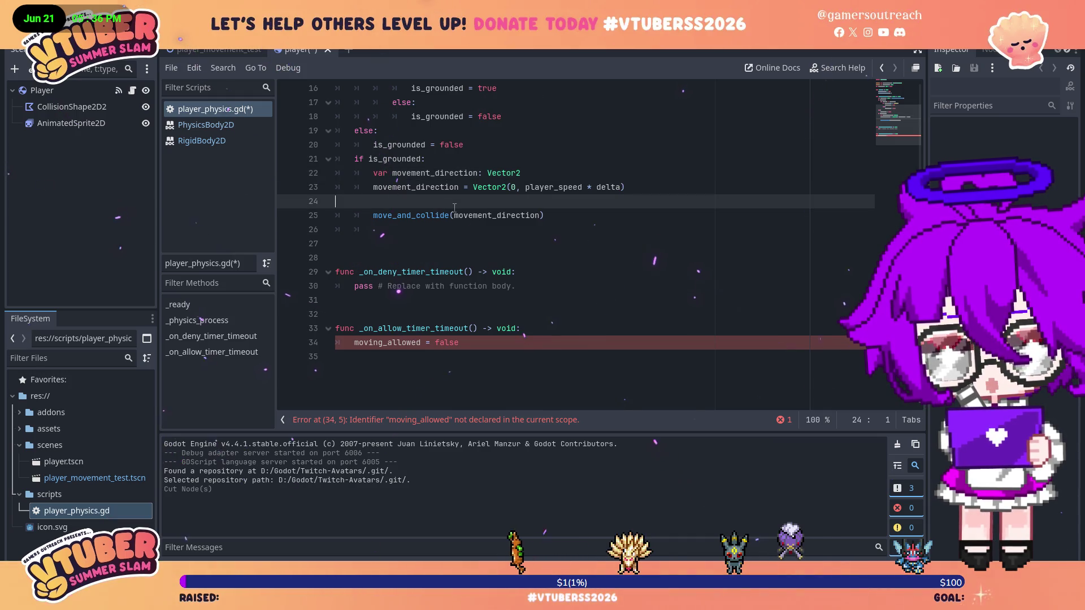
key("Delete")
- Delete both timer callback functions from the script
left_click_drag(357, 349, 300, 244)
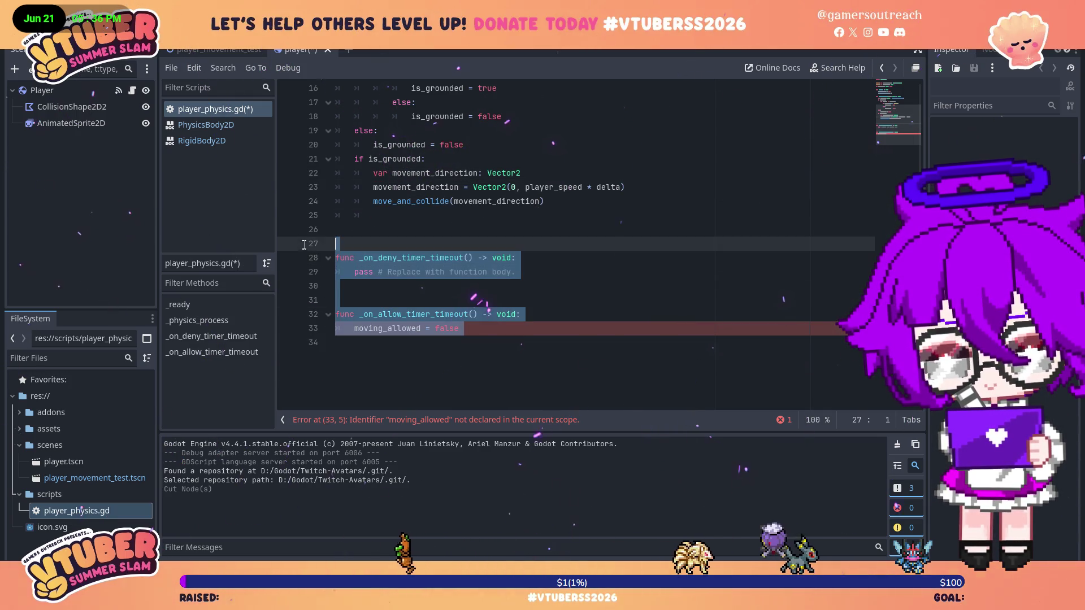
key("BackSpace")
key("BackSpace")
key("BackSpace")
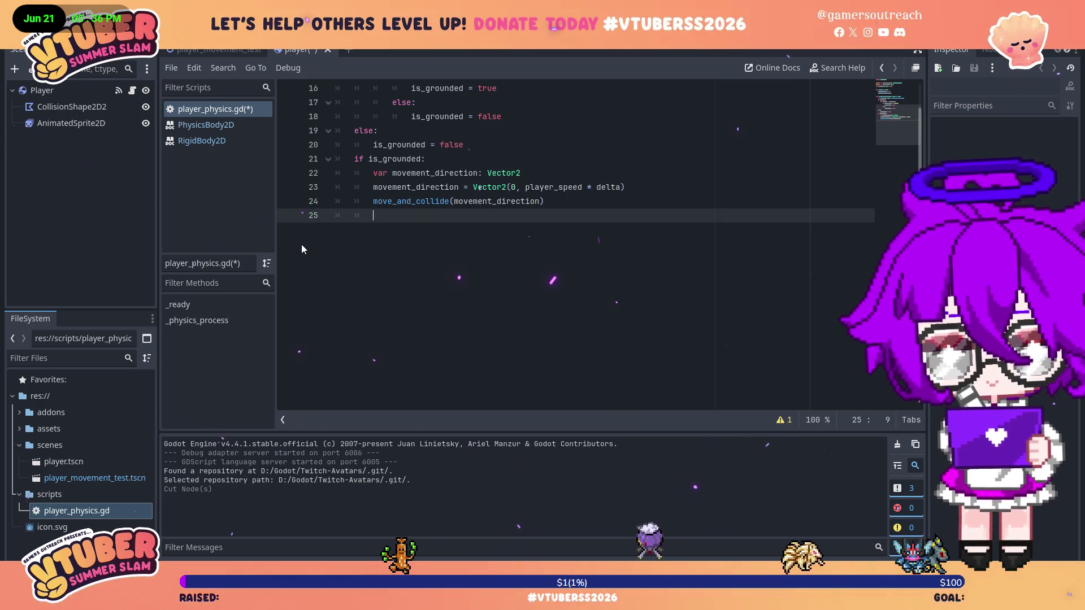
scroll(317, 260, "up", 4)
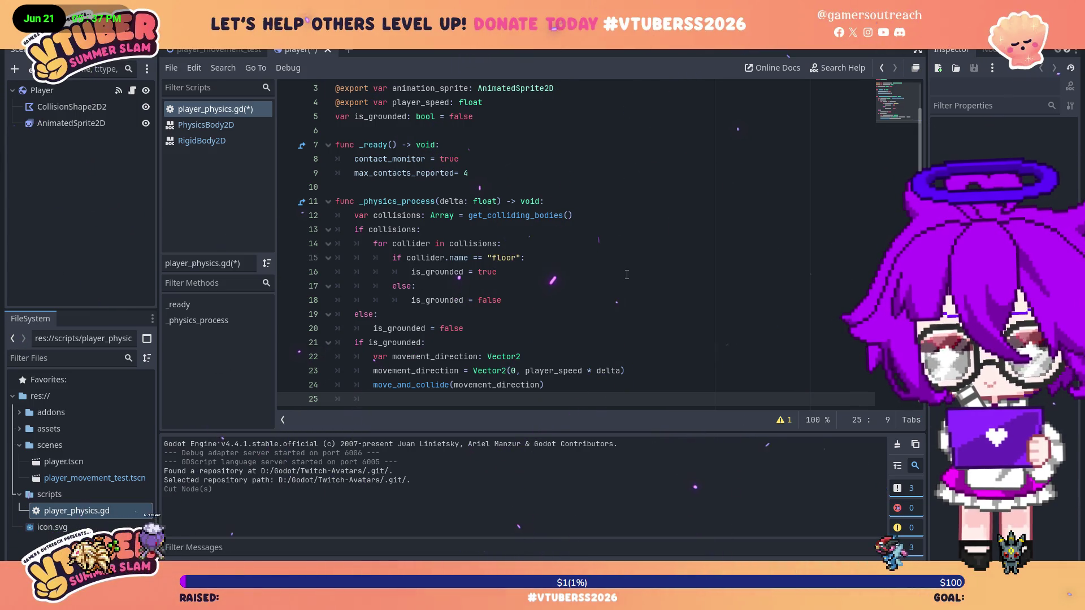
- Save the trimmed script and scene with Ctrl+S
key("ctrl+s")
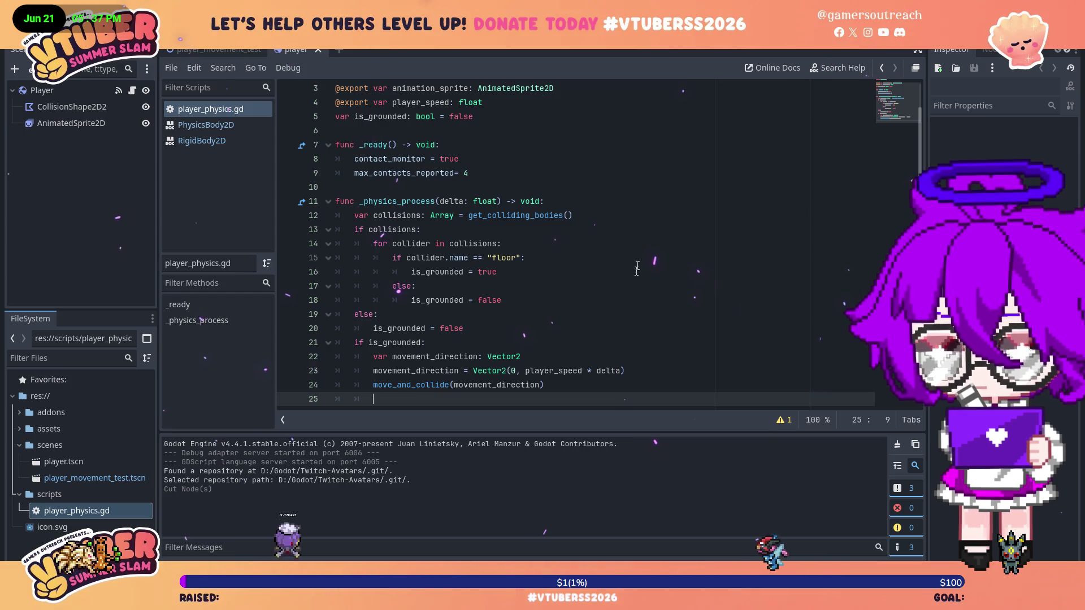
right_click(637, 243)
left_click(627, 218)
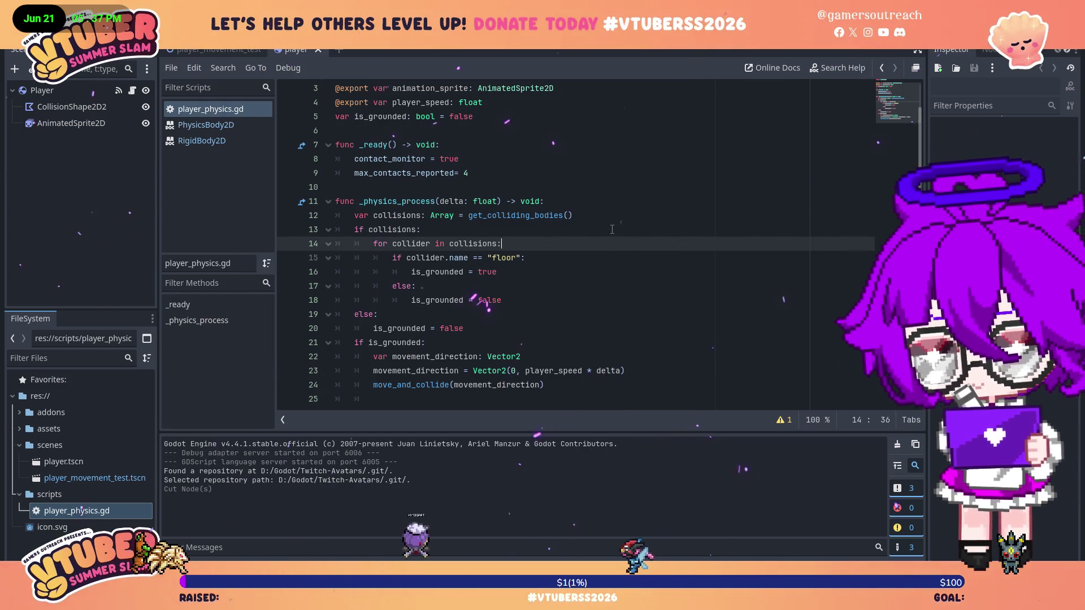
- Highlight the collisions line, the get_colliding_bodies() call and the if collisions check
left_click_drag(602, 218, 376, 214)
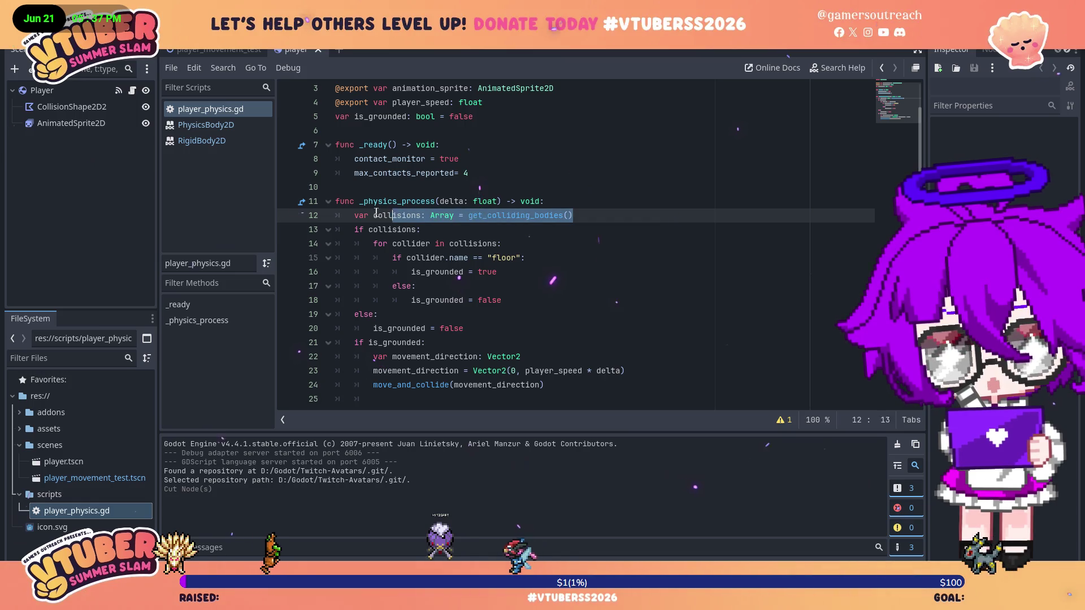
left_click(598, 186)
left_click(573, 198)
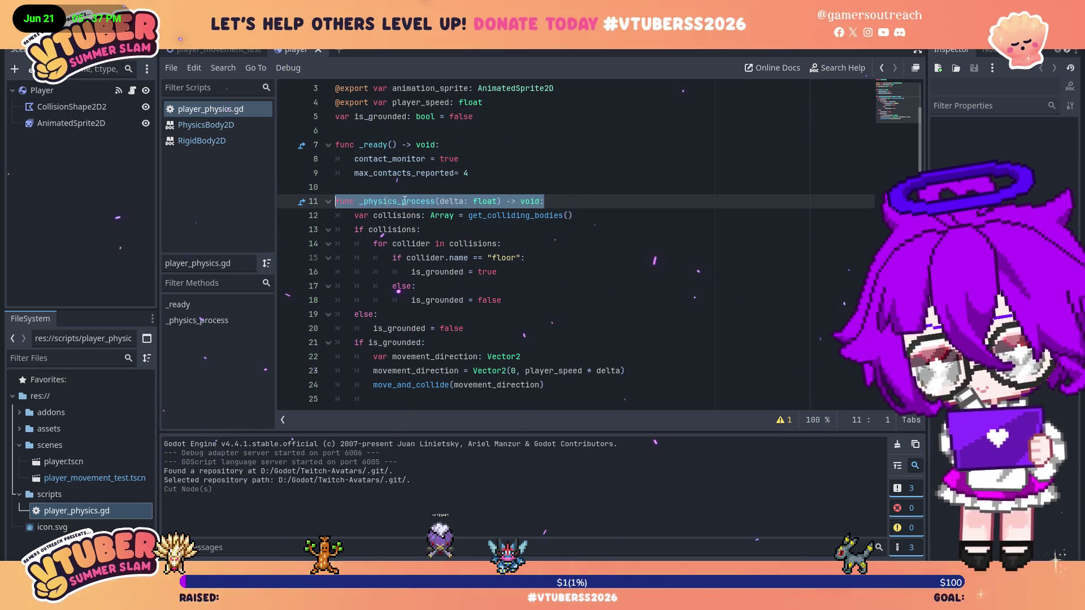
left_click(574, 219)
key("shift+Home")
key("shift+Home")
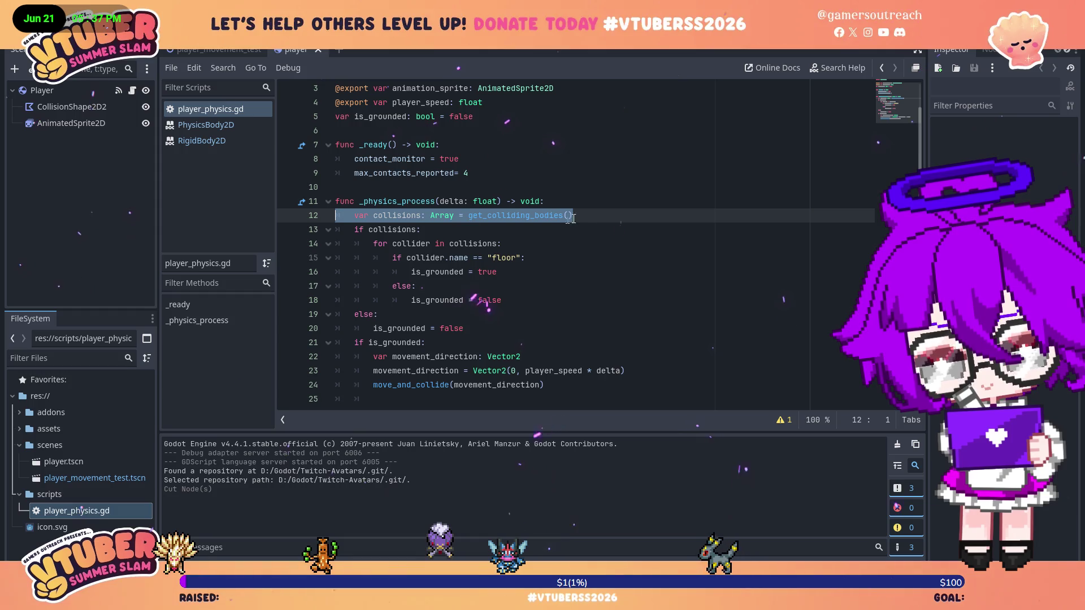
left_click(468, 220, "shift")
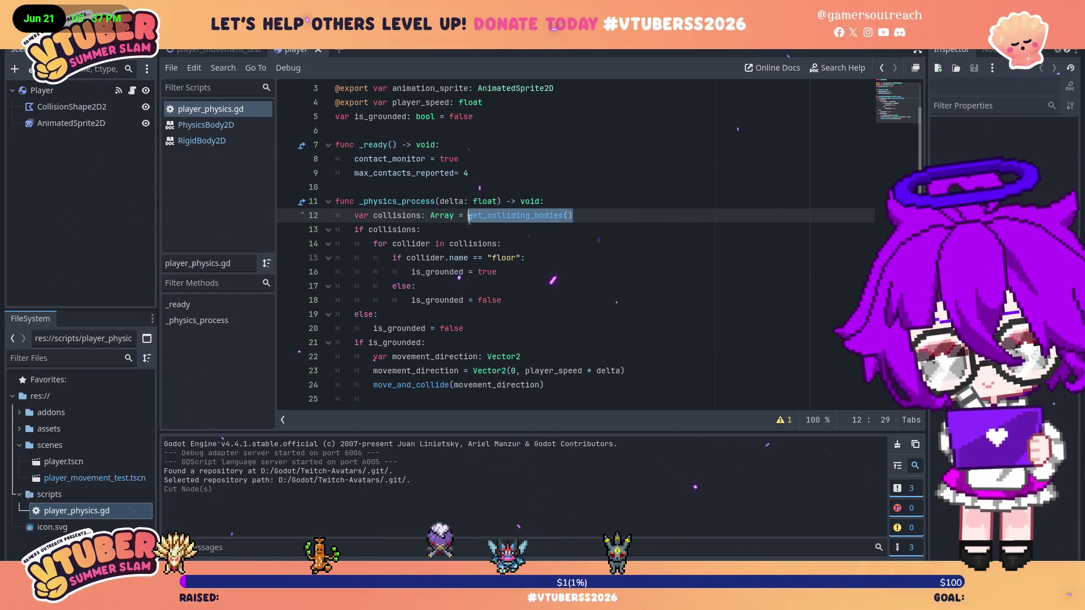
left_click(469, 219, "shift")
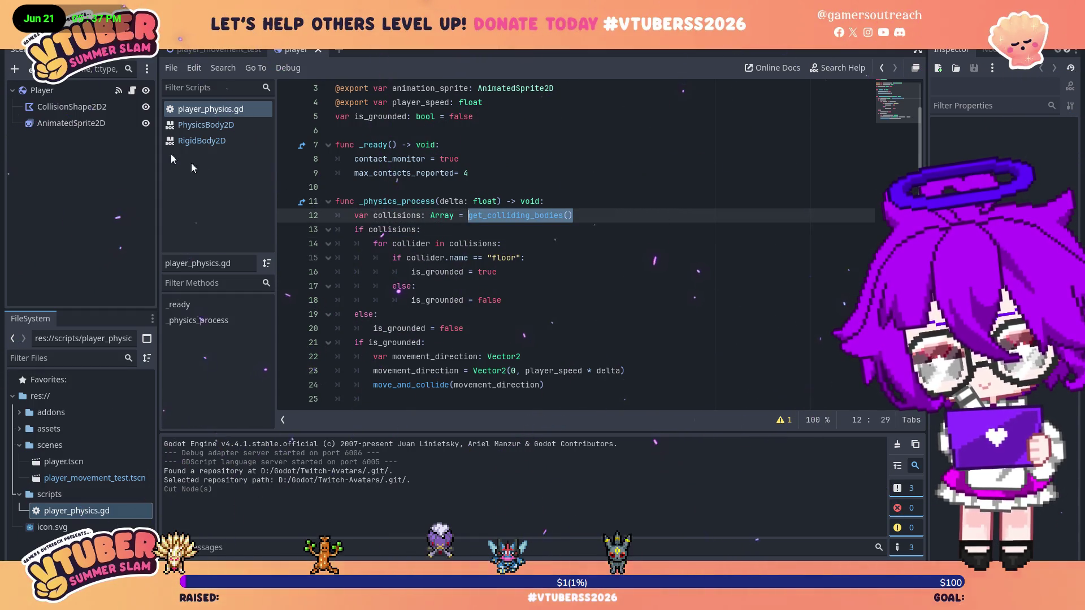
left_click(435, 231)
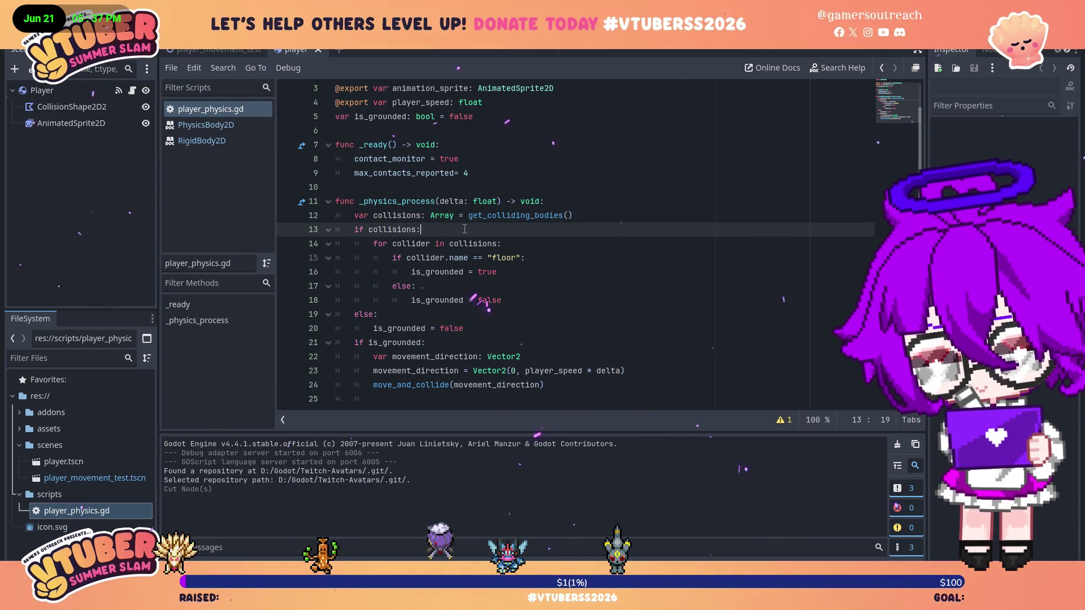
left_click_drag(419, 230, 370, 231)
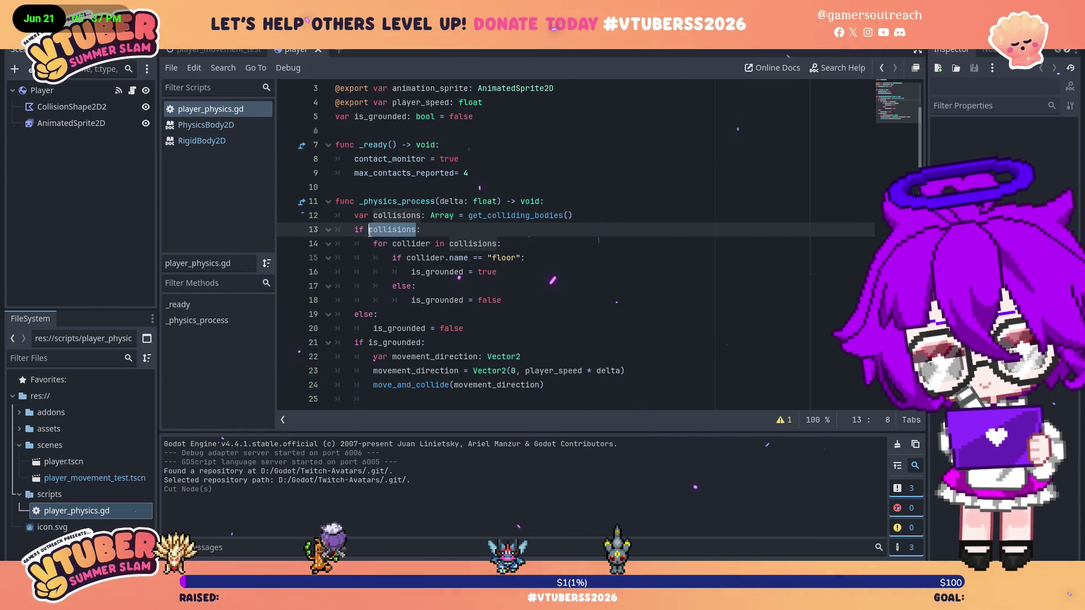
key("End")
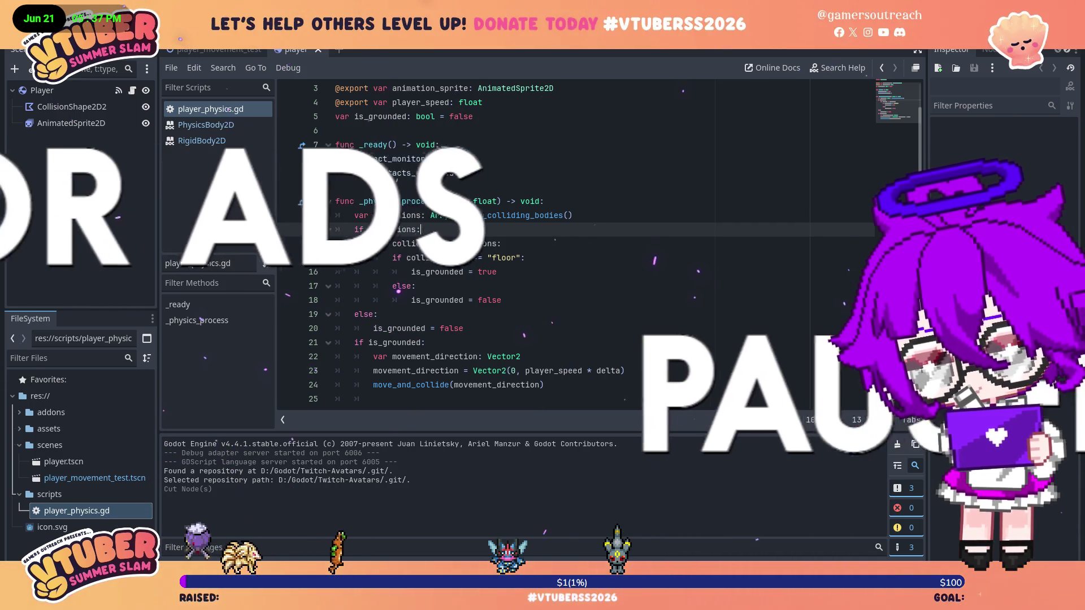
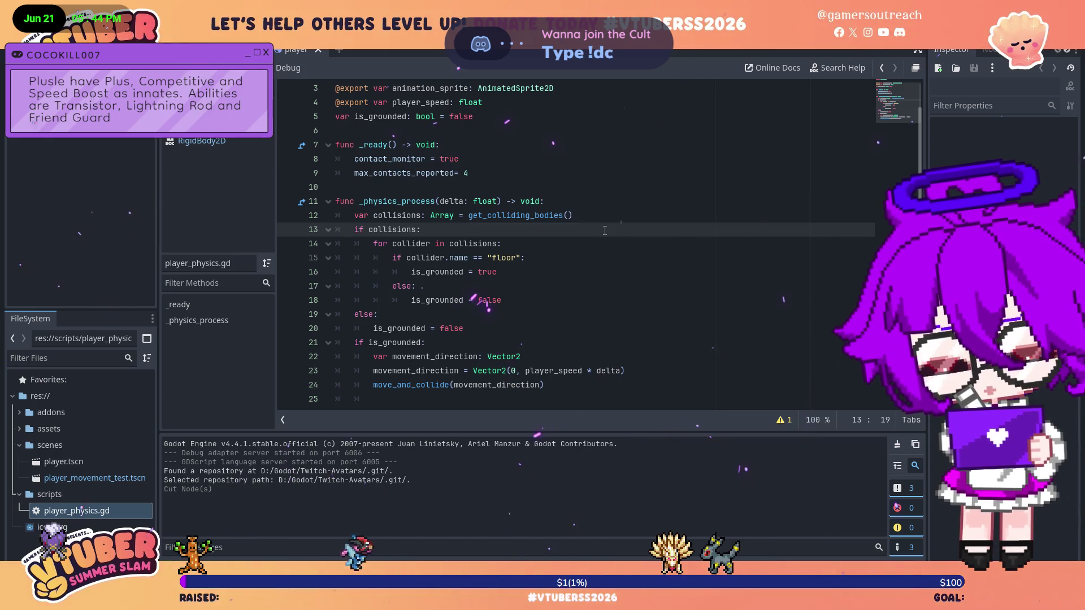
- Review the get_colliding_bodies call and the if collisions condition on lines 11–13
double_click(392, 203)
left_click(573, 216)
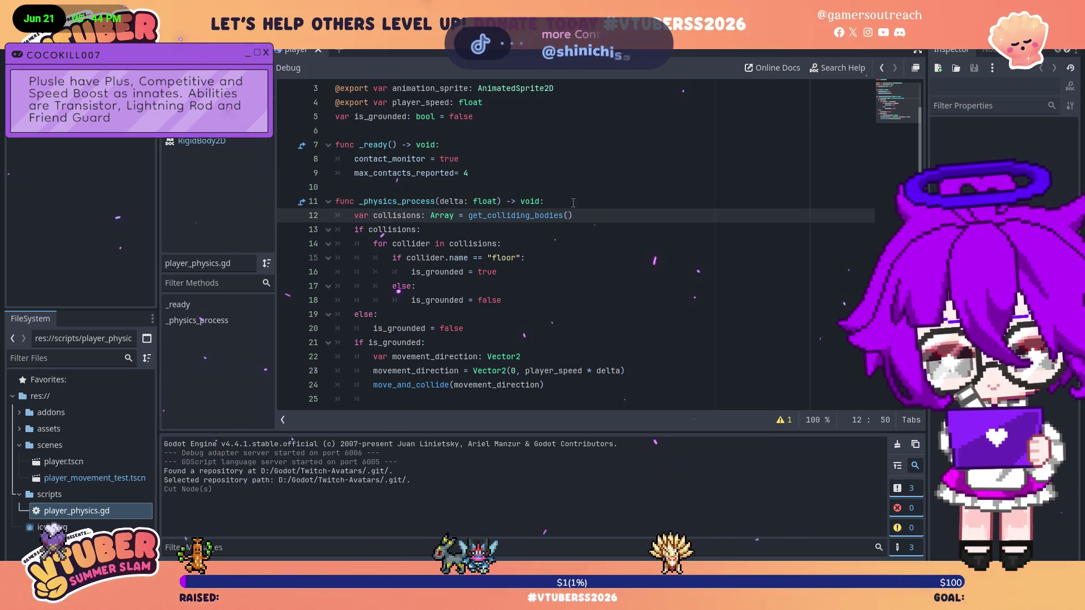
left_click(572, 203)
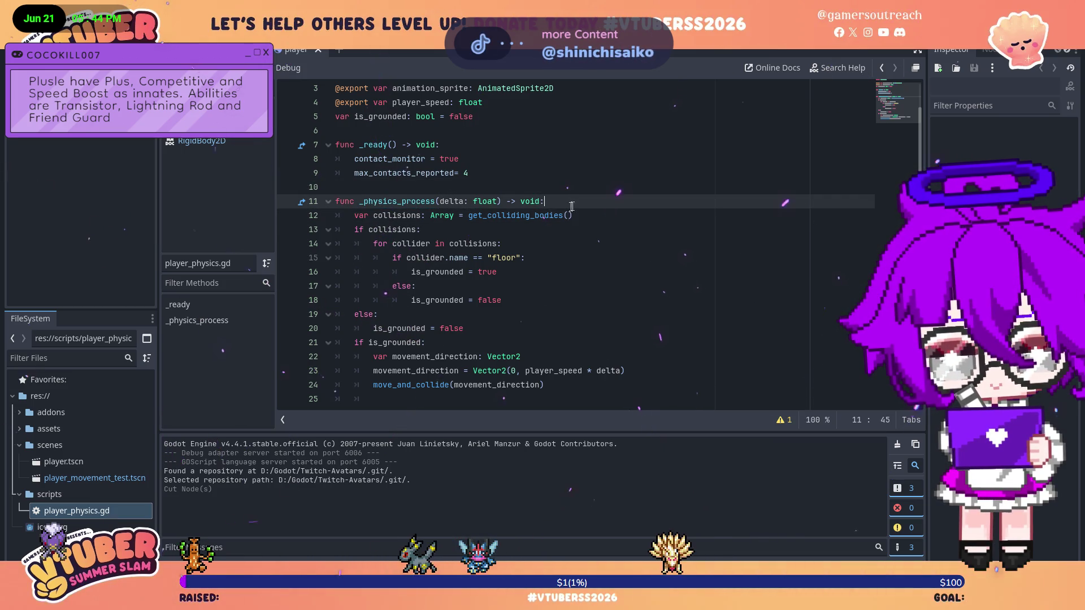
double_click(467, 217)
left_click(599, 212)
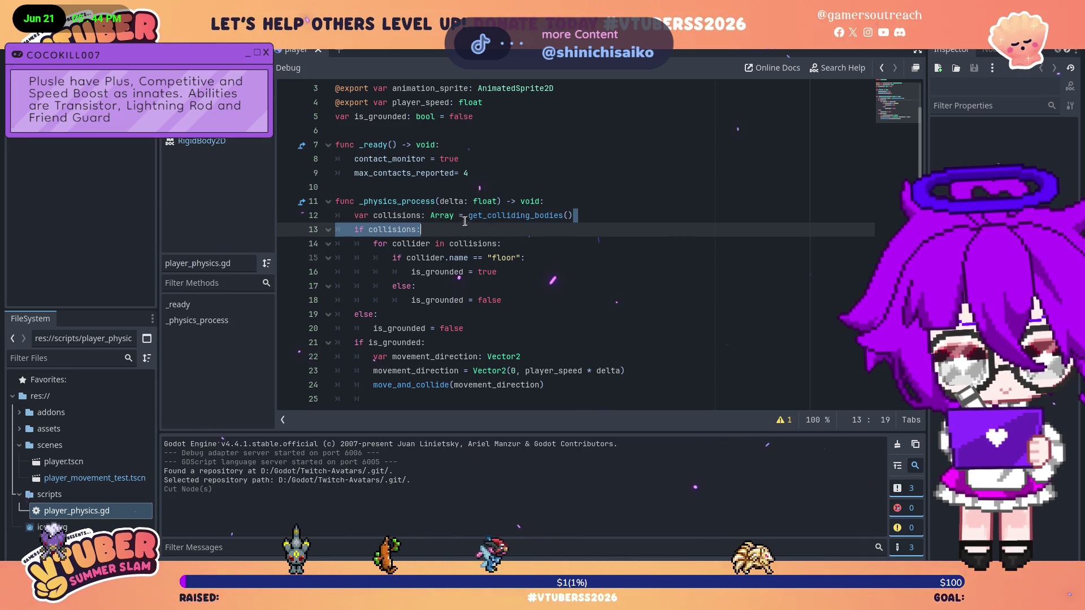
left_click_drag(416, 229, 371, 235)
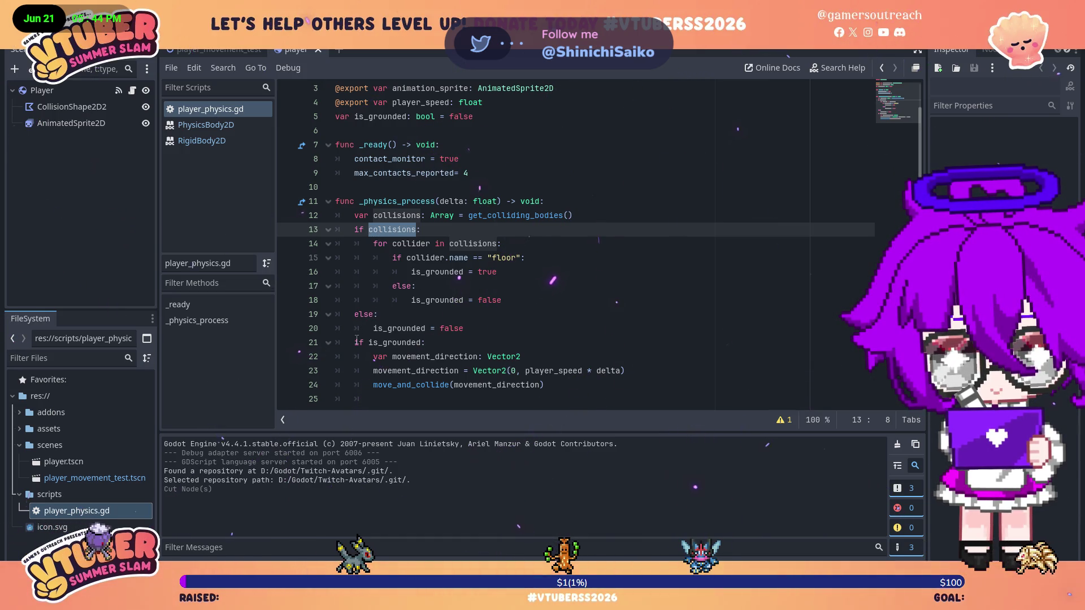
- Indent the is_grounded block from lines 21–24 and move it after line 18
left_click_drag(354, 342, 549, 386)
key("ctrl+c")
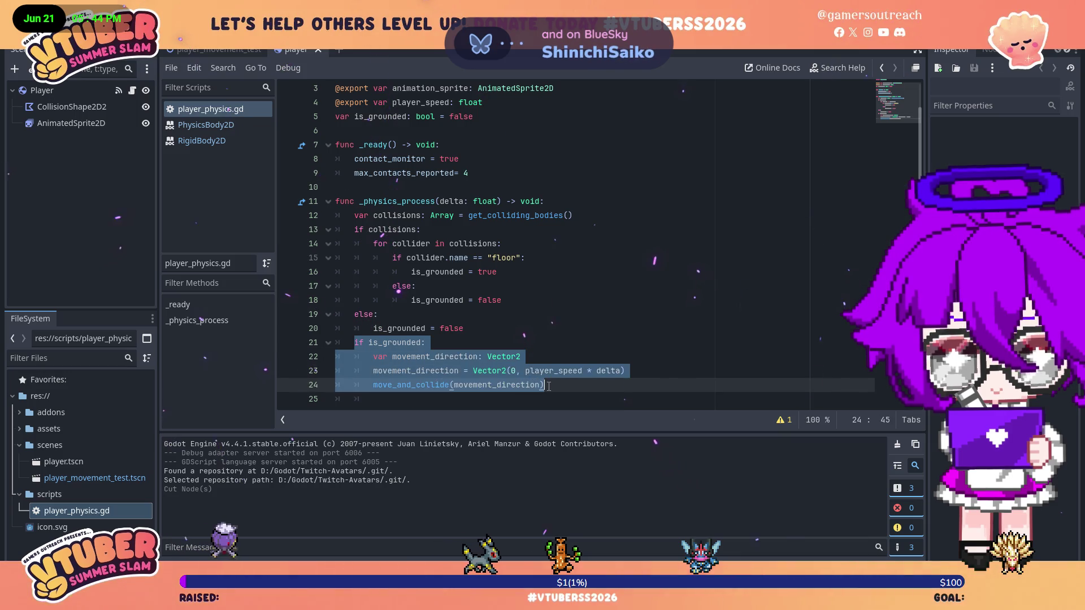
key("Tab")
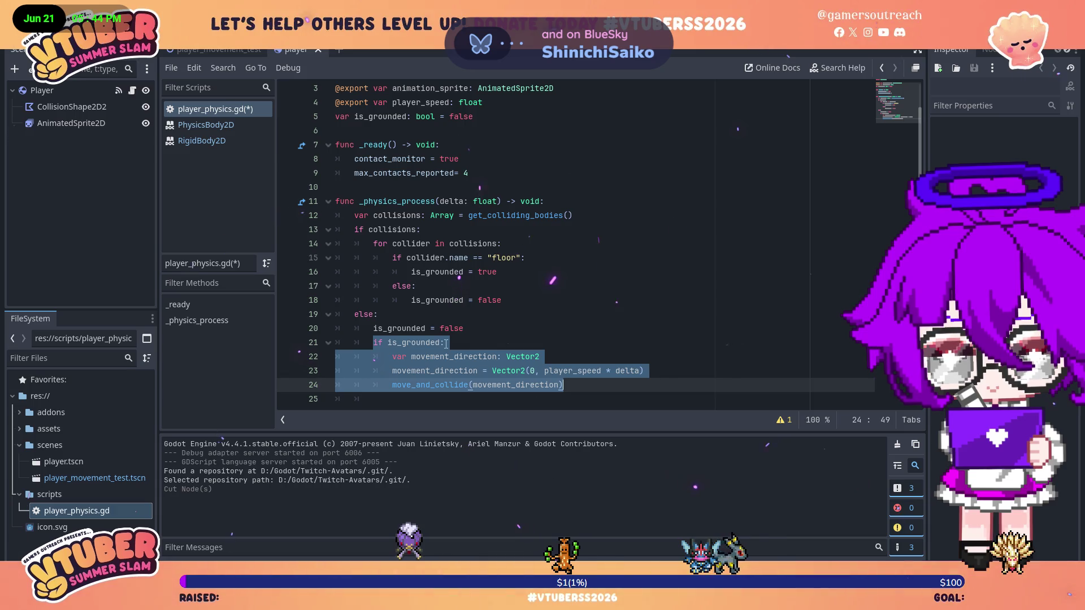
key("Delete")
left_click(541, 327)
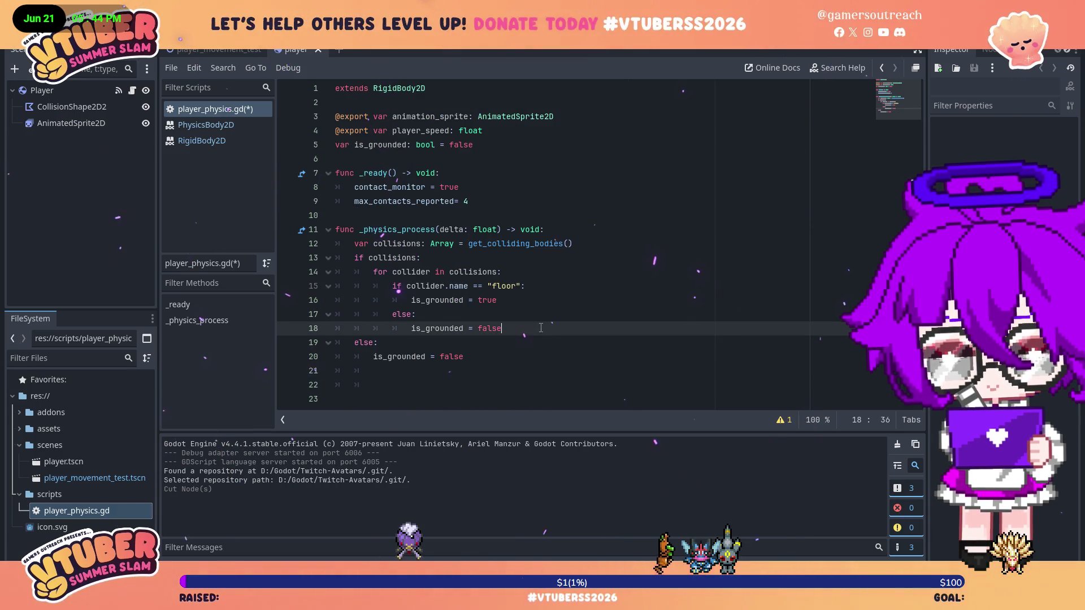
key("Return")
key("ctrl+v")
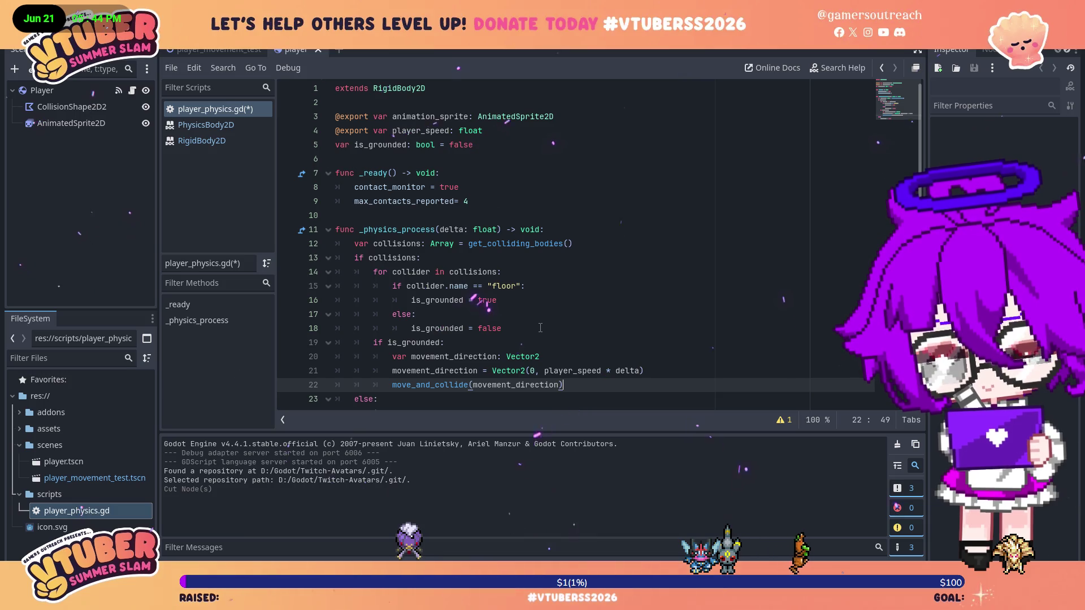
- Check the moved block and the floor name comparison on line 15
scroll(616, 347, "down", 1)
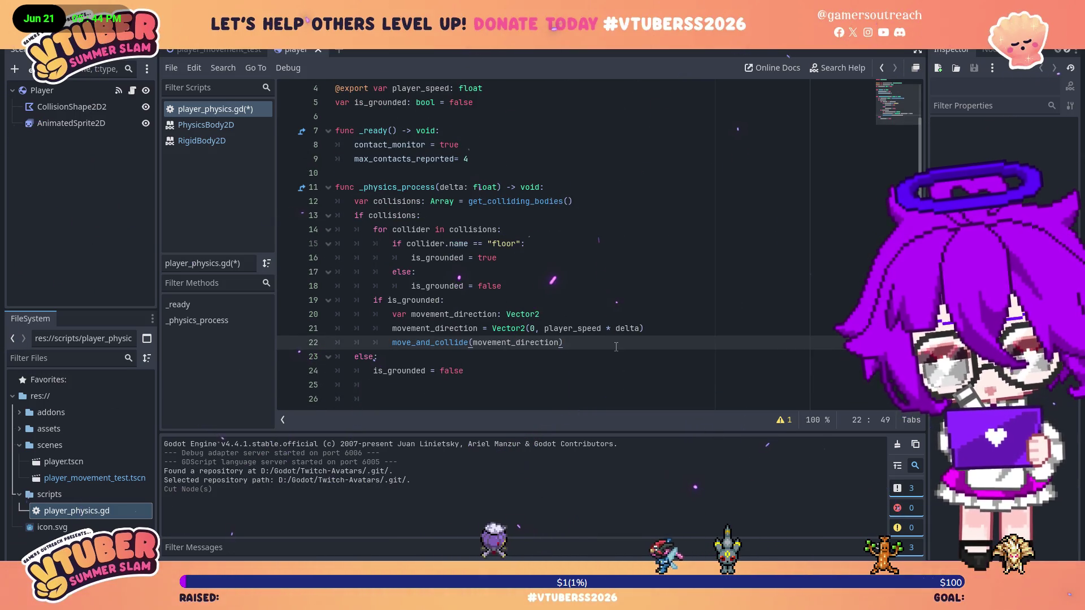
left_click(547, 377)
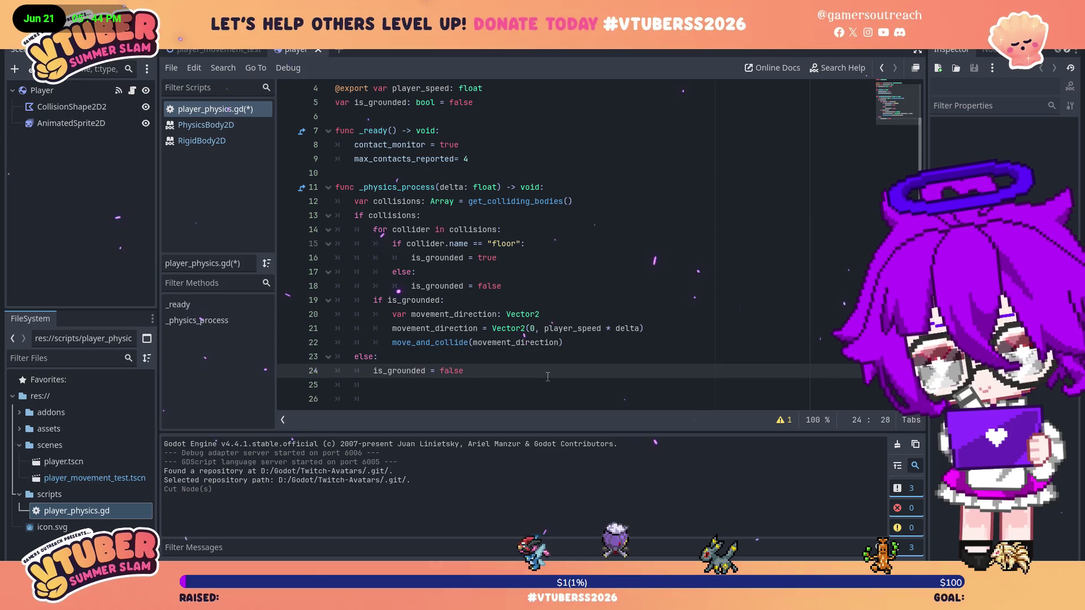
left_click(615, 204)
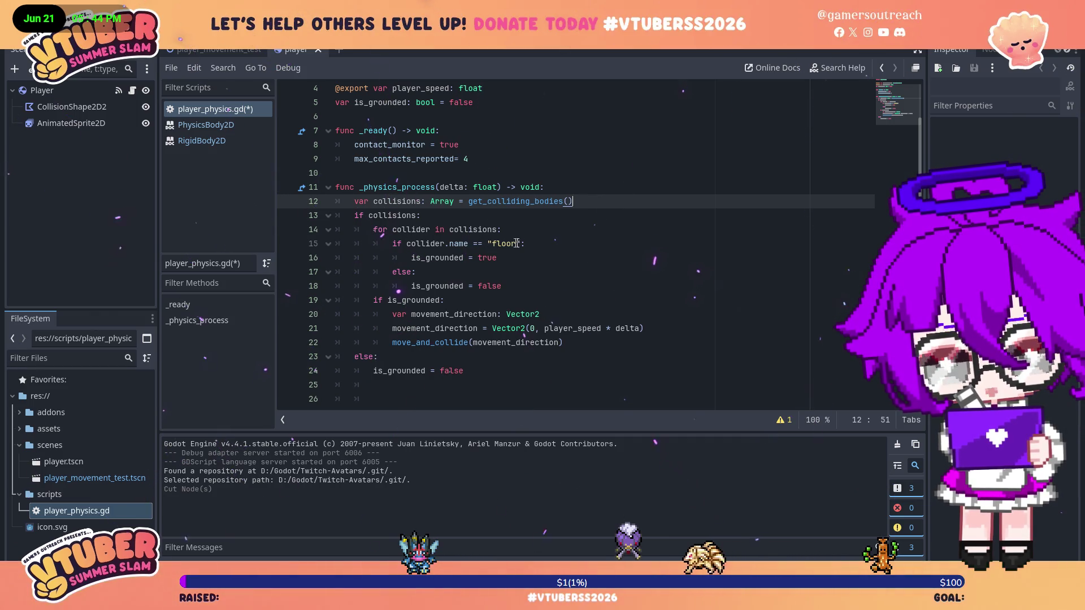
mouse_move(478, 243)
left_mouse_down()
mouse_move(531, 244)
mouse_move(491, 244)
left_mouse_up()
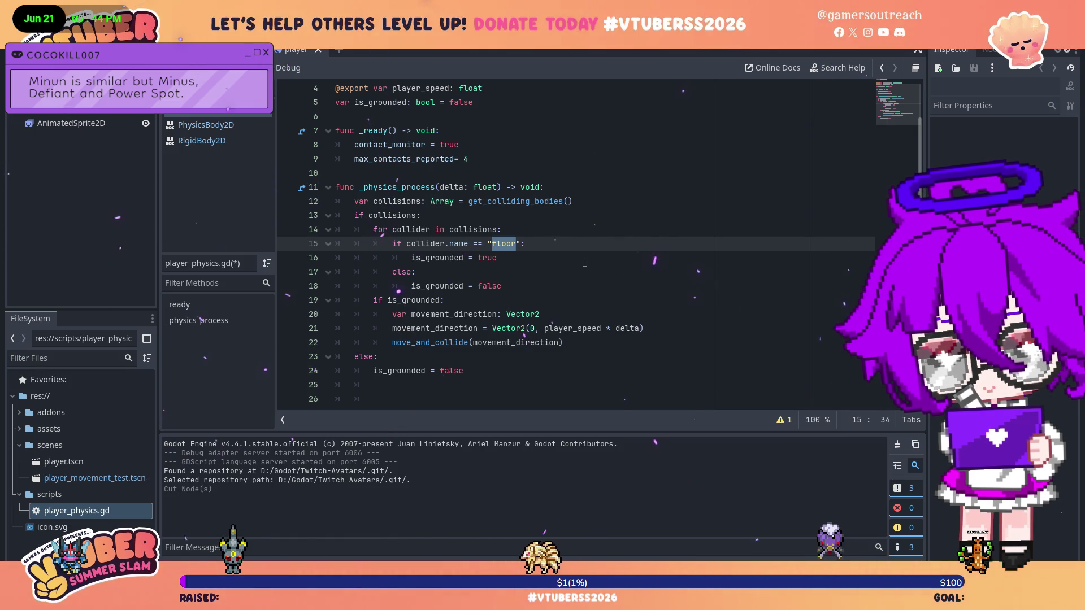
left_click(520, 287)
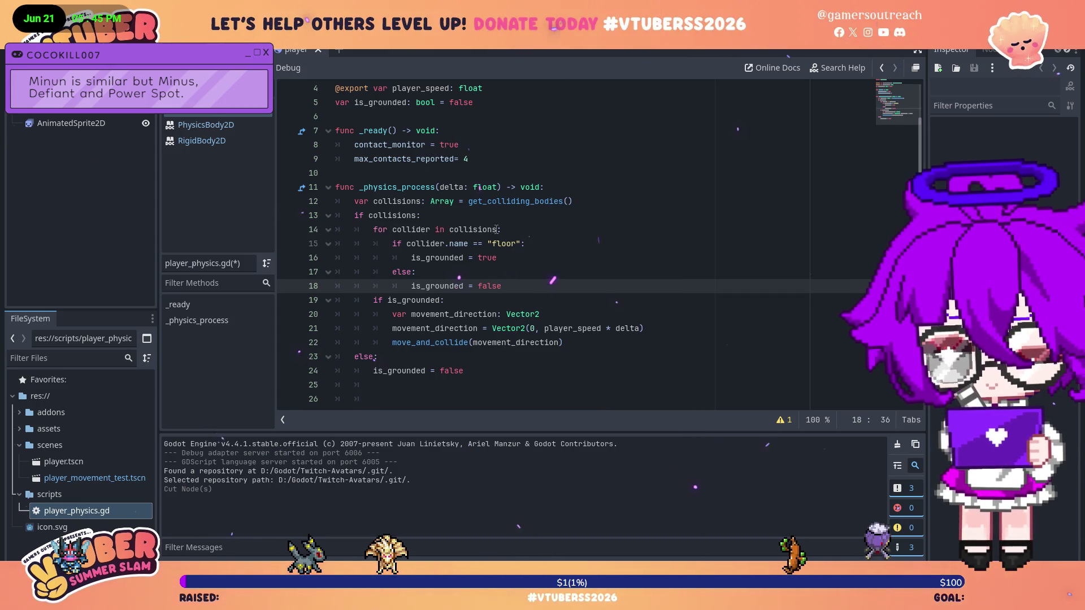
left_click(421, 286, "shift")
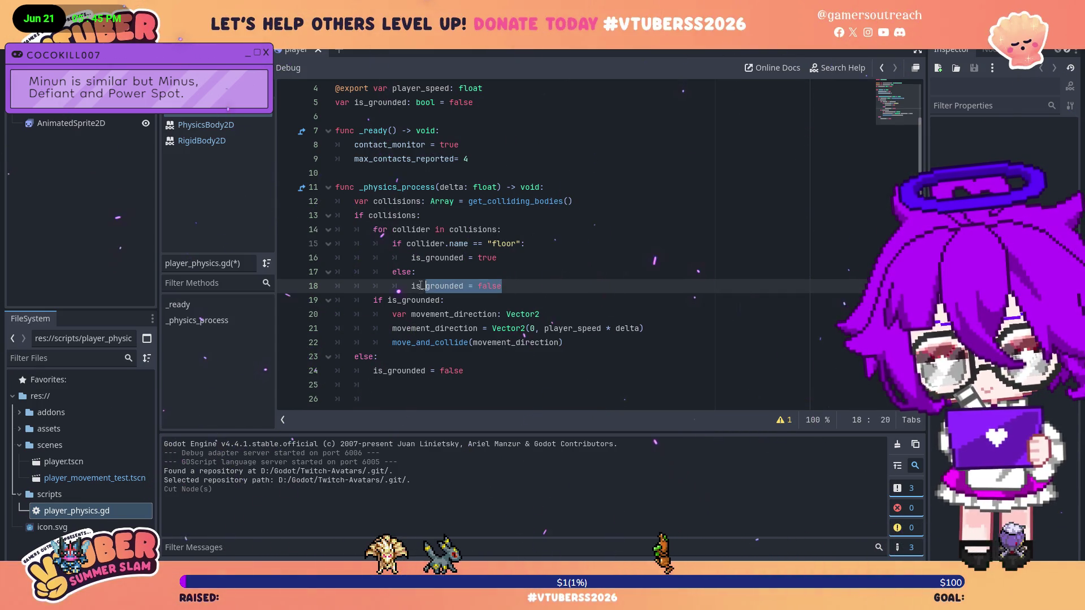
left_click(411, 286, "shift")
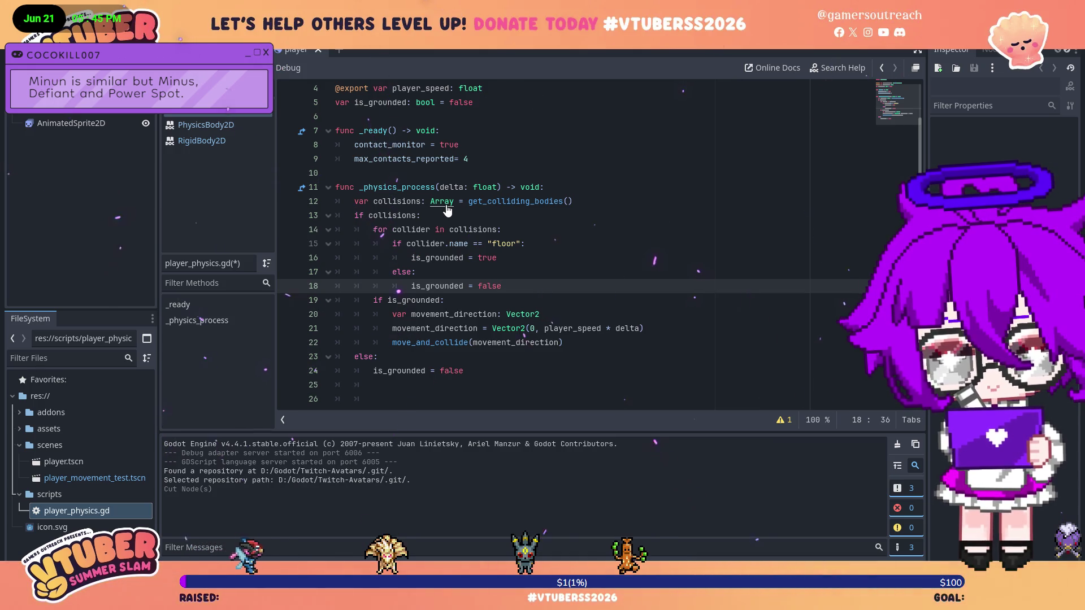
left_click_drag(450, 231, 374, 232)
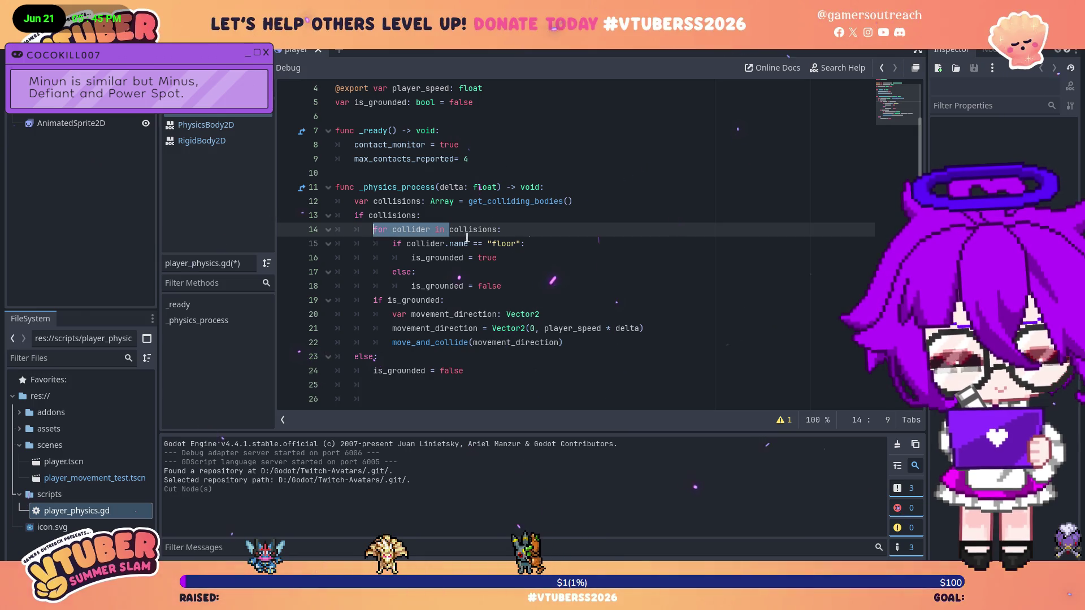
key("BackSpace")
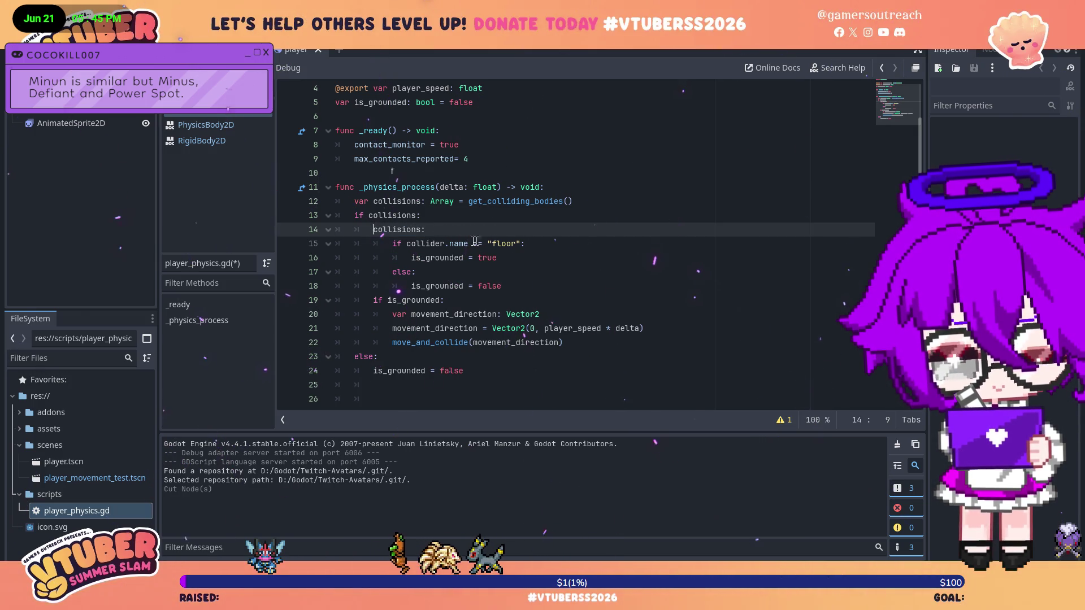
left_click(423, 231)
type(".has")
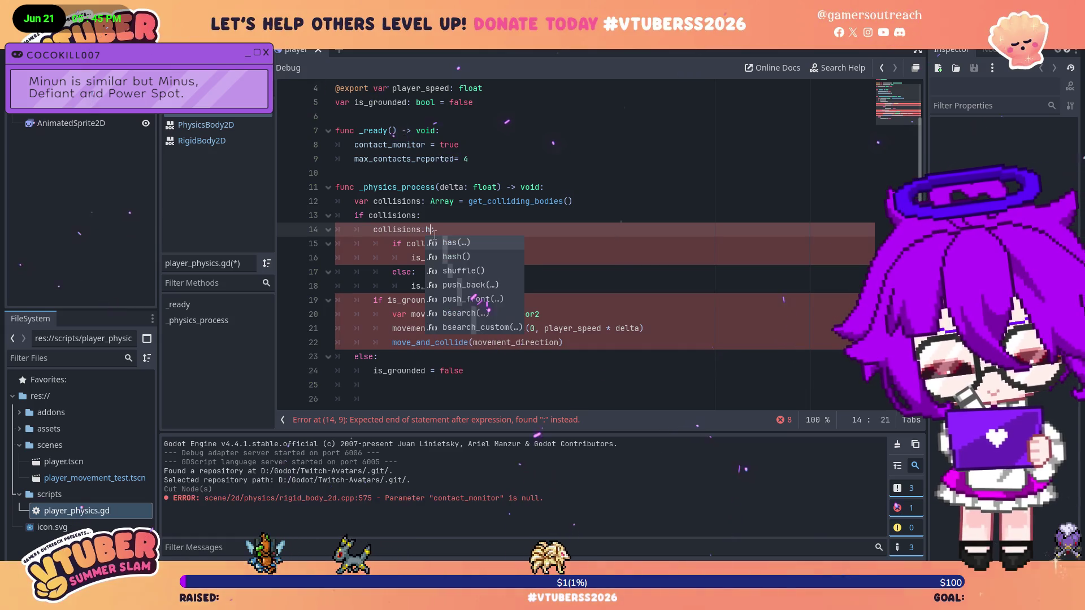
key("Return")
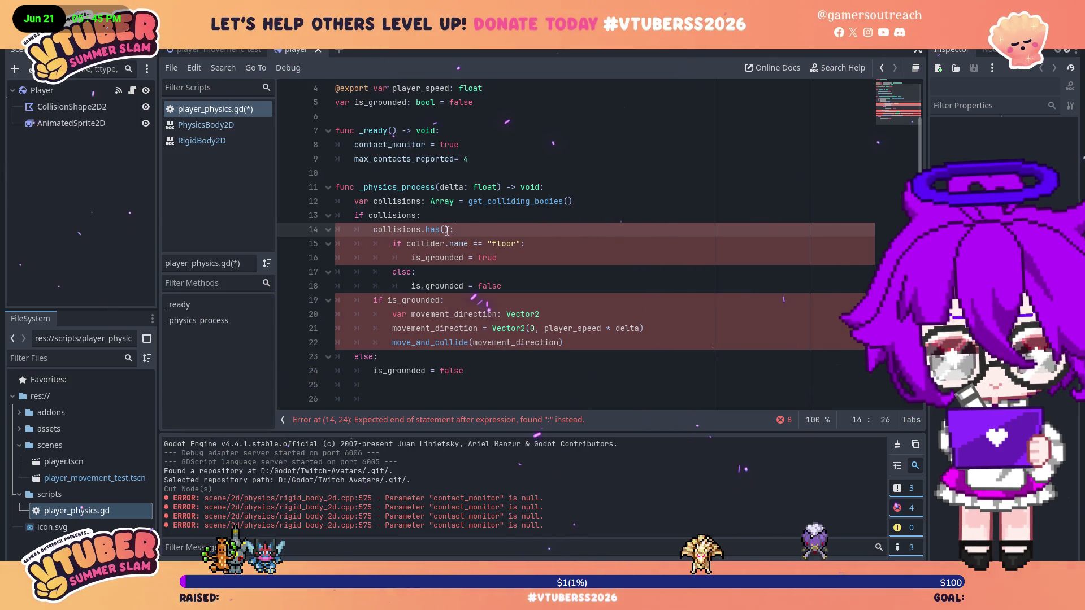
left_click(445, 231)
key("ctrl+z")
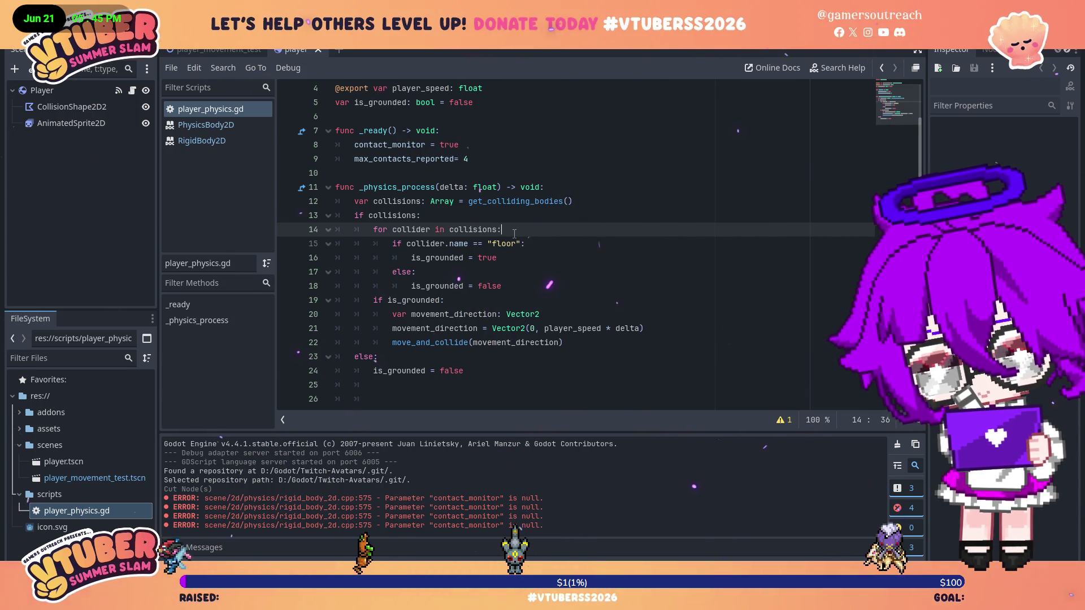
- Start a trial print call on a new line after the loop header, then delete it
key("Return")
type("pri")
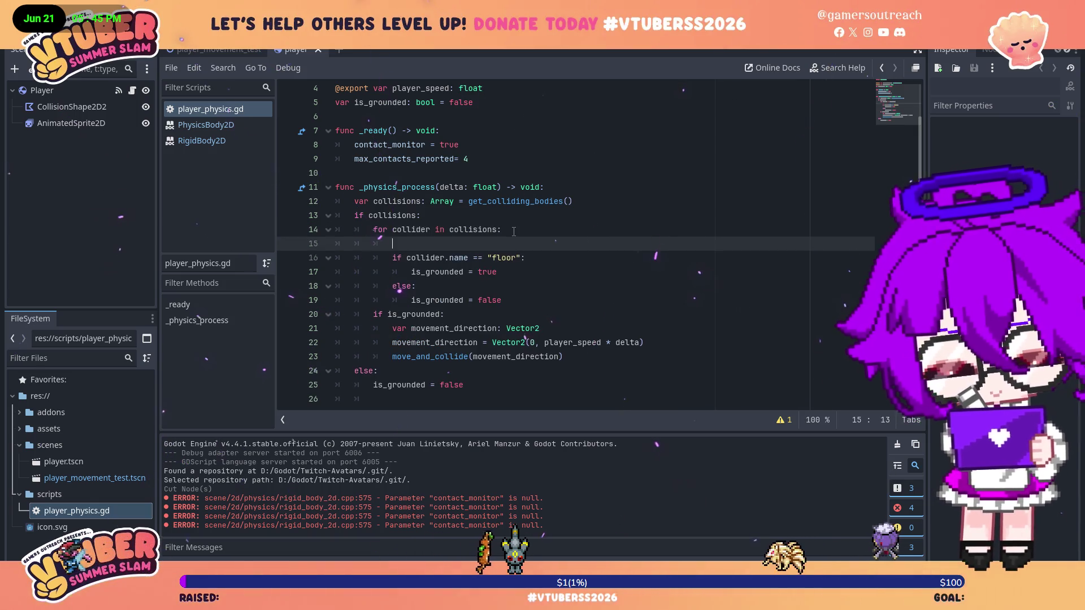
key("BackSpace")
key("BackSpace")
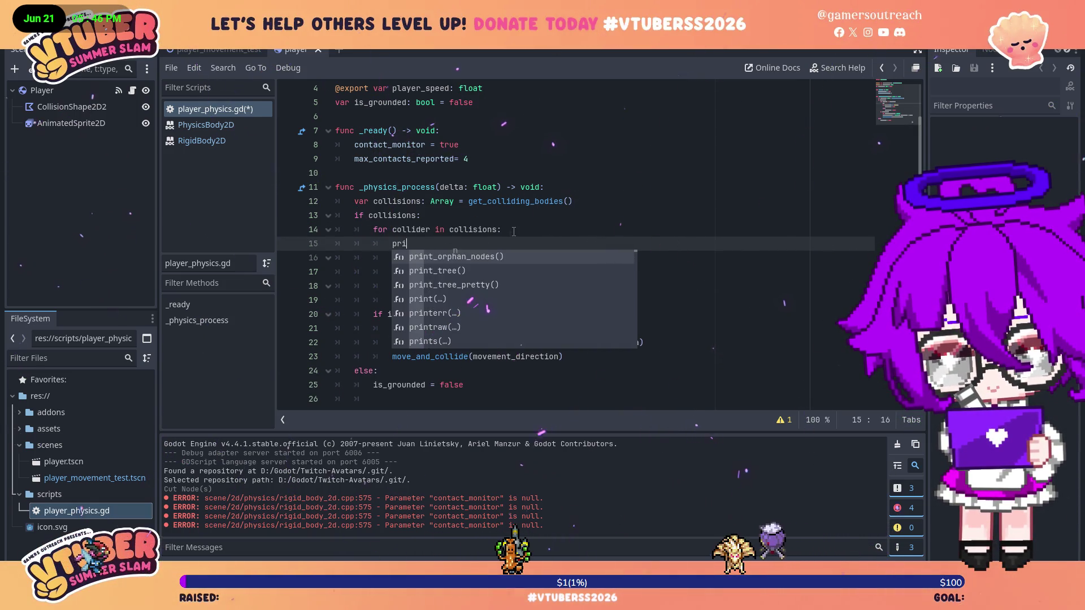
key("BackSpace")
key("BackSpace")
- Remove the empty line, set a breakpoint on line 15 and run the project
scroll(514, 232, "up", 1)
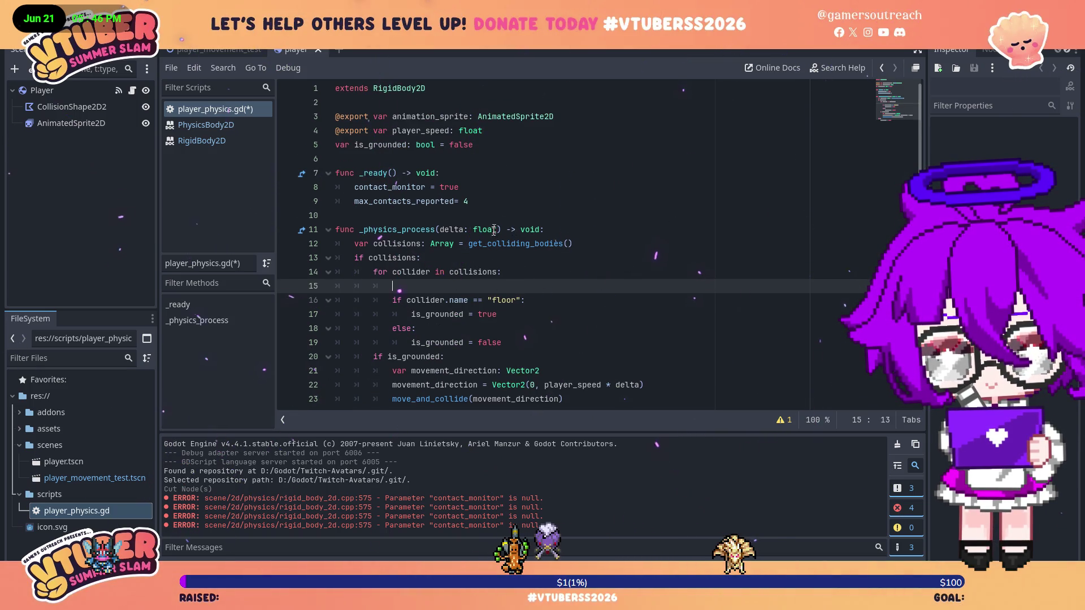
key("BackSpace")
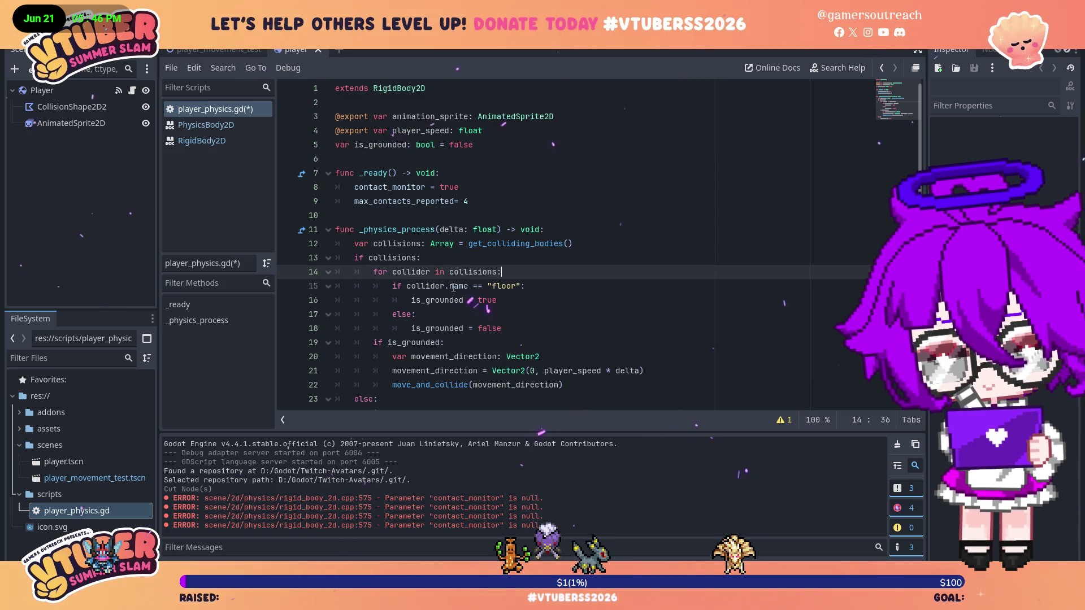
left_click(287, 289)
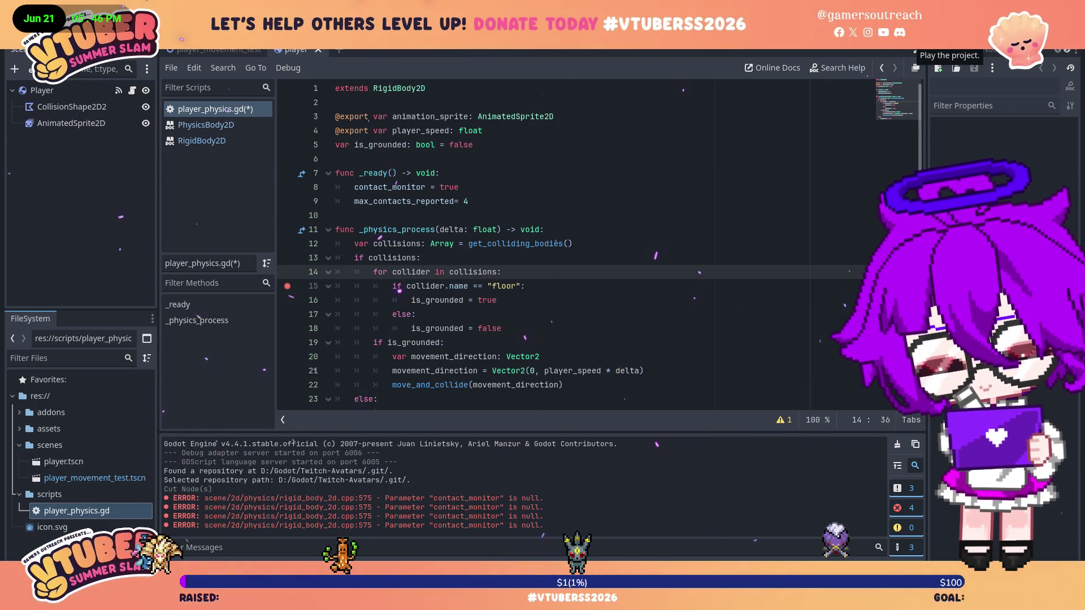
left_click(916, 50)
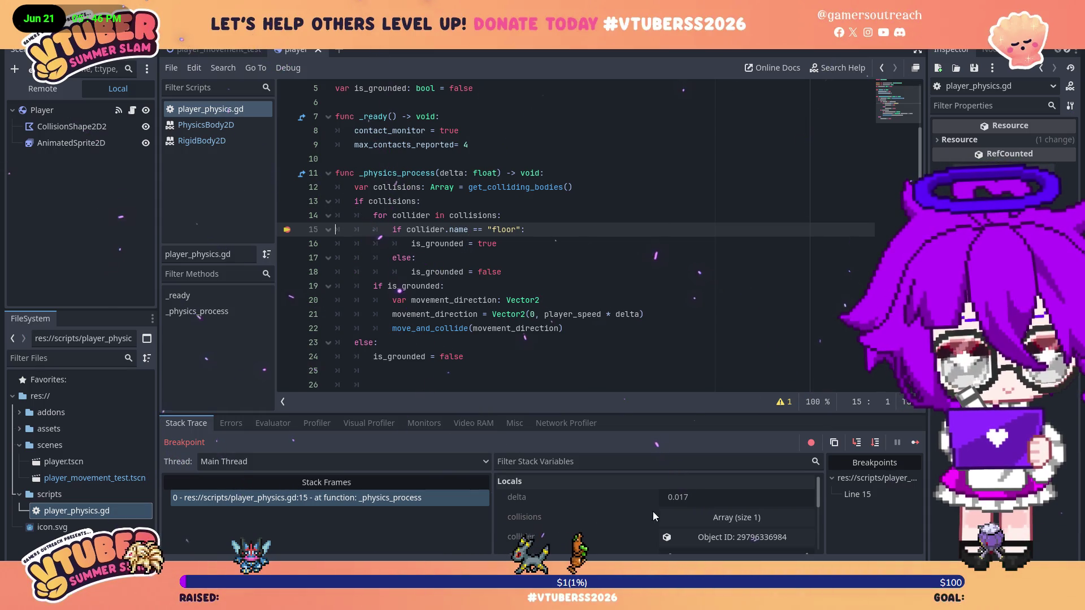
- Expand the one-element collisions array and scroll through delta 0.017 and player_speed 200.0
left_click(693, 517)
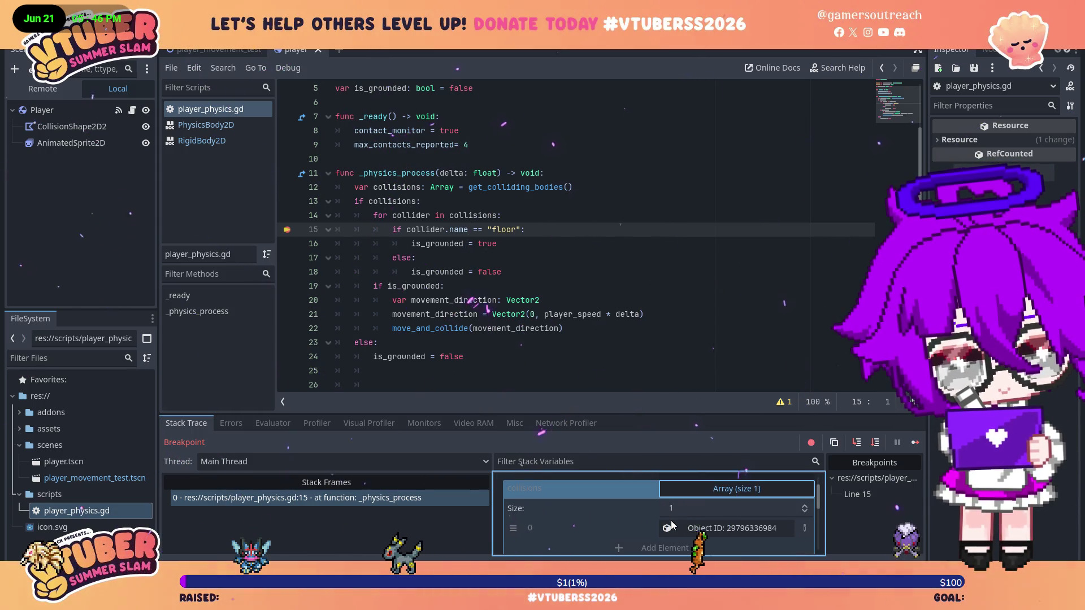
left_click(728, 519)
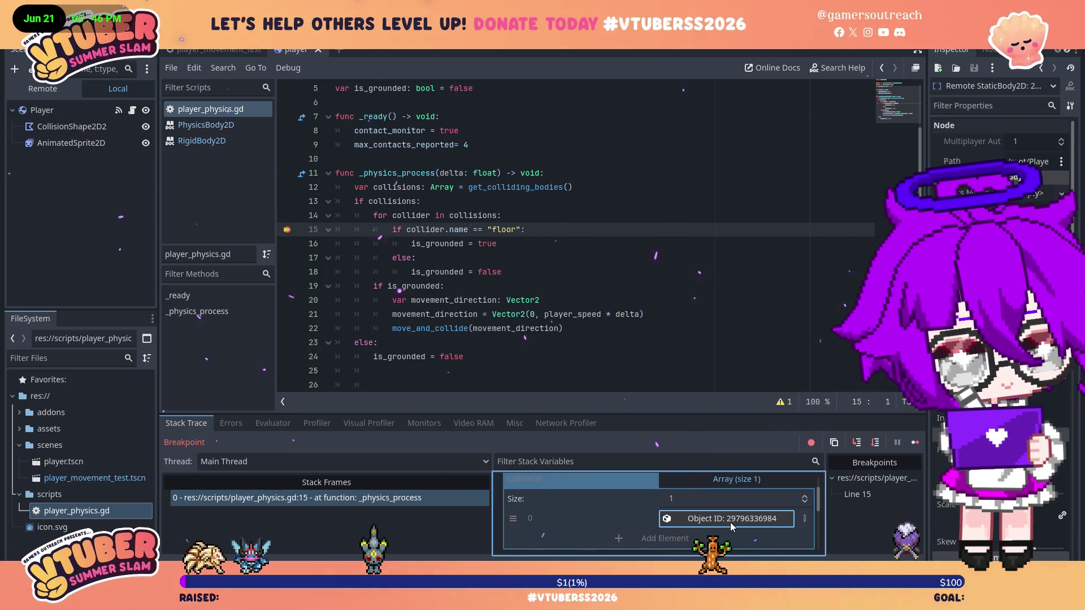
scroll(630, 521, "down", 2)
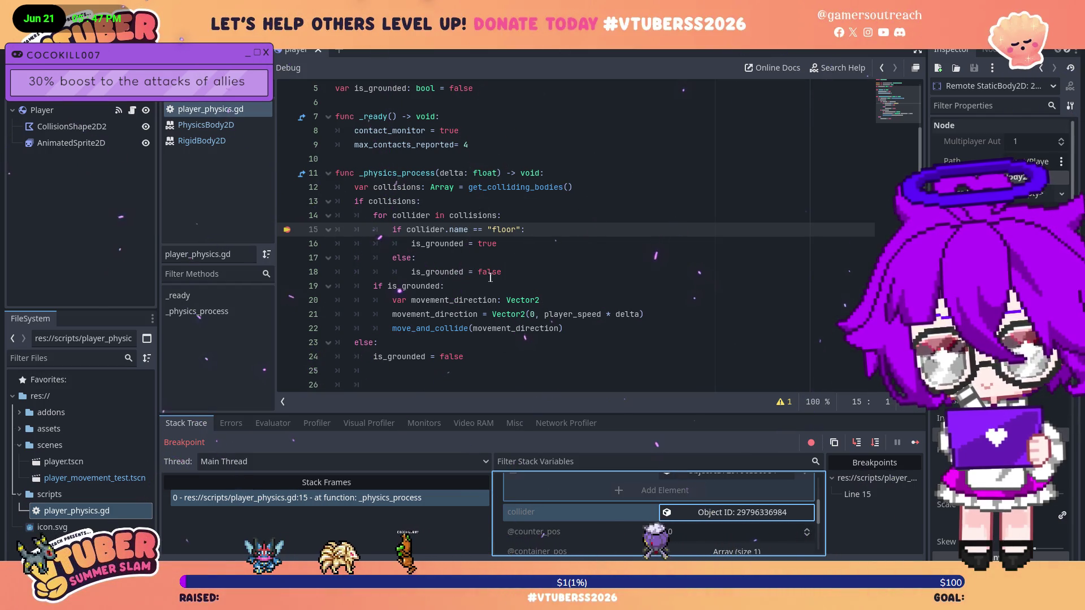
mouse_move(523, 300)
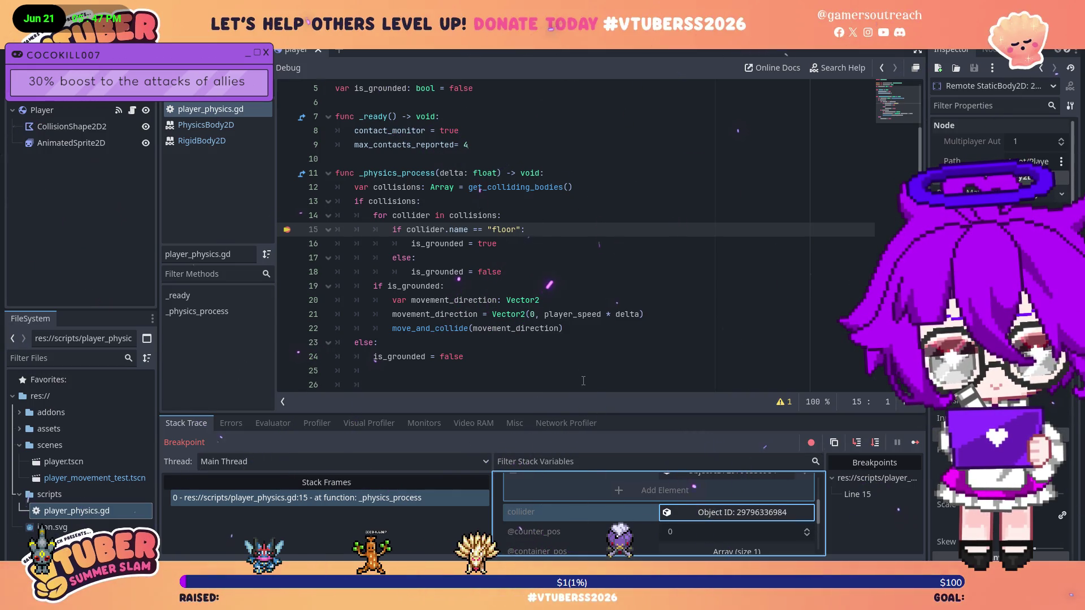
scroll(739, 513, "down", 2)
left_click(744, 517)
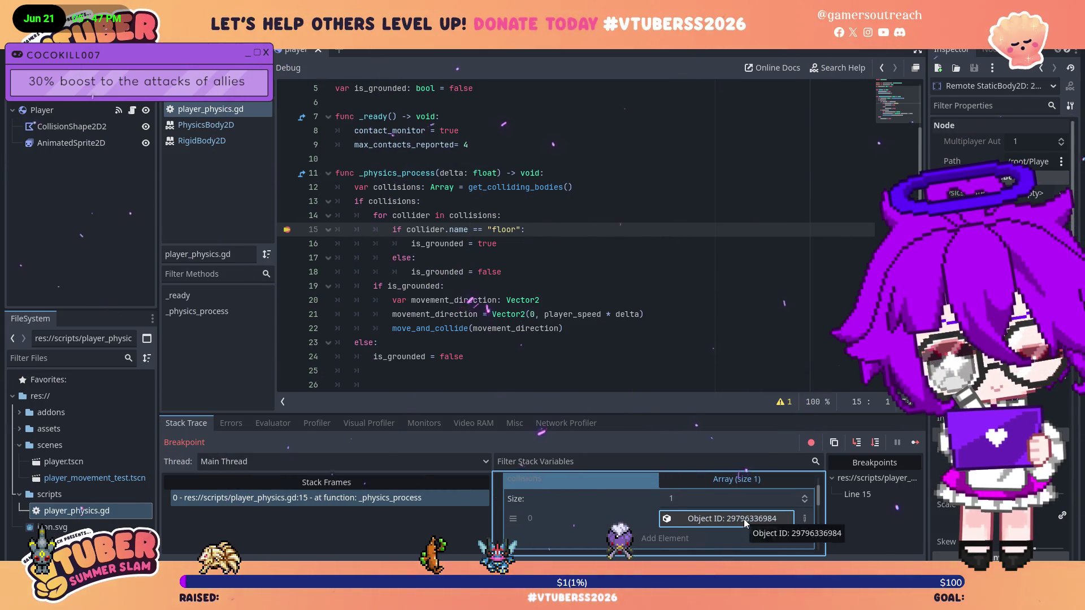
scroll(735, 523, "down", 2)
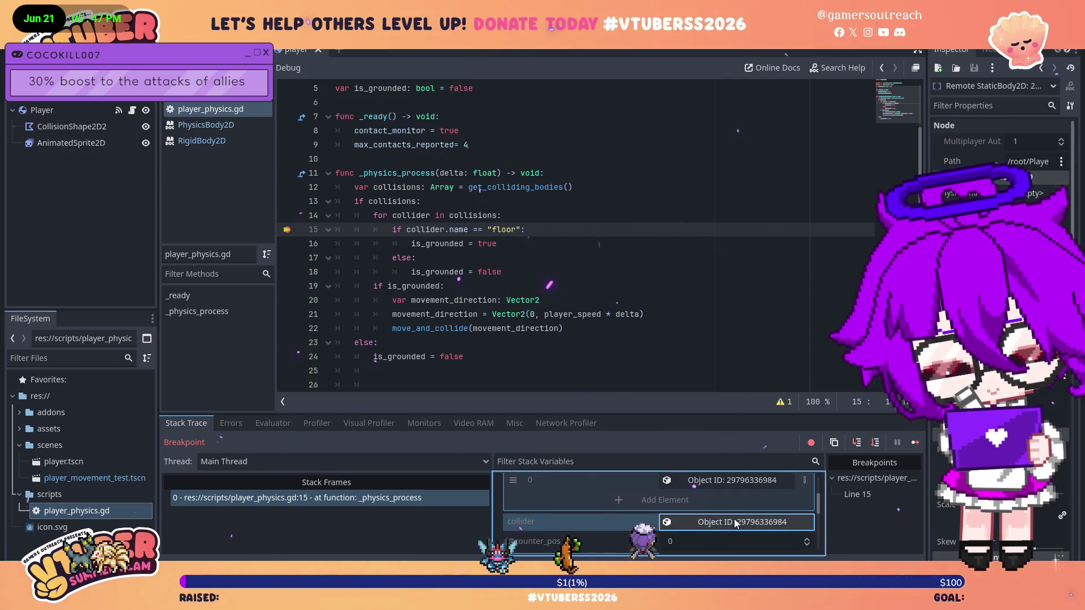
scroll(729, 522, "down", 5)
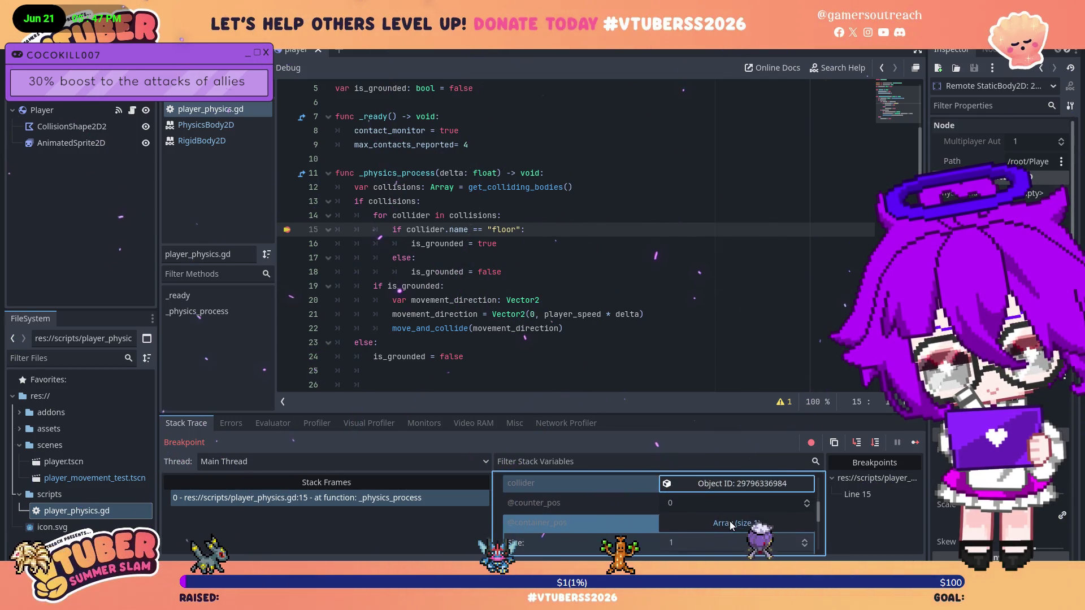
scroll(733, 521, "down", 1)
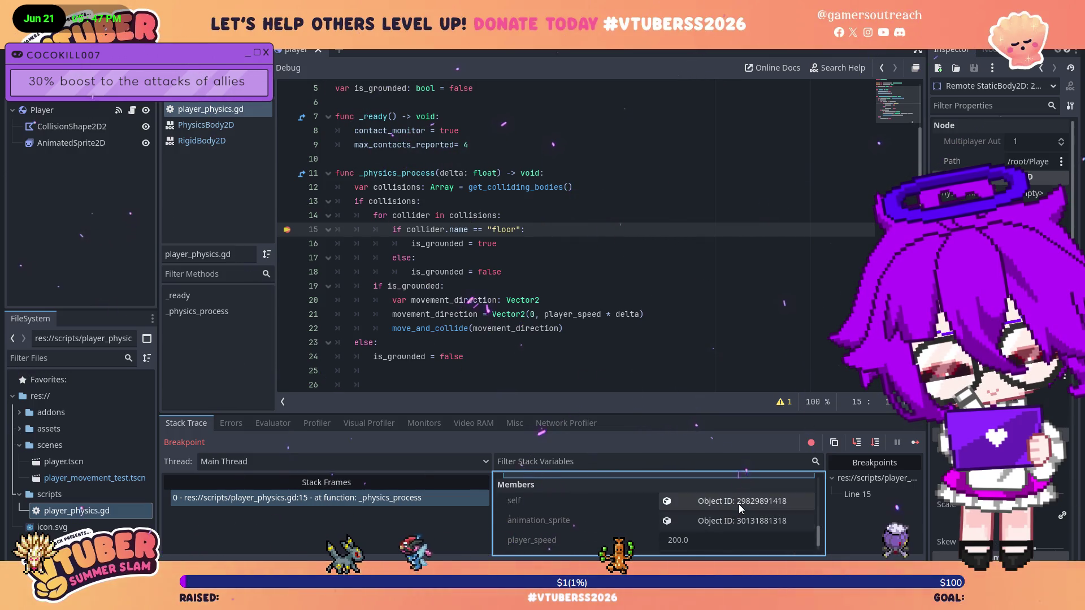
scroll(748, 526, "down", 1)
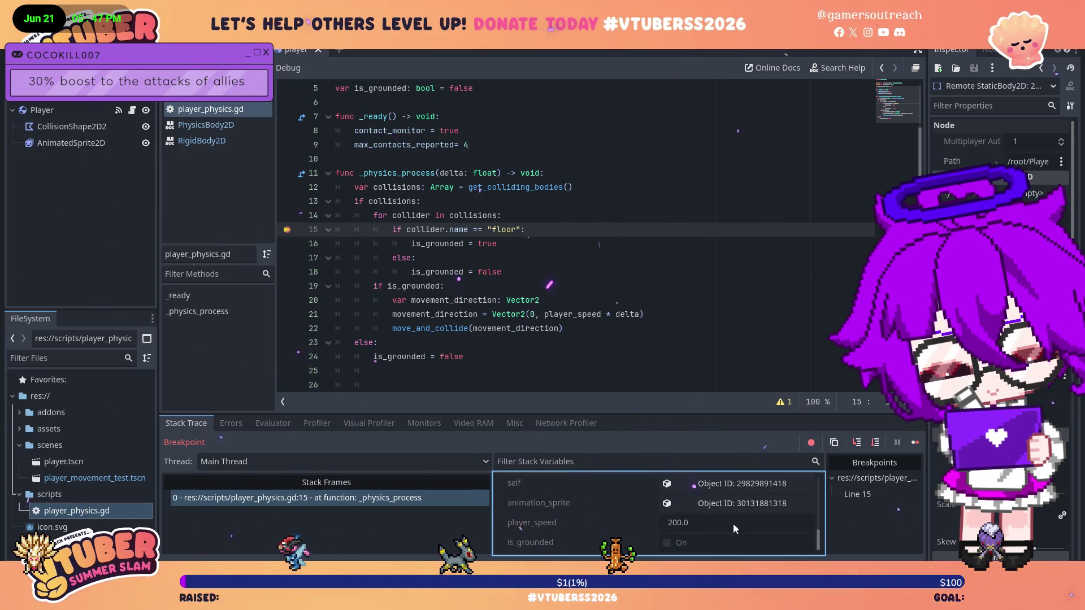
scroll(731, 524, "up", 8)
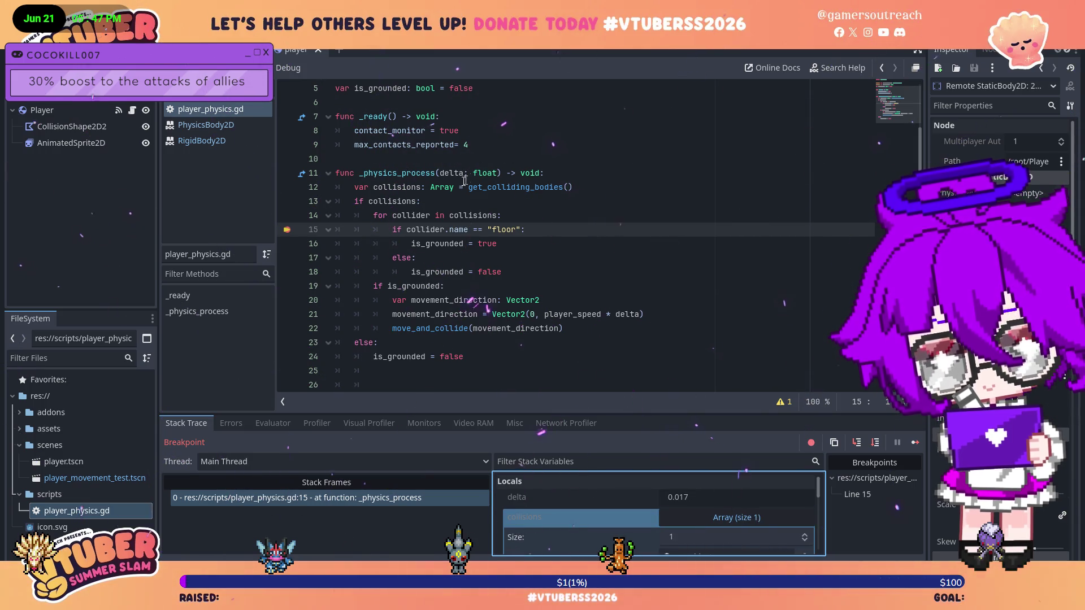
- Type '.has(' after collisions on line 13 and read the Array has() documentation
left_click(418, 202)
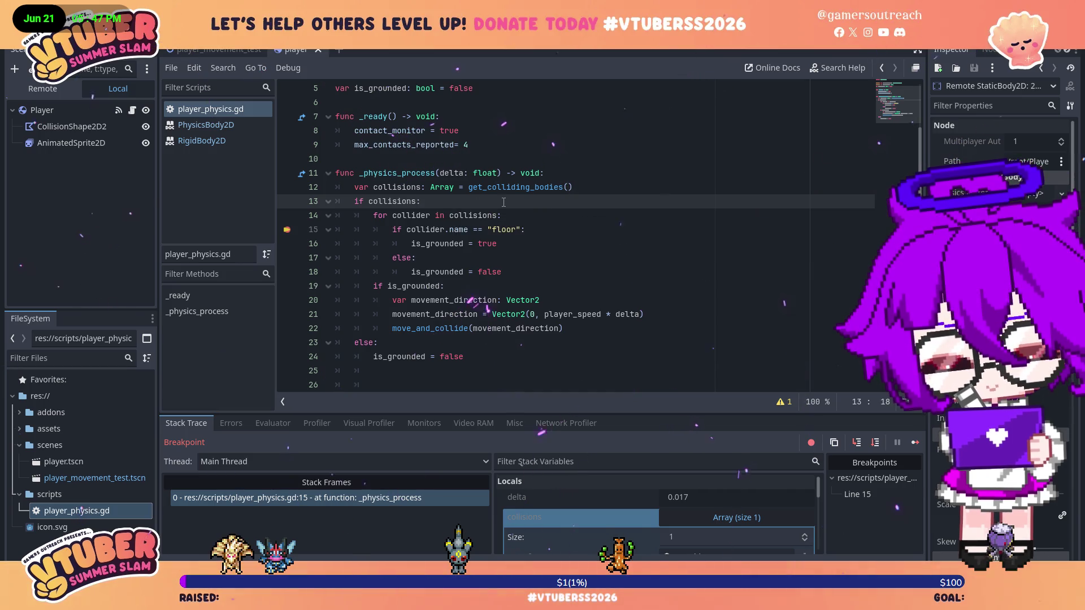
type(".has(")
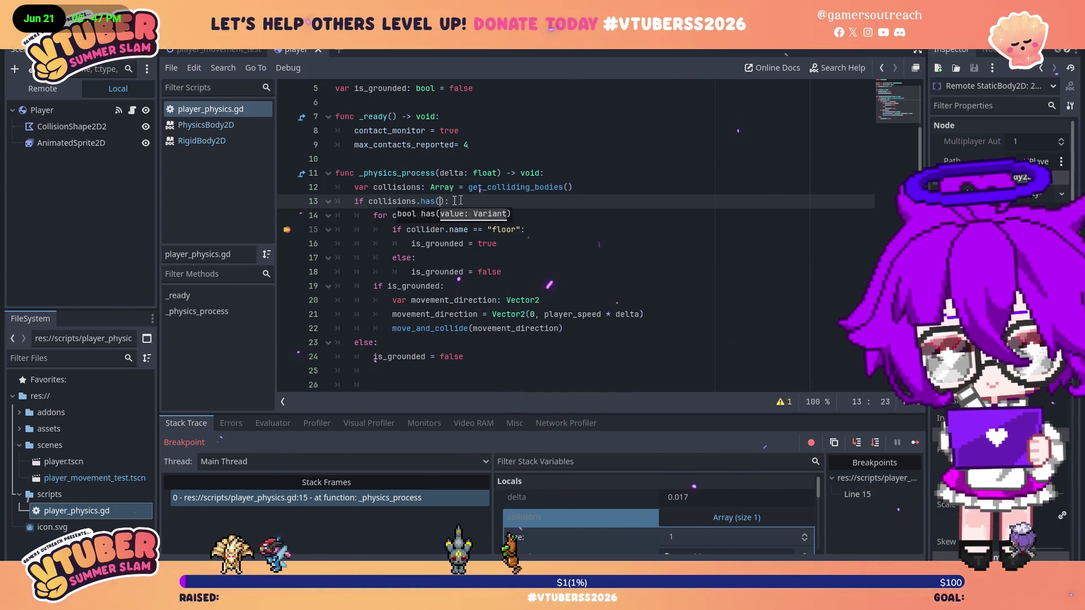
left_click(428, 202, "ctrl")
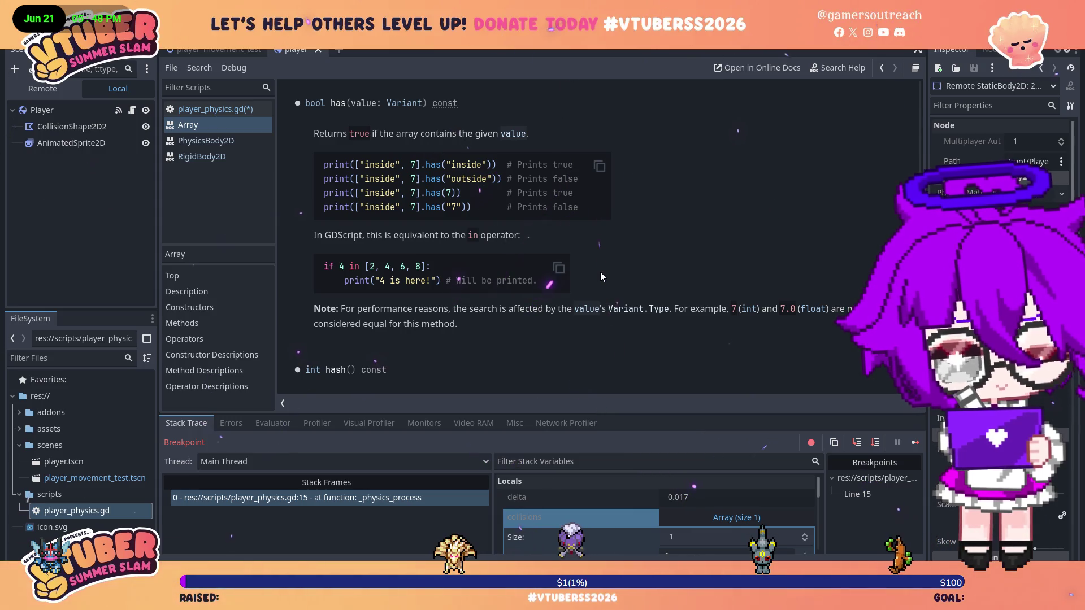
scroll(532, 266, "up", 2)
scroll(534, 273, "up", 4)
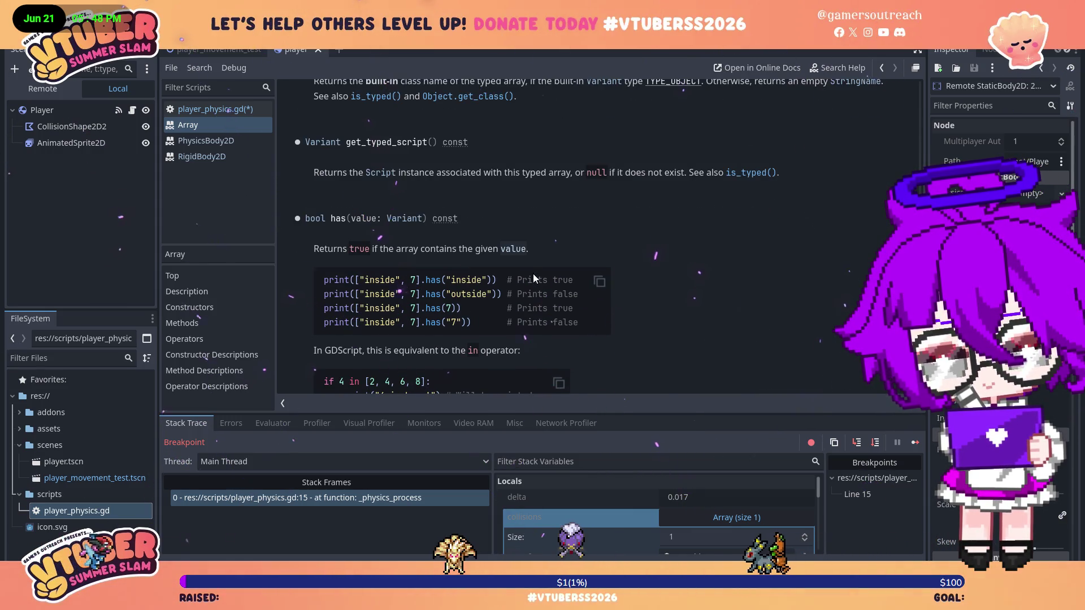
scroll(533, 273, "up", 4)
scroll(534, 273, "up", 10)
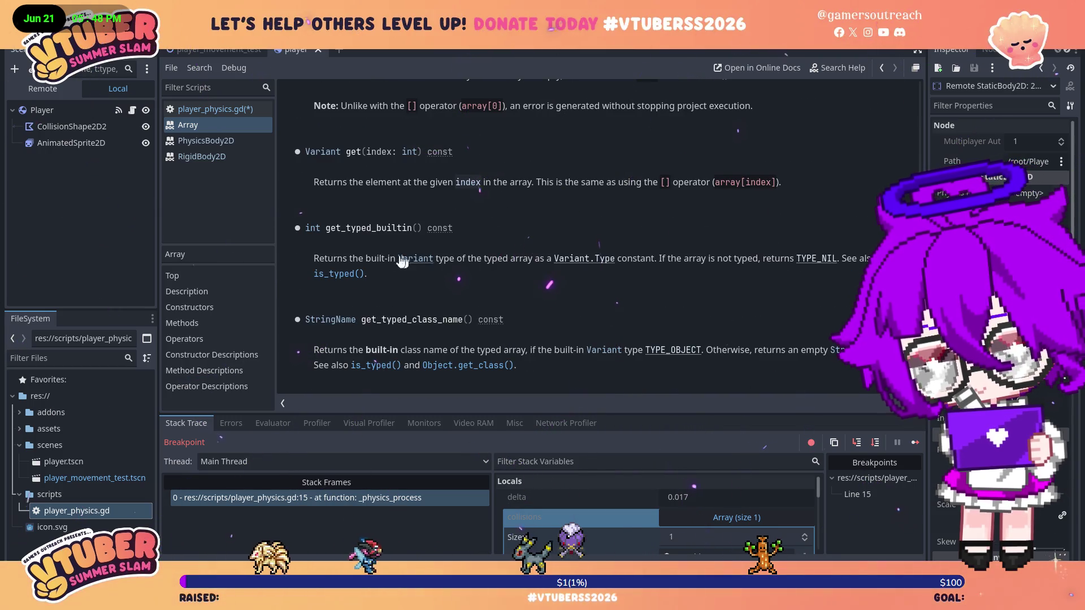
- In the player_movement_test scene, select the Floor node and bring up its options
left_click(199, 49)
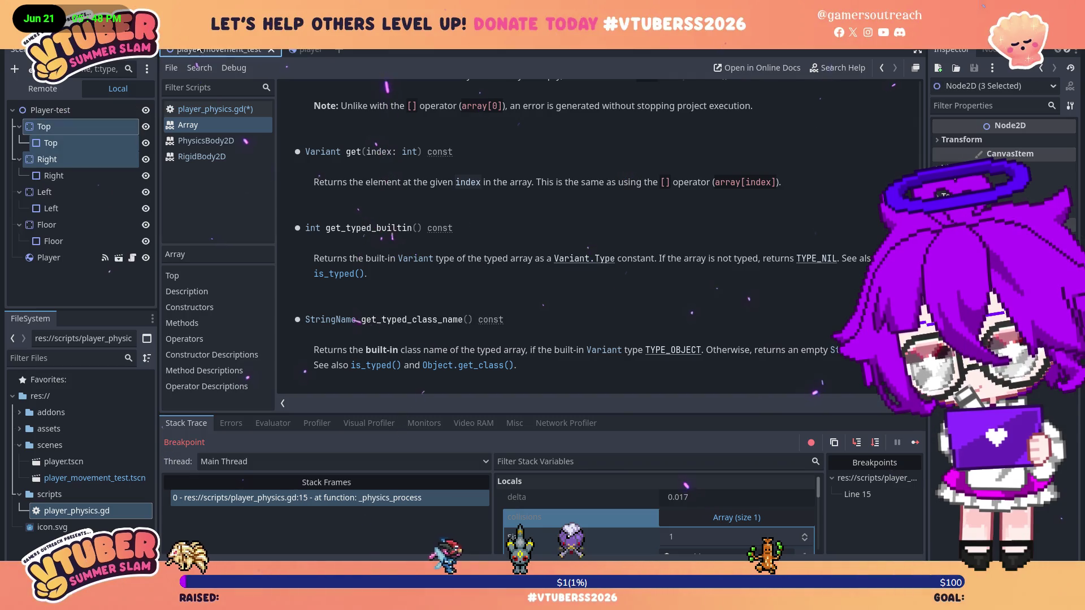
left_click(98, 230)
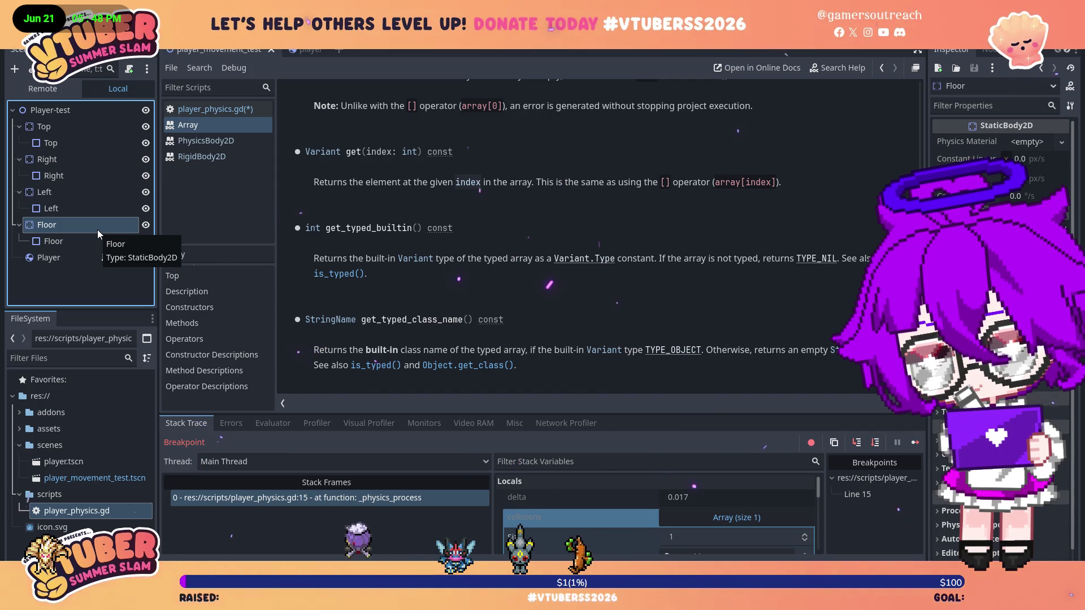
right_click(98, 229)
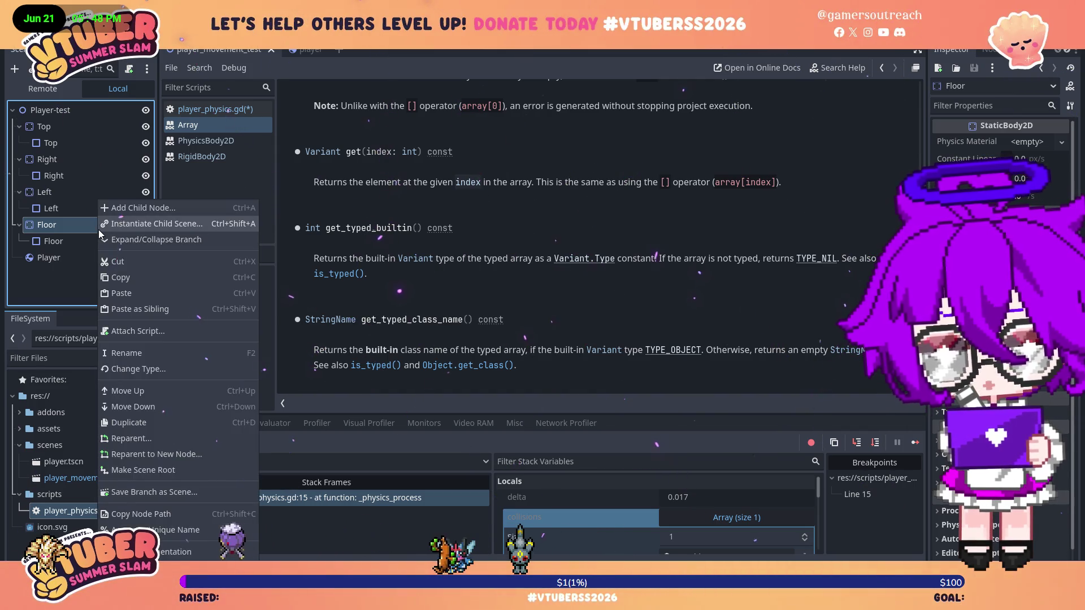
- Create a built-in script named floor on the Floor StaticBody2D
left_click(162, 335)
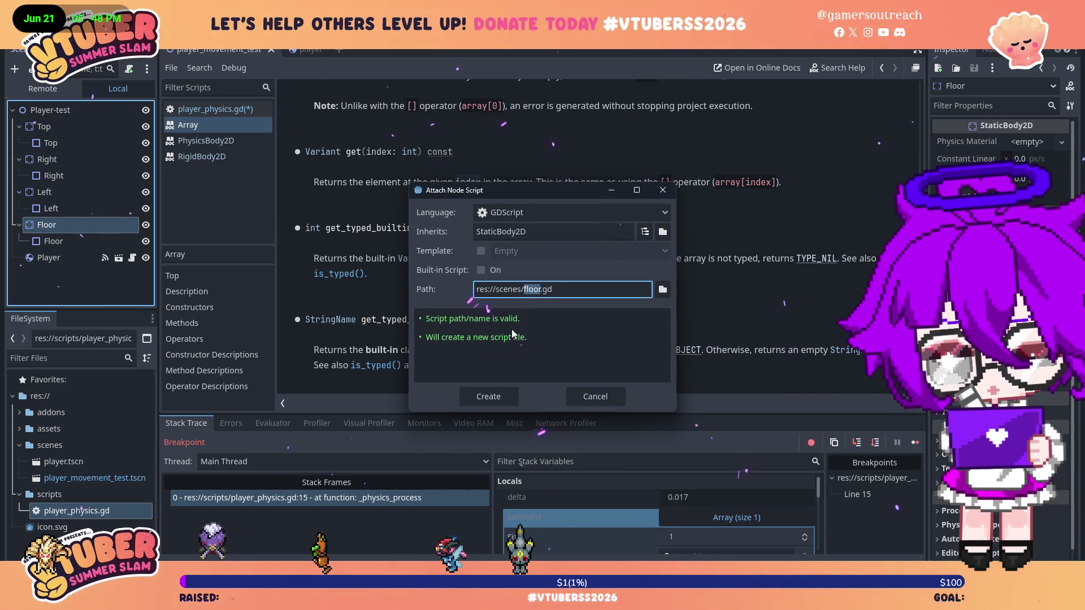
left_click(481, 270)
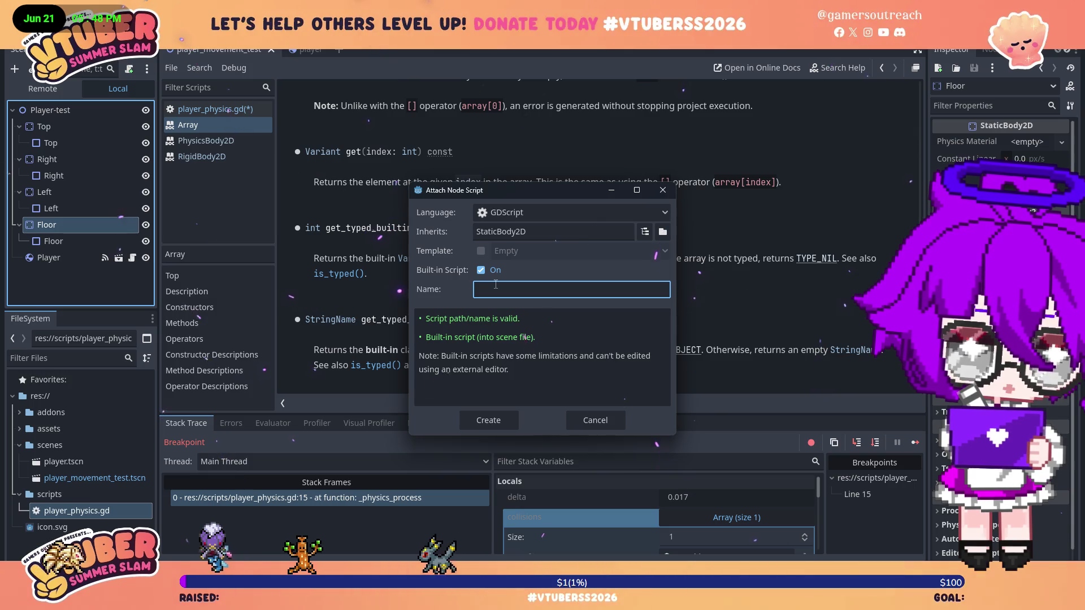
type("oor")
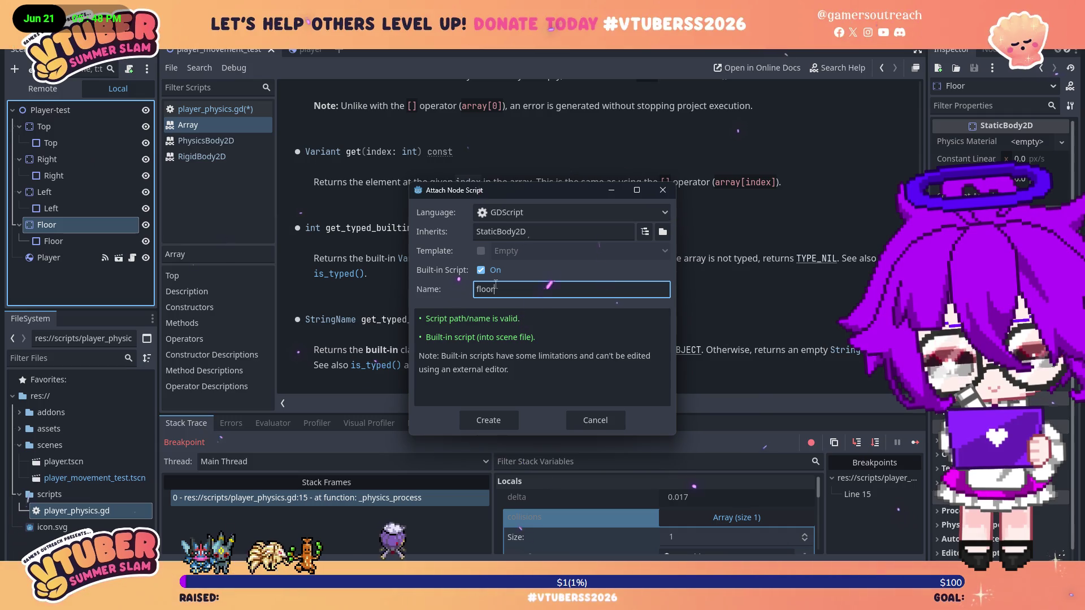
key("Return")
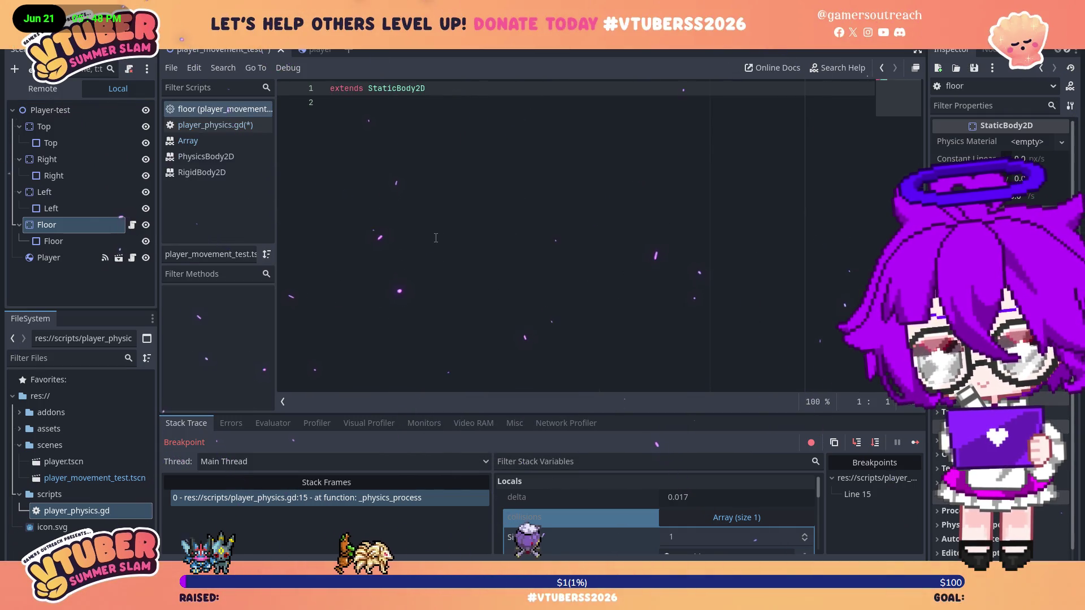
- Add 'class_name Floor' to the floor script, save, and end the debug session
left_click(392, 106)
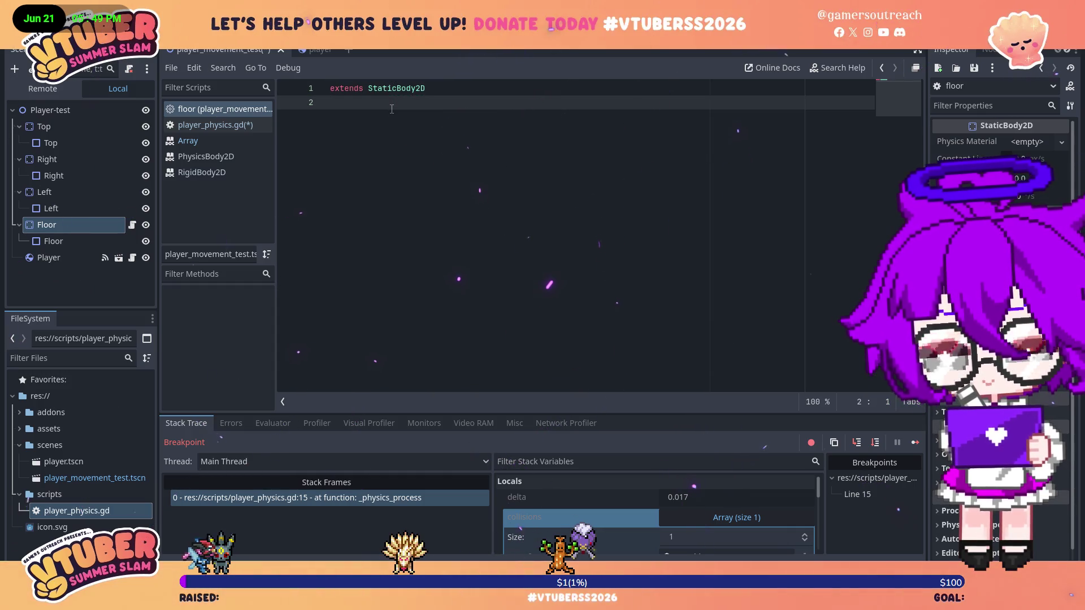
type("class_")
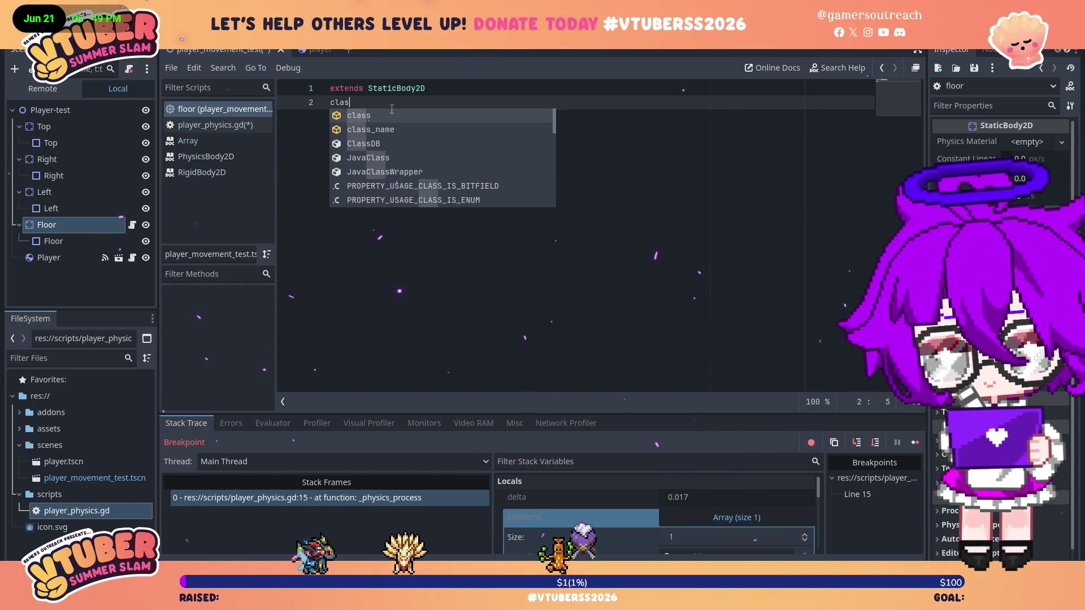
type("name F")
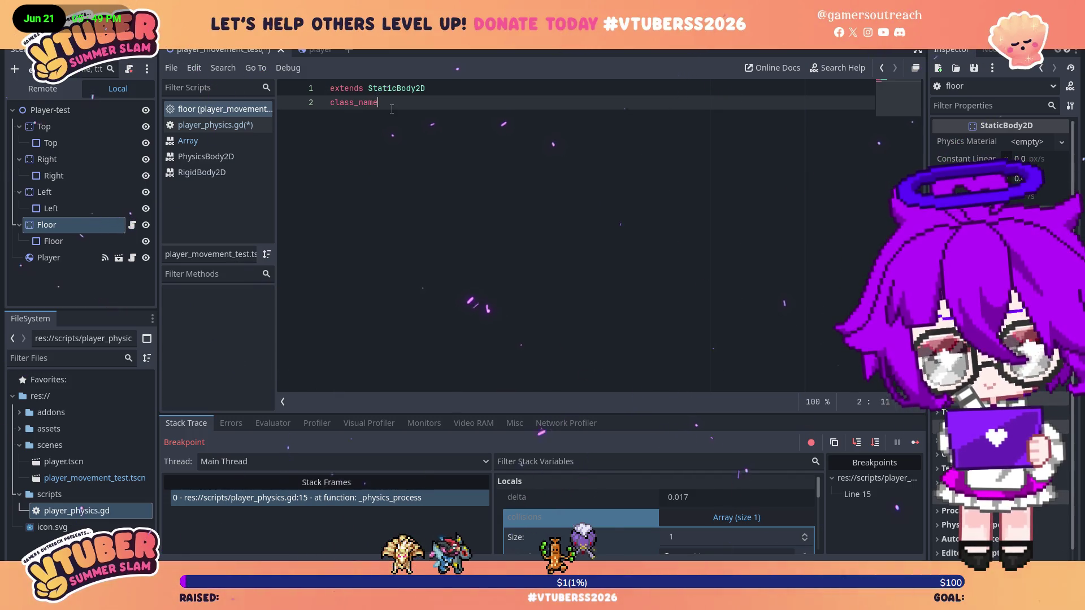
type("loor")
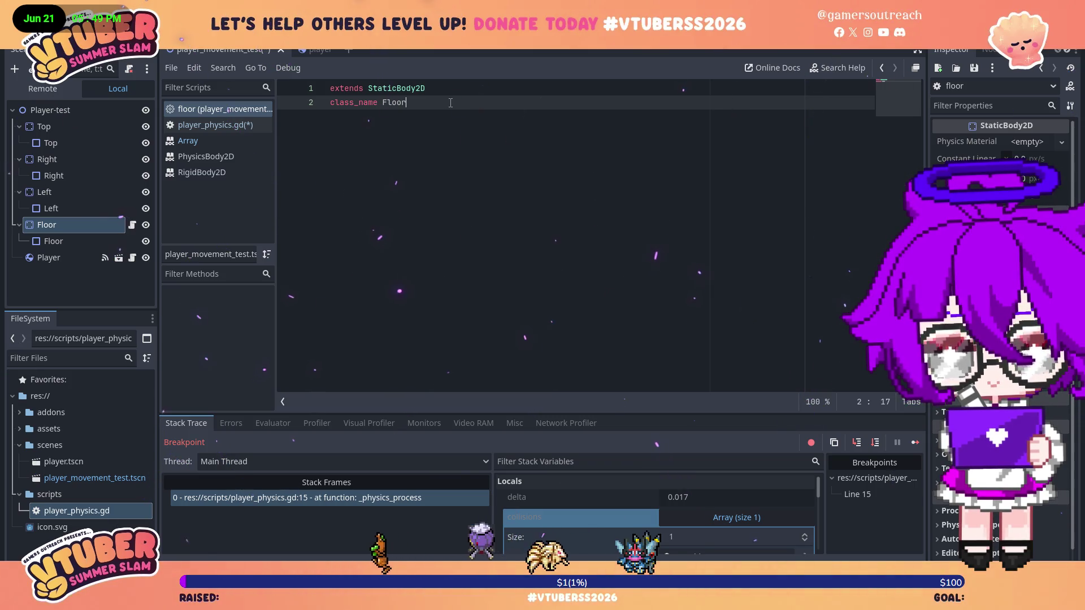
key("ctrl+s")
key("F8")
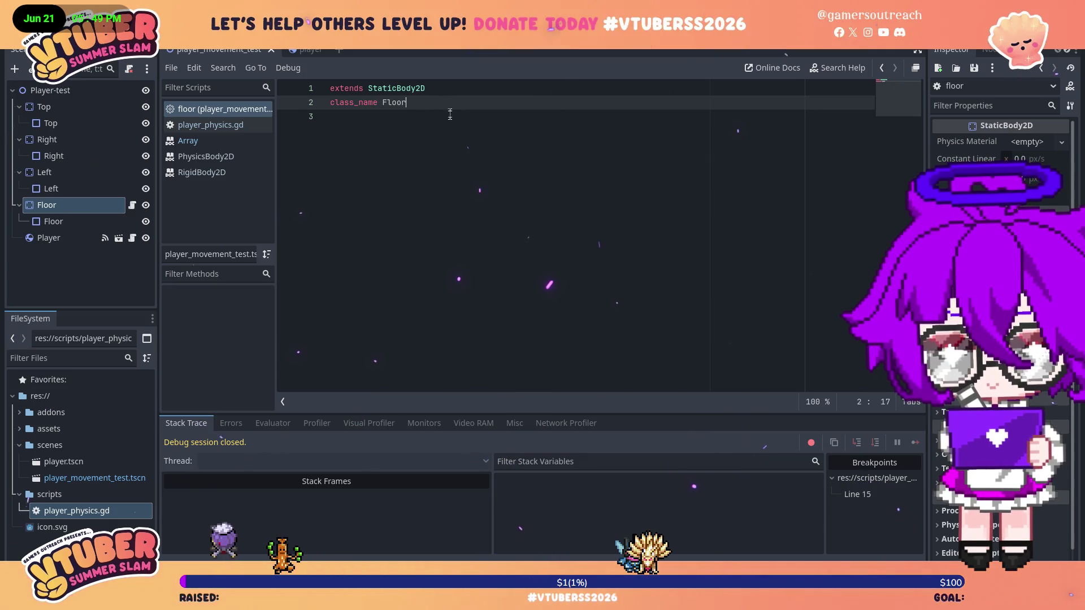
- Pass Floor to line 13's has() call, then change the class name to Ground
left_click(233, 125)
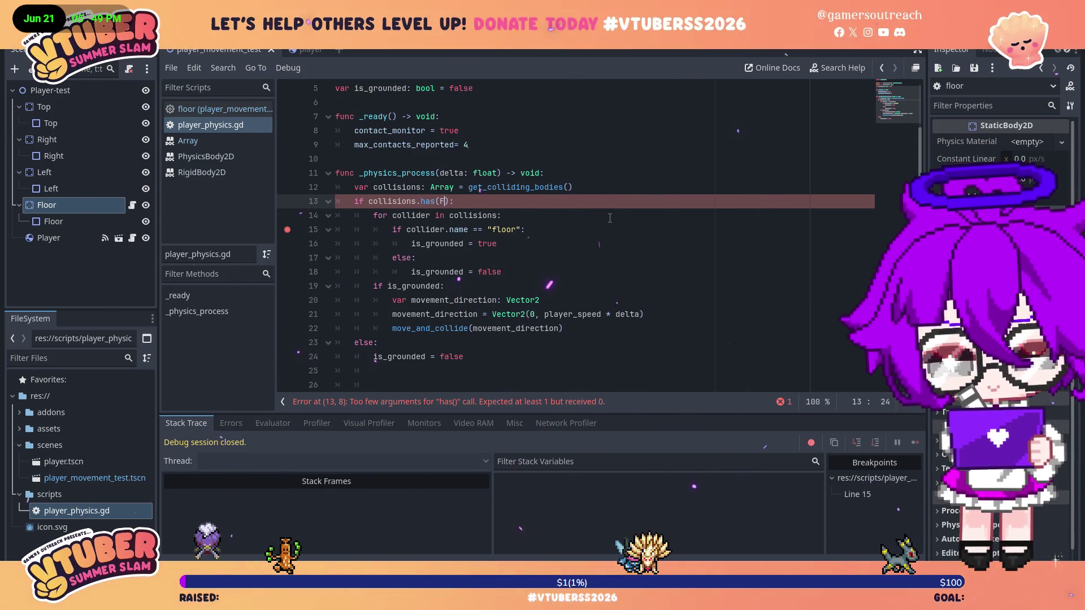
type("Fl")
type("o")
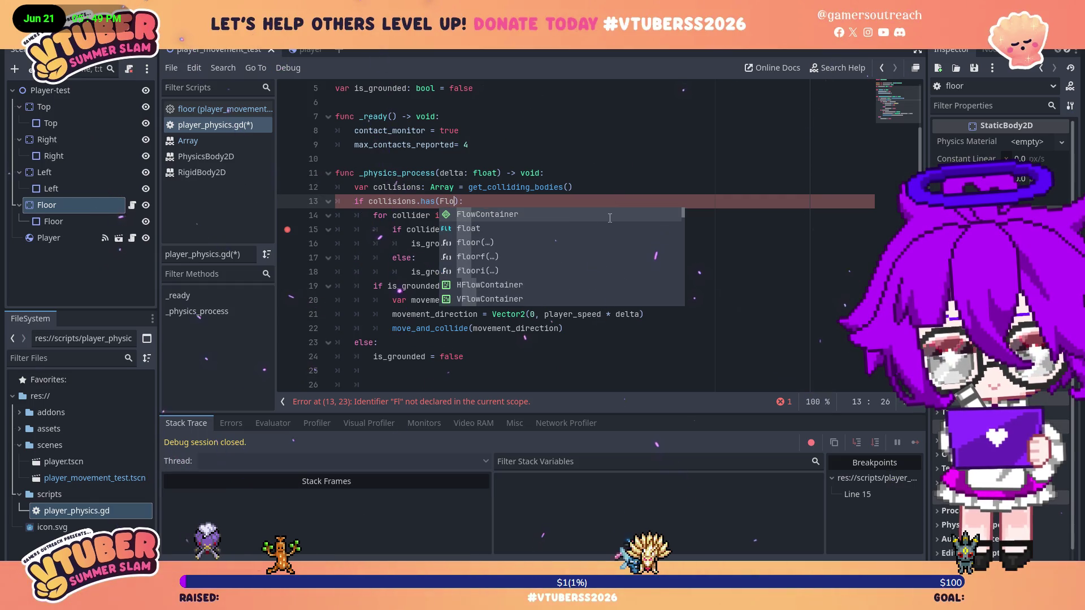
type("or")
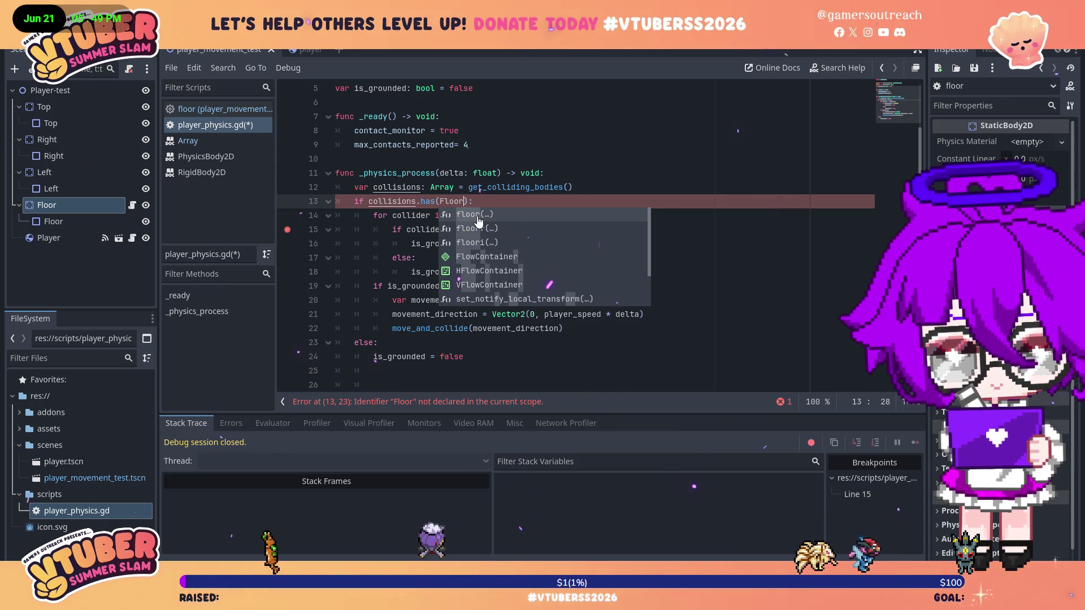
left_click(228, 110)
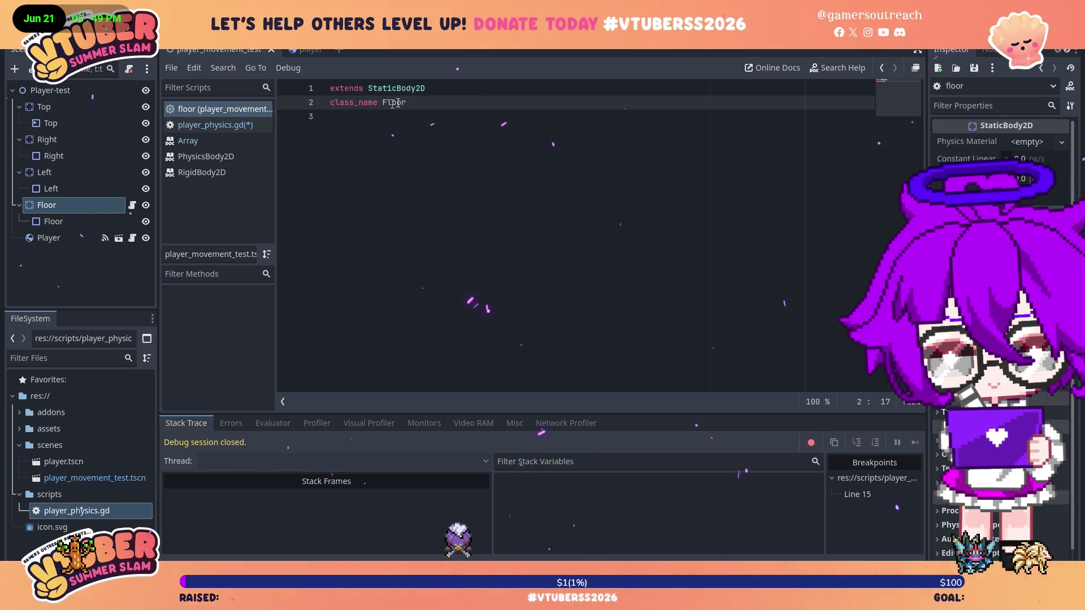
type("Ground")
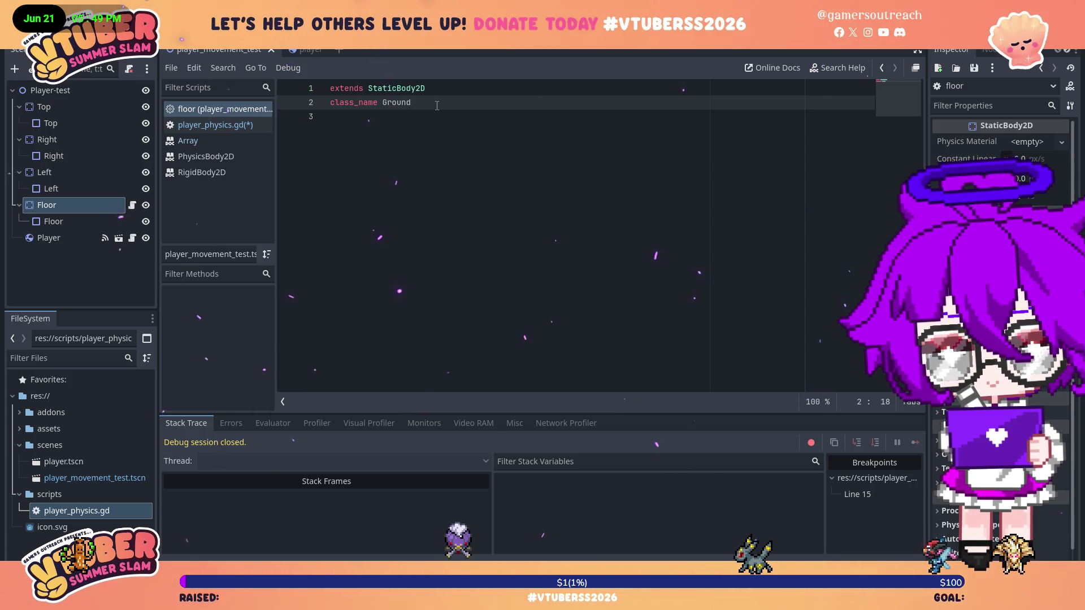
- Rename the Floor node and its collision shape to Ground, then return to player_physics.gd
double_click(77, 207)
type("ound")
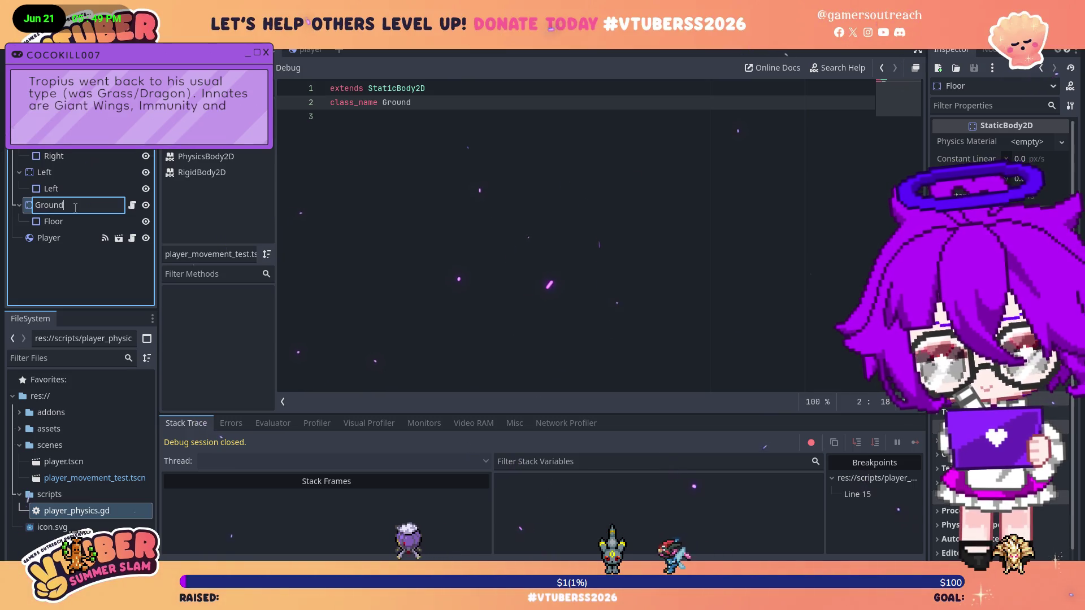
key("Return")
double_click(78, 221)
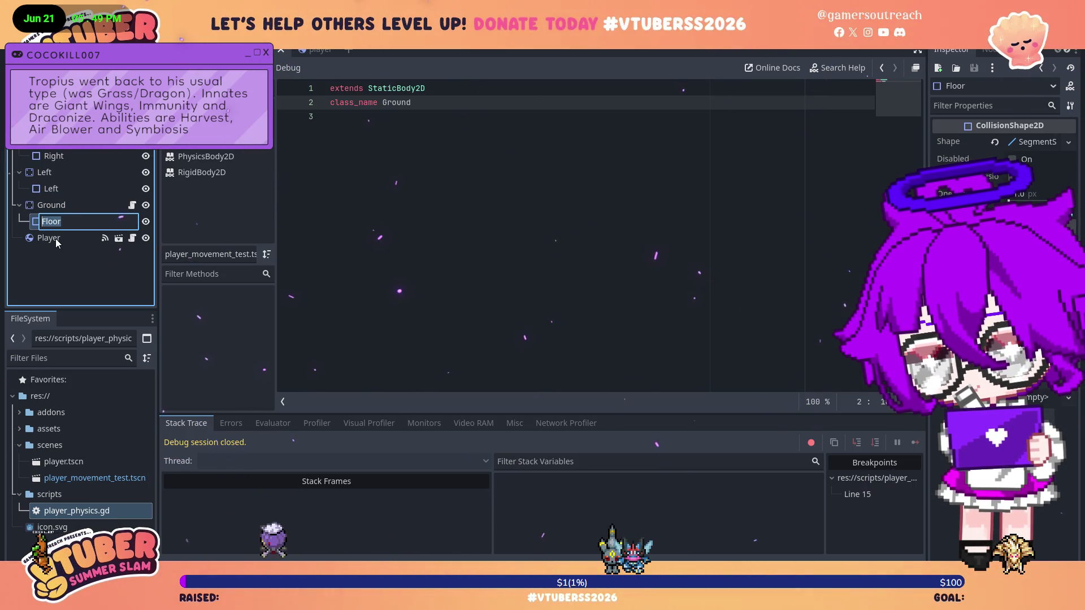
type("und")
key("Return")
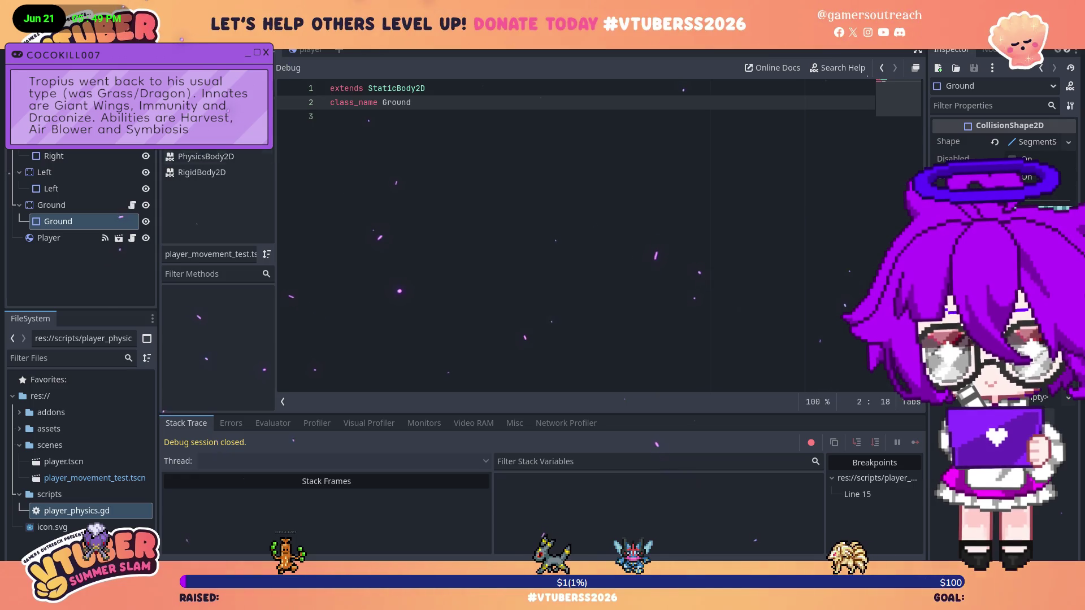
left_click(265, 141)
key("Escape")
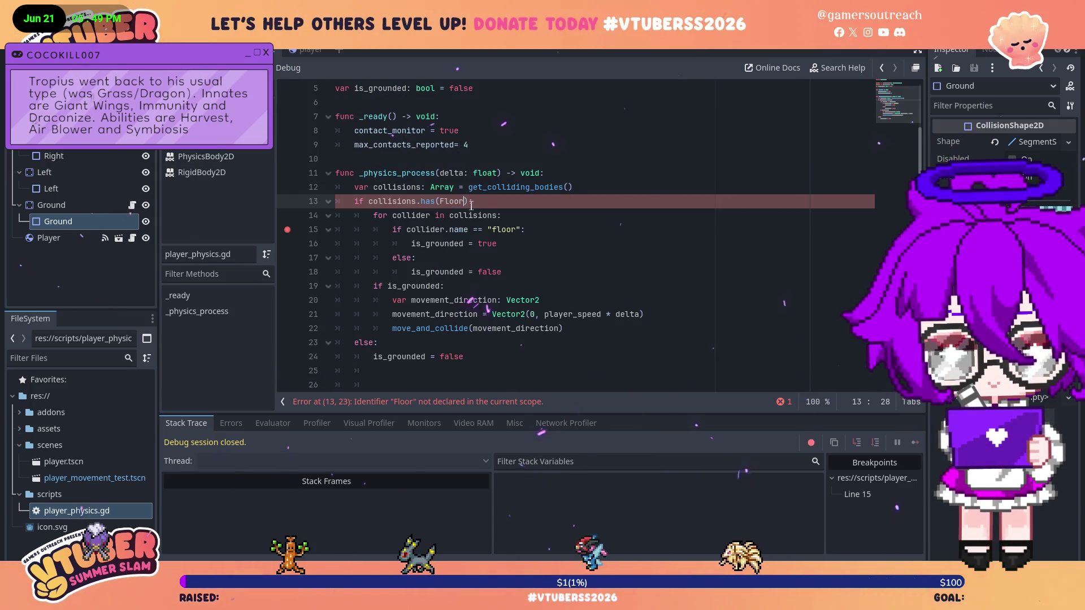
- Reduce line 13 to 'if collisions:' and rewrite line 15 as 'if collider.type == Ground:'
key("BackSpace")
key("BackSpace")
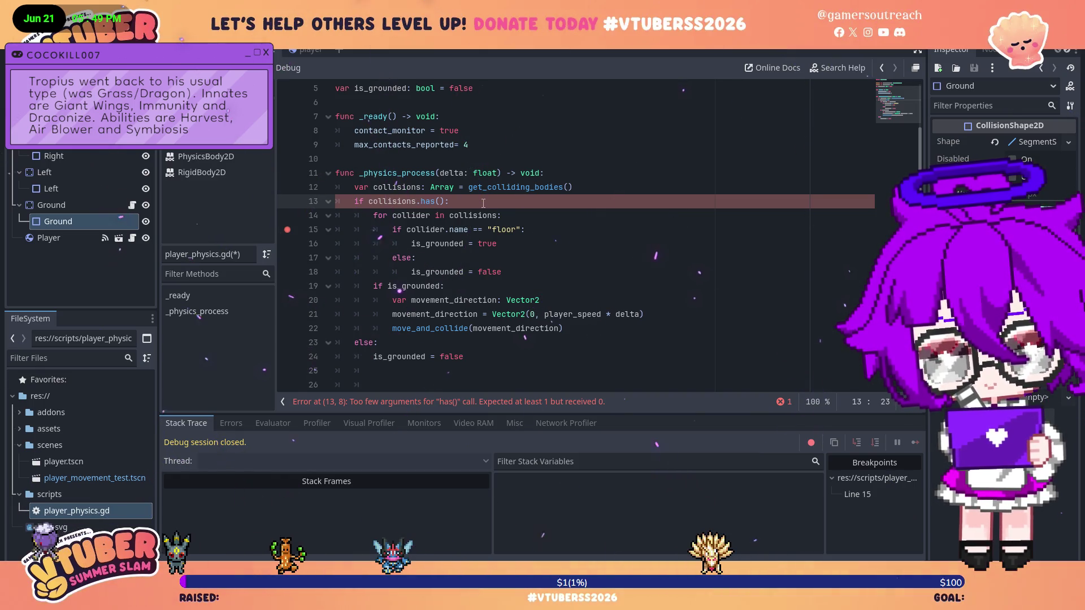
key("BackSpace")
key("BackSpace")
key("ctrl+s")
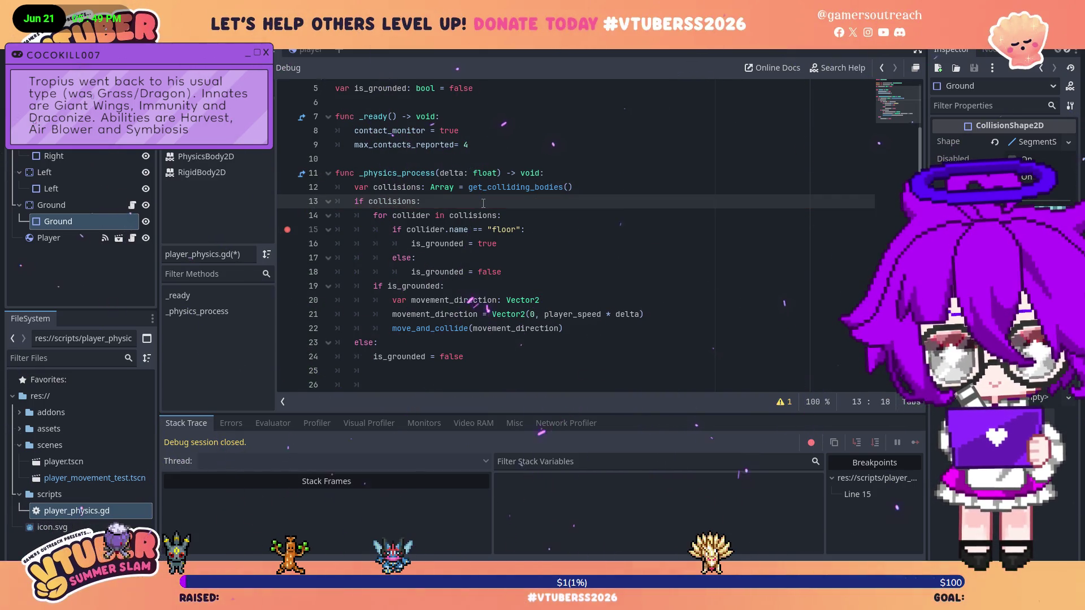
left_click_drag(468, 236, 446, 231)
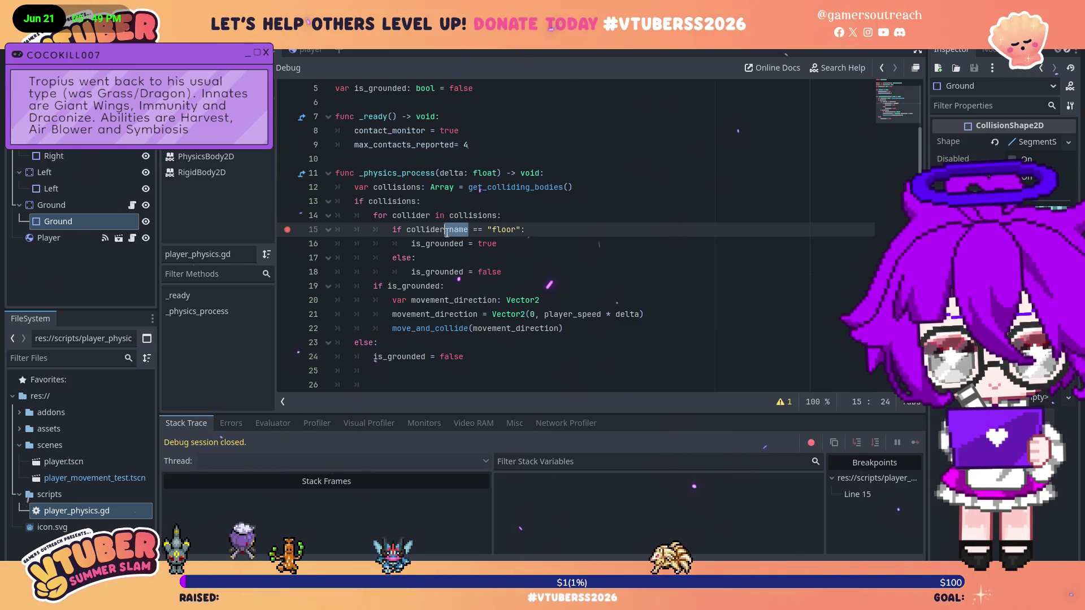
key("BackSpace")
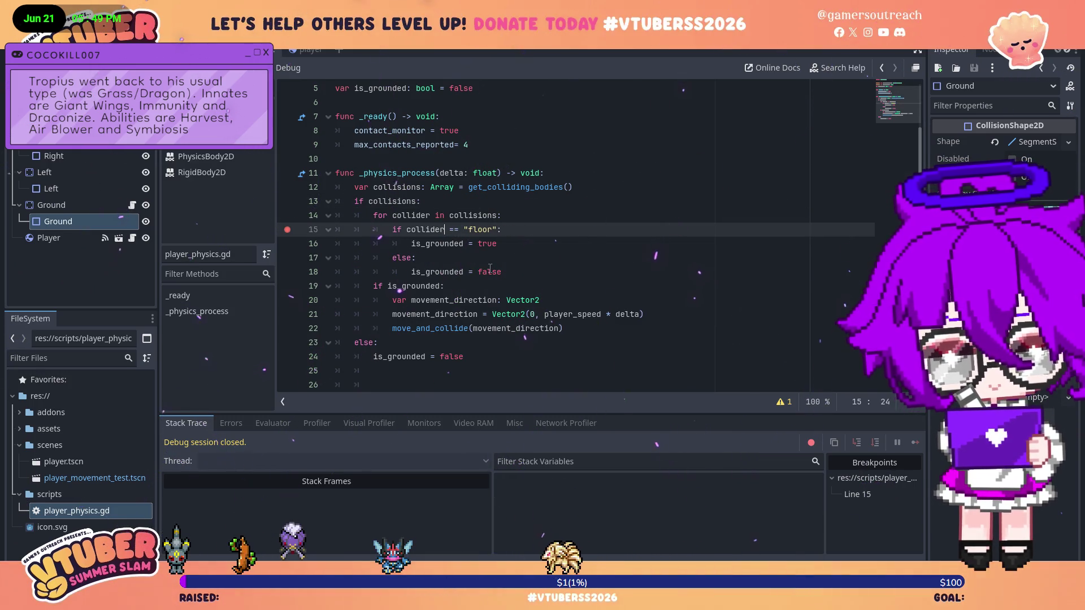
double_click(468, 230)
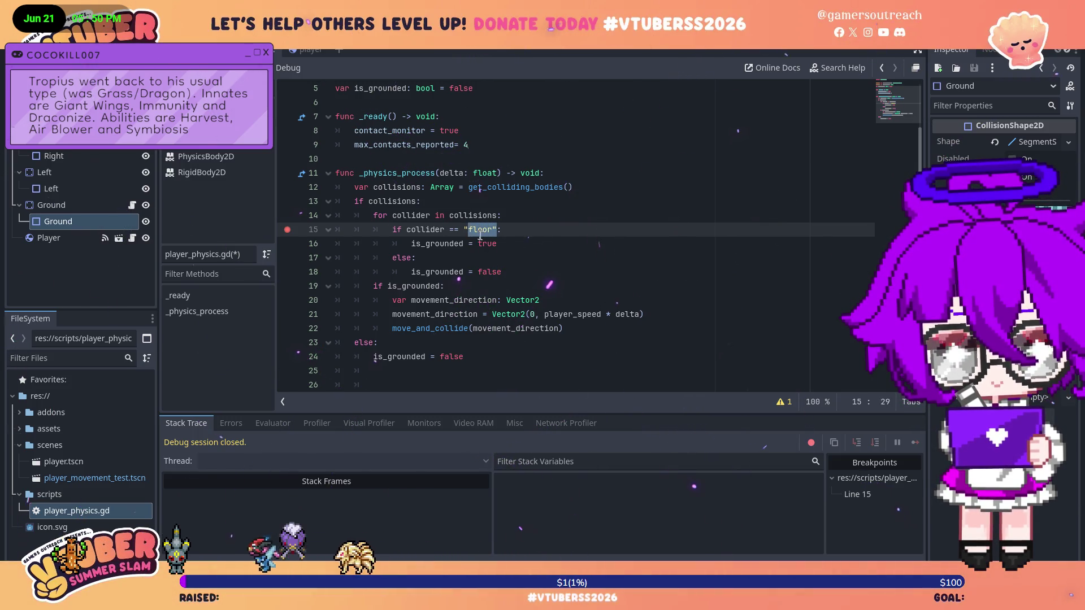
key("BackSpace")
key("BackSpace")
key("BackSpace")
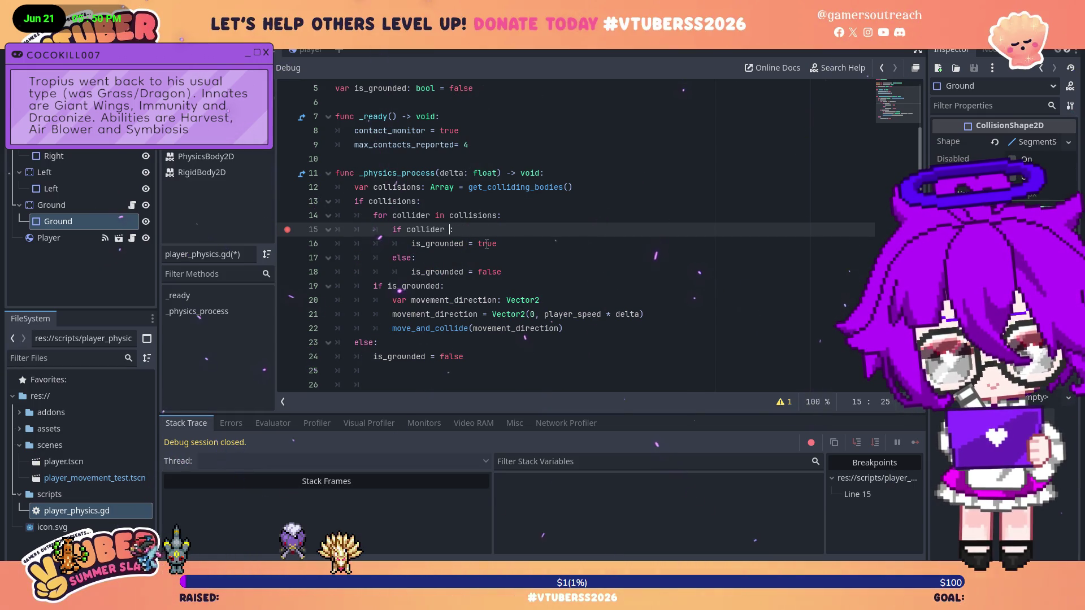
key("BackSpace")
type(".")
type("ty")
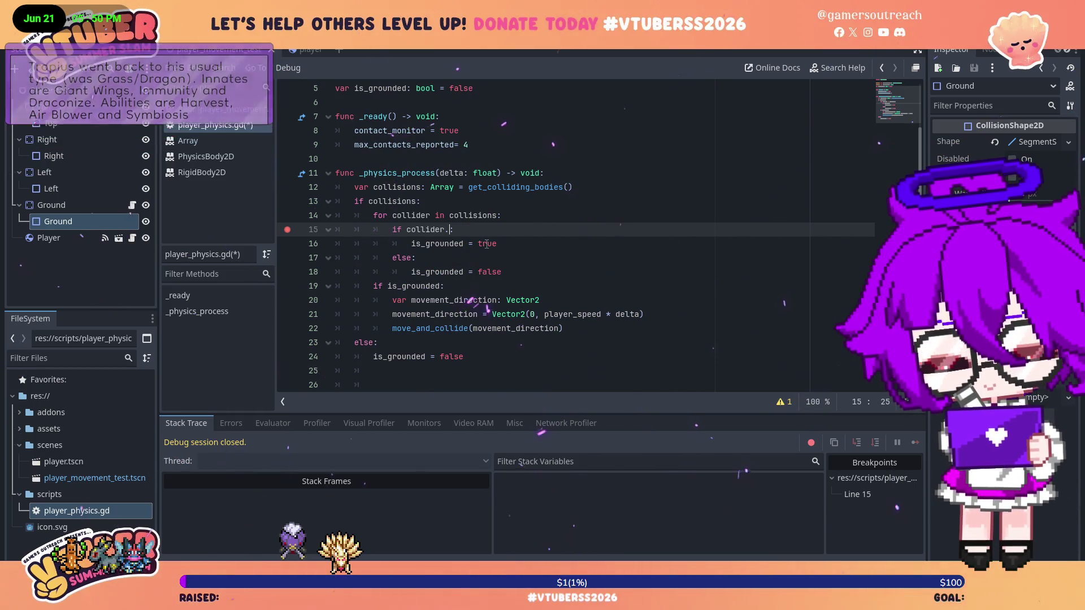
type("pe ")
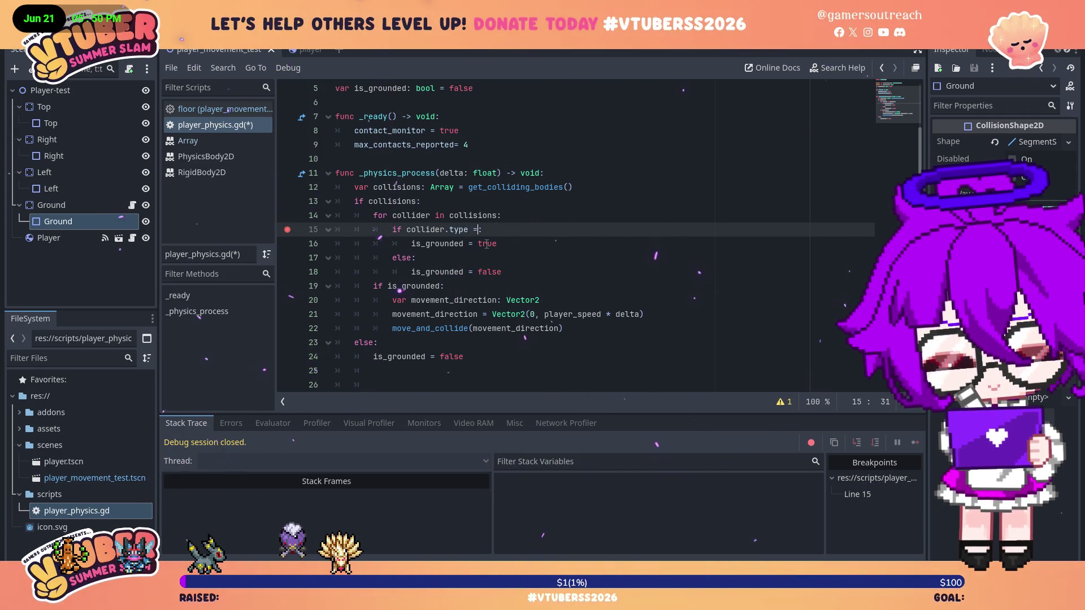
type("== Ground")
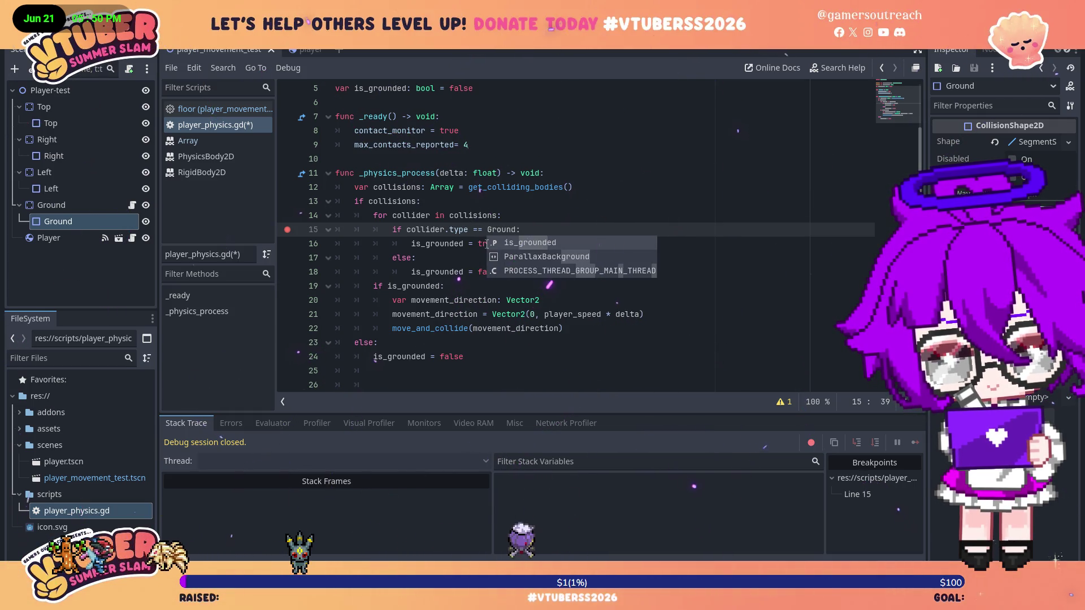
left_click(551, 229)
key("ctrl+s")
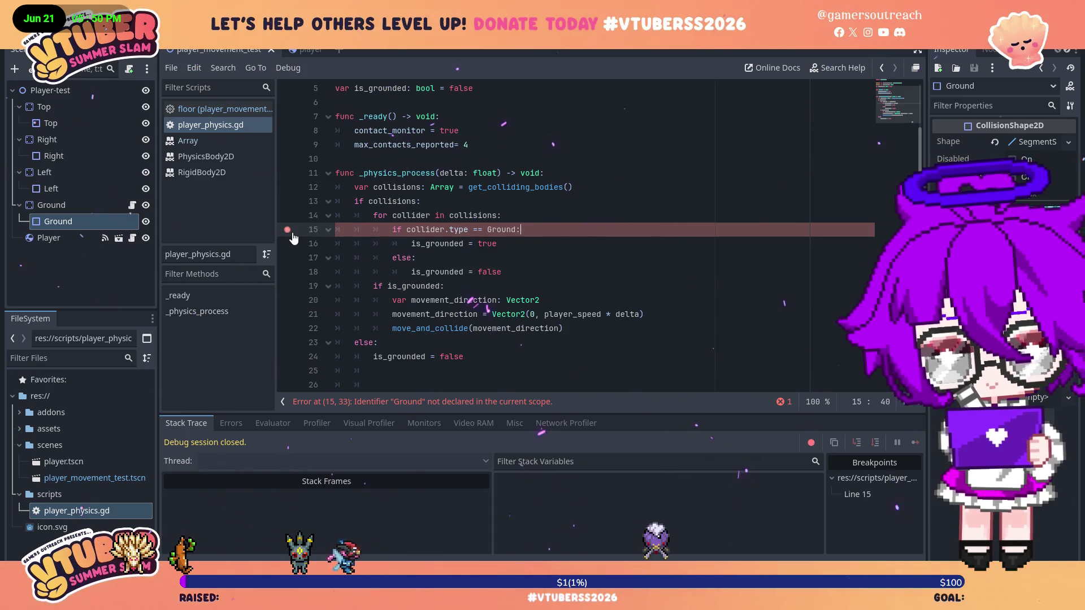
- Test-run the game twice, retyping Ground on line 15, then reopen the floor script
key("F5")
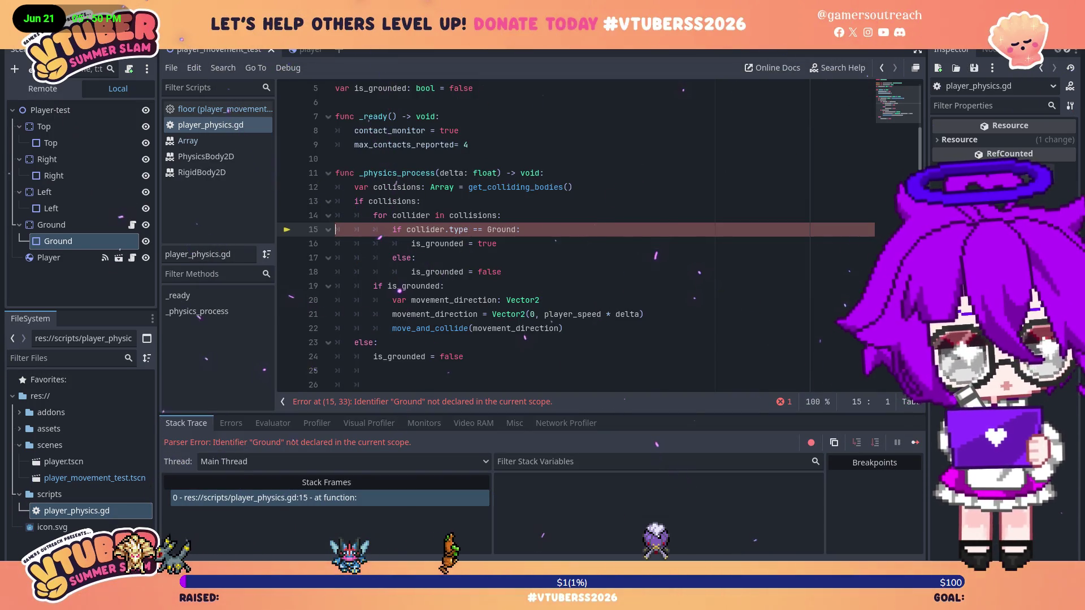
key("F8")
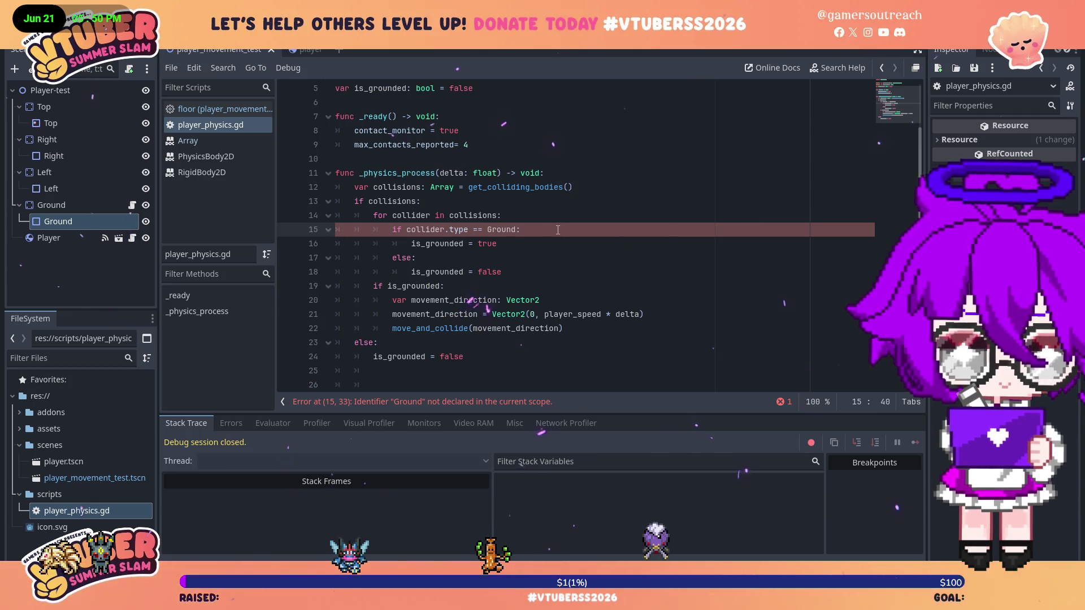
key("Left")
key("Left")
key("Left")
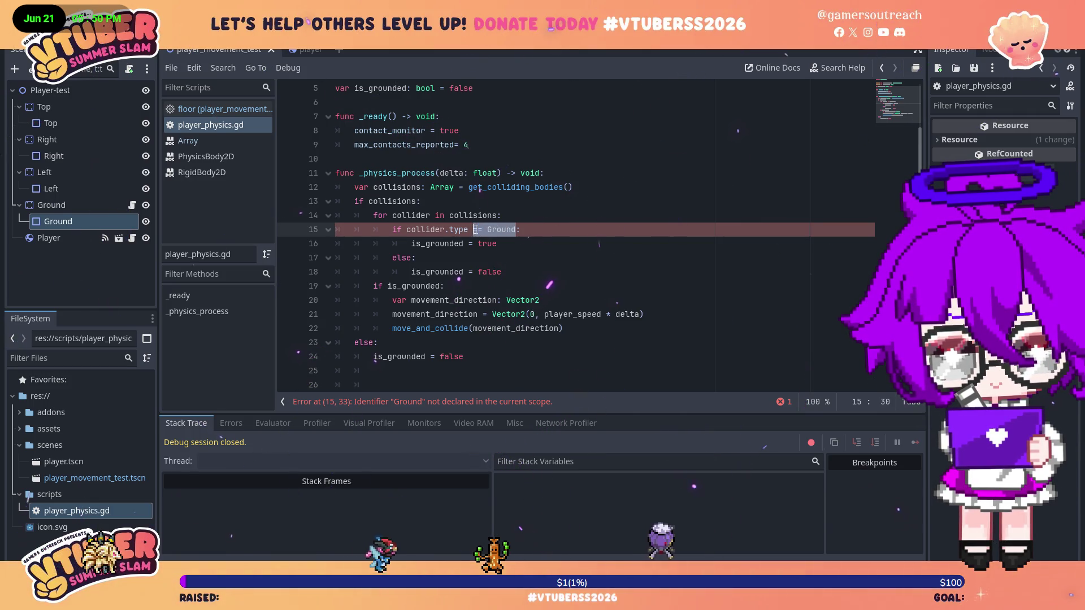
key("BackSpace")
key("BackSpace")
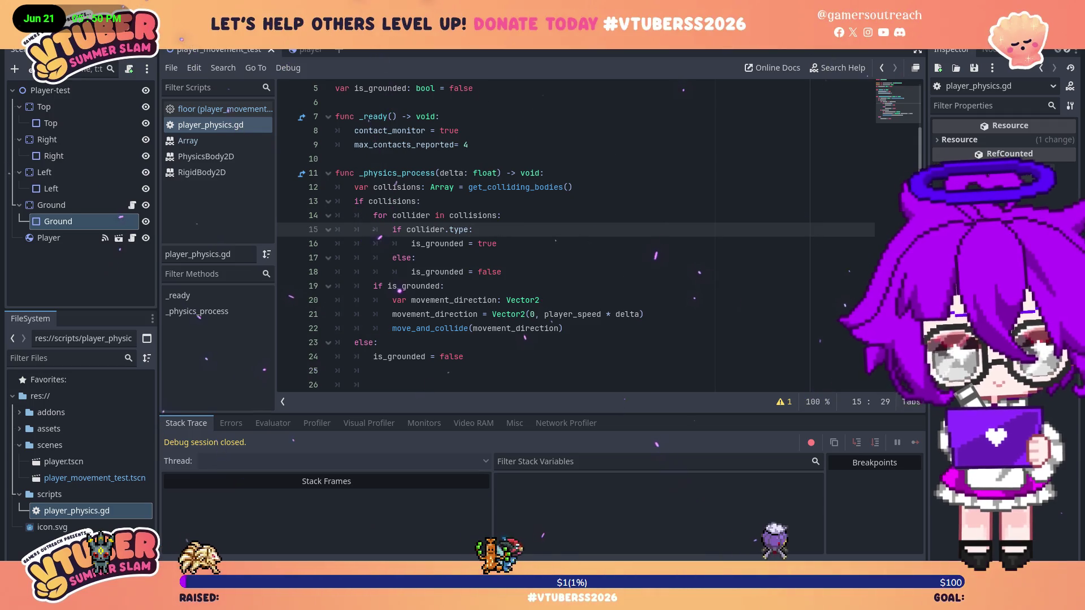
key("F5")
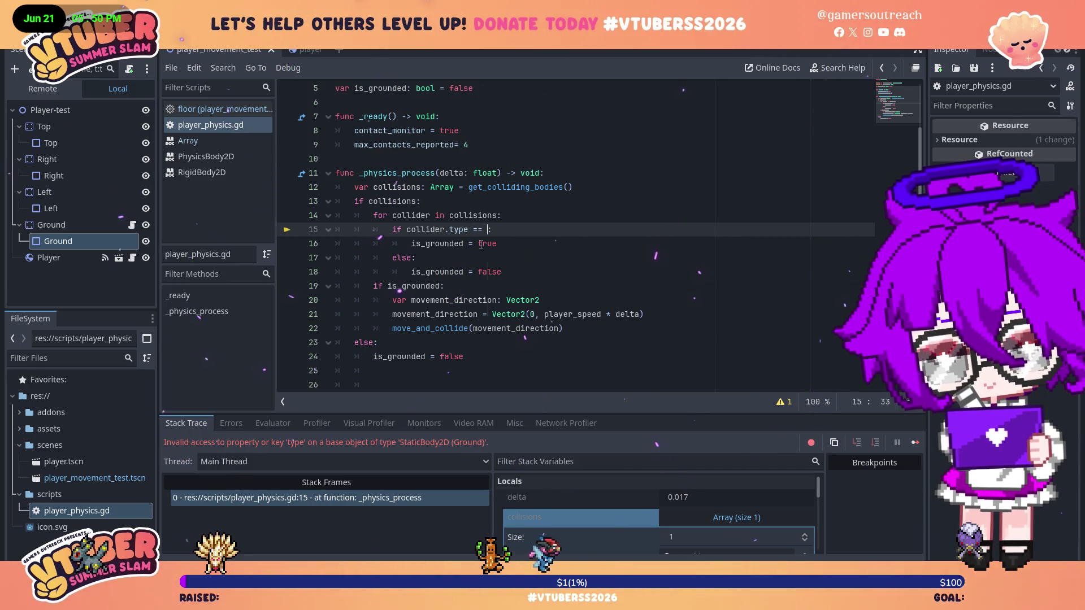
type("Ground")
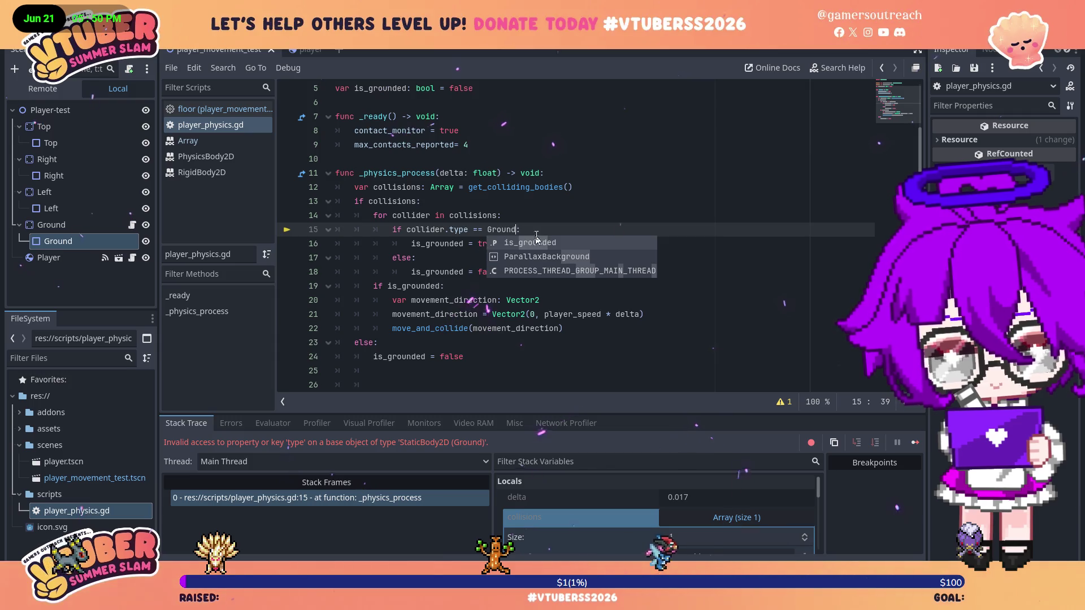
key("Right")
key("F8")
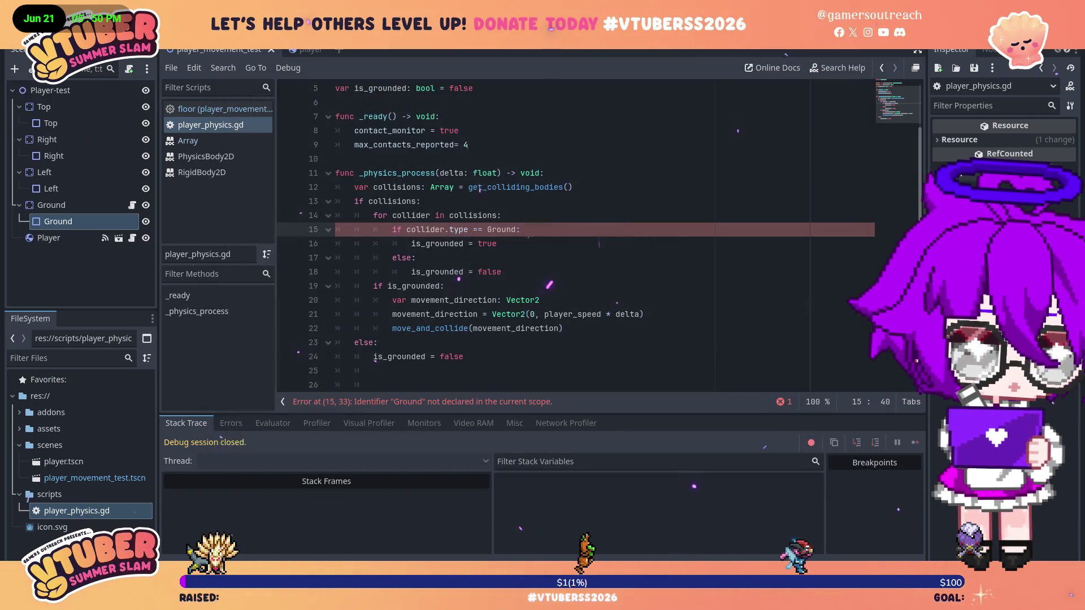
left_click(225, 108)
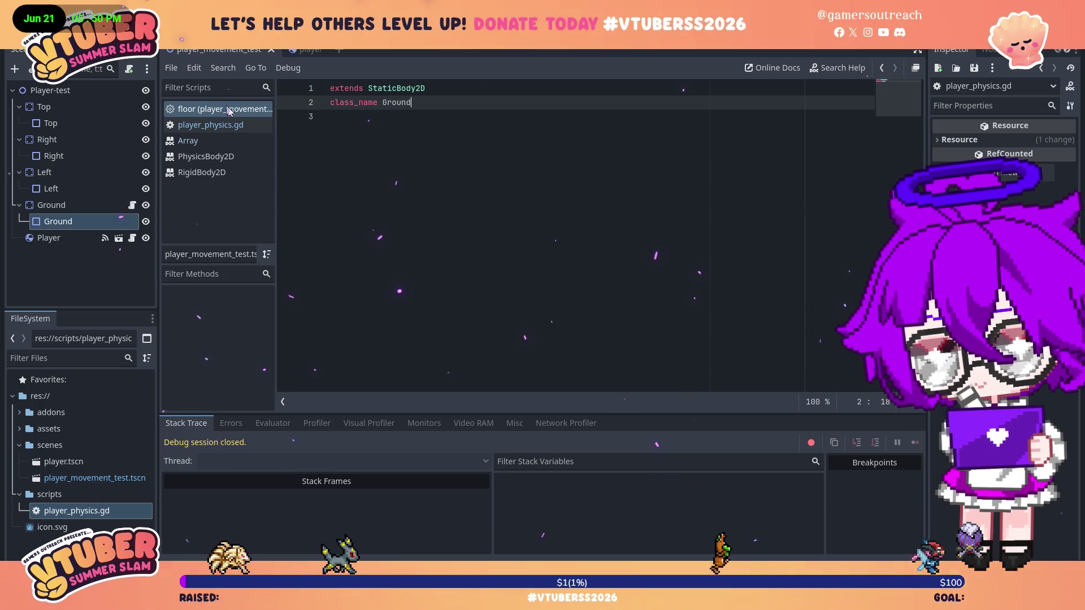
- Close the built-in floor script
left_click_drag(411, 102, 347, 102)
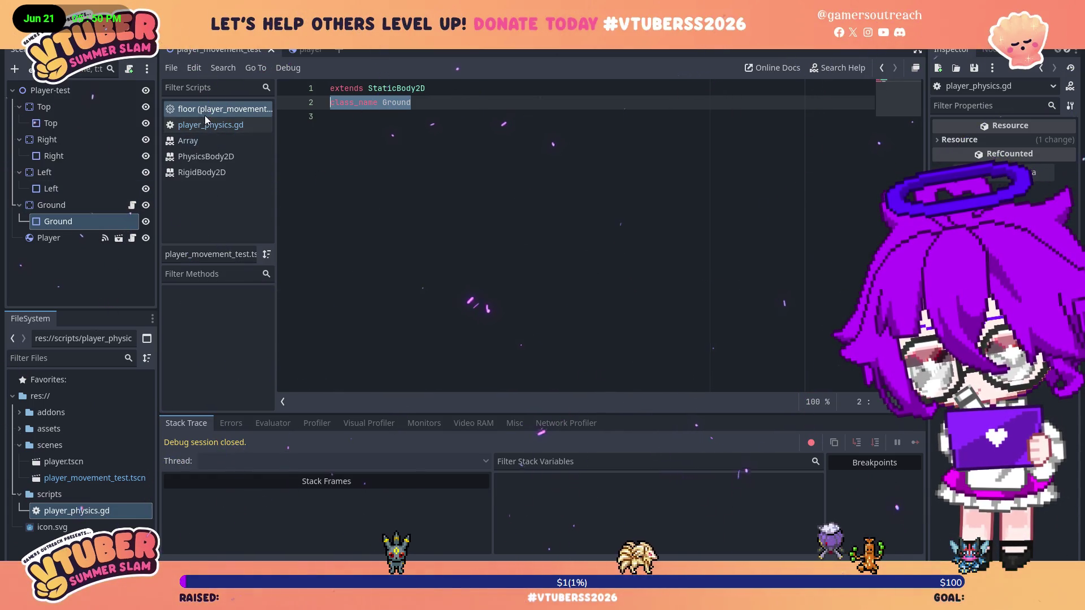
right_click(208, 113)
left_click(235, 152)
- Attach a new file script res://scripts/ground.gd to the Ground node
left_click(108, 205)
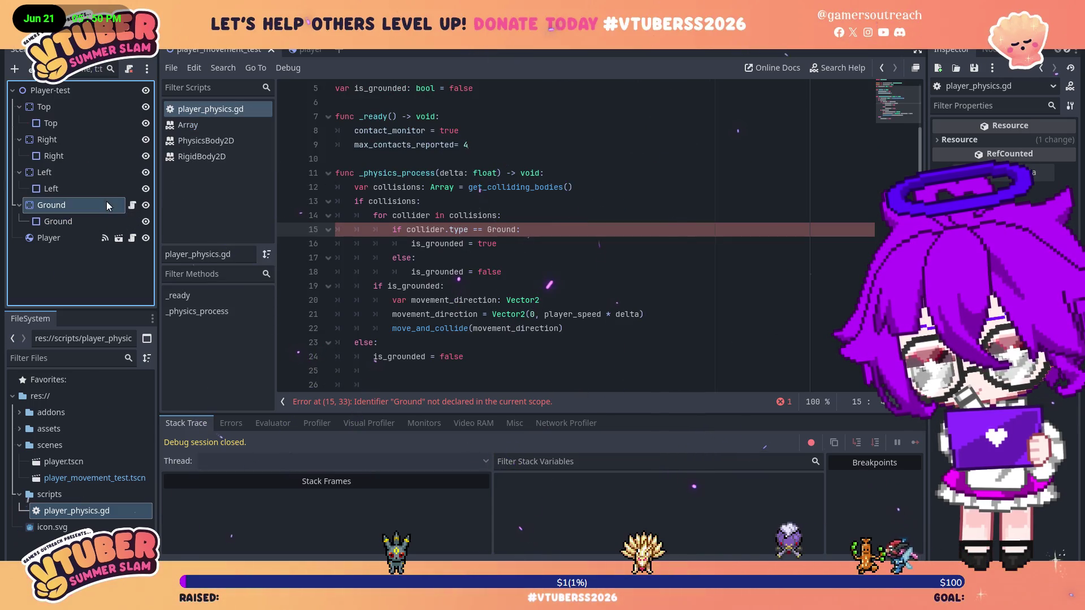
left_click(133, 78)
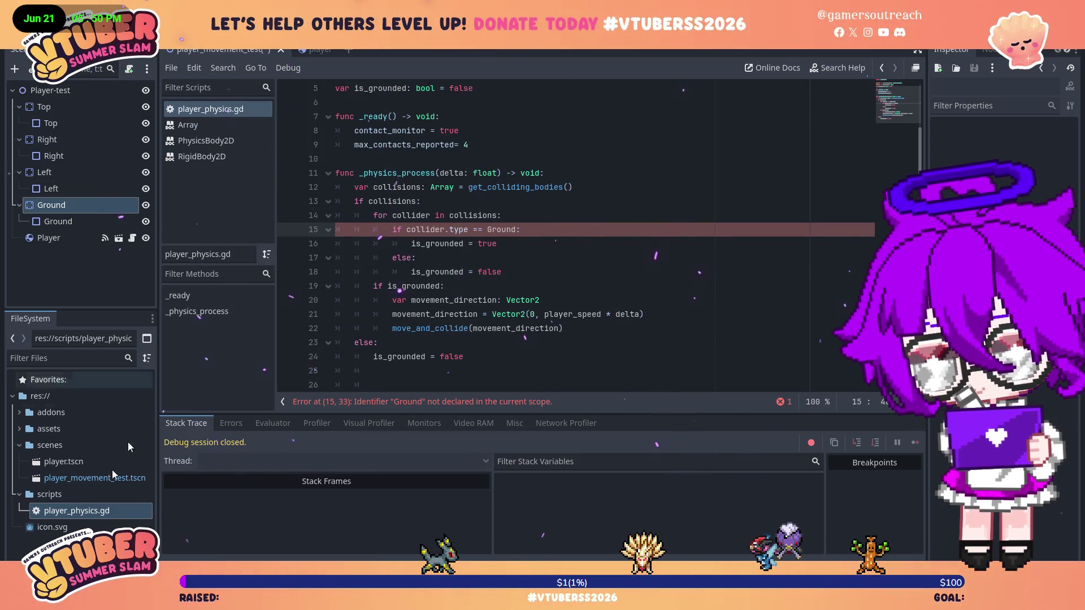
left_click(129, 69)
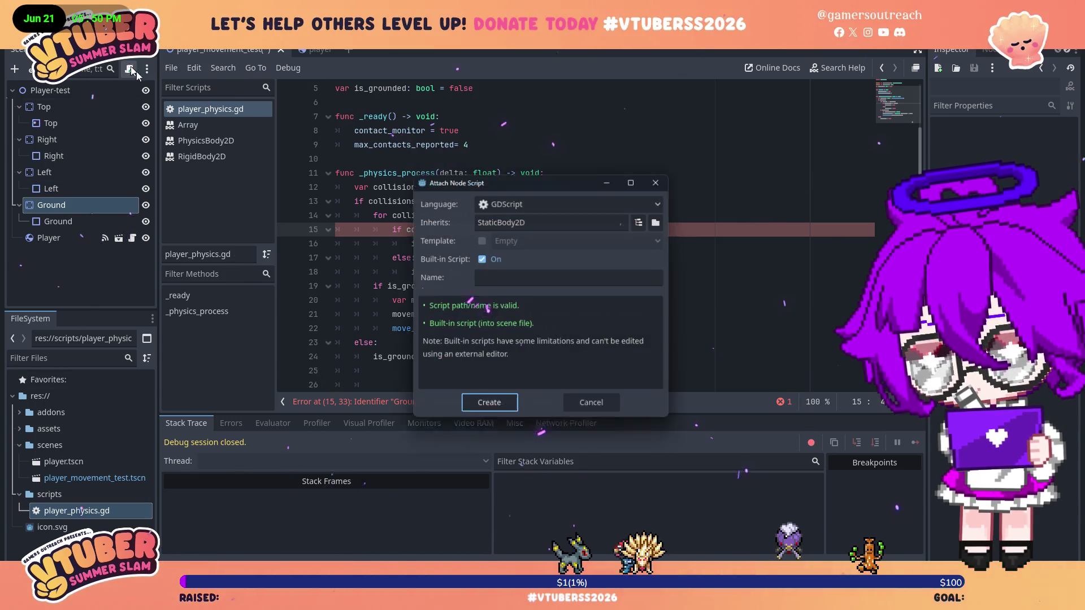
left_click(481, 258)
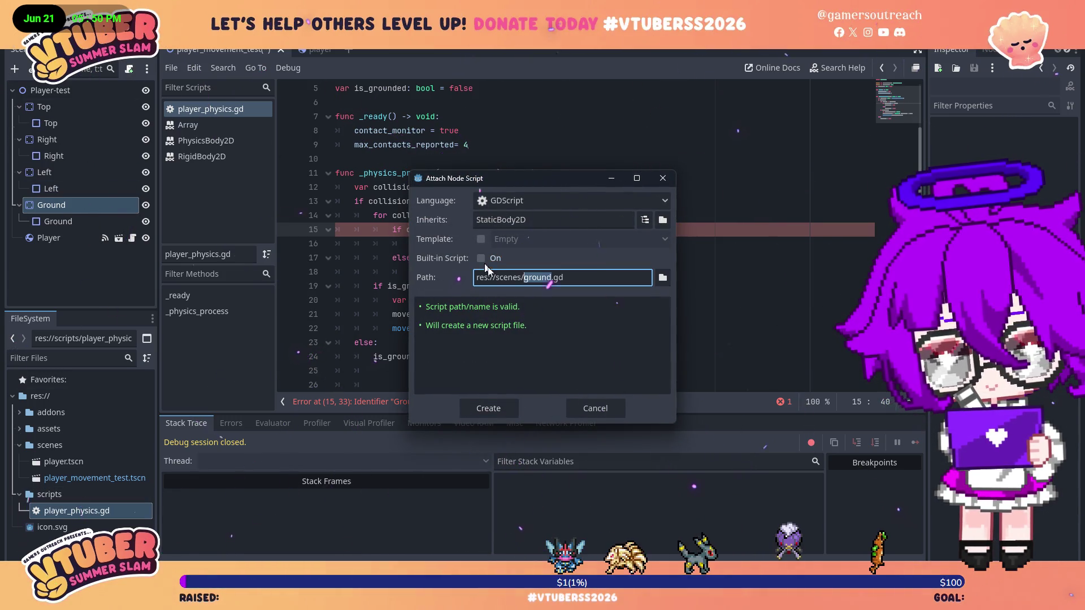
left_click(663, 278)
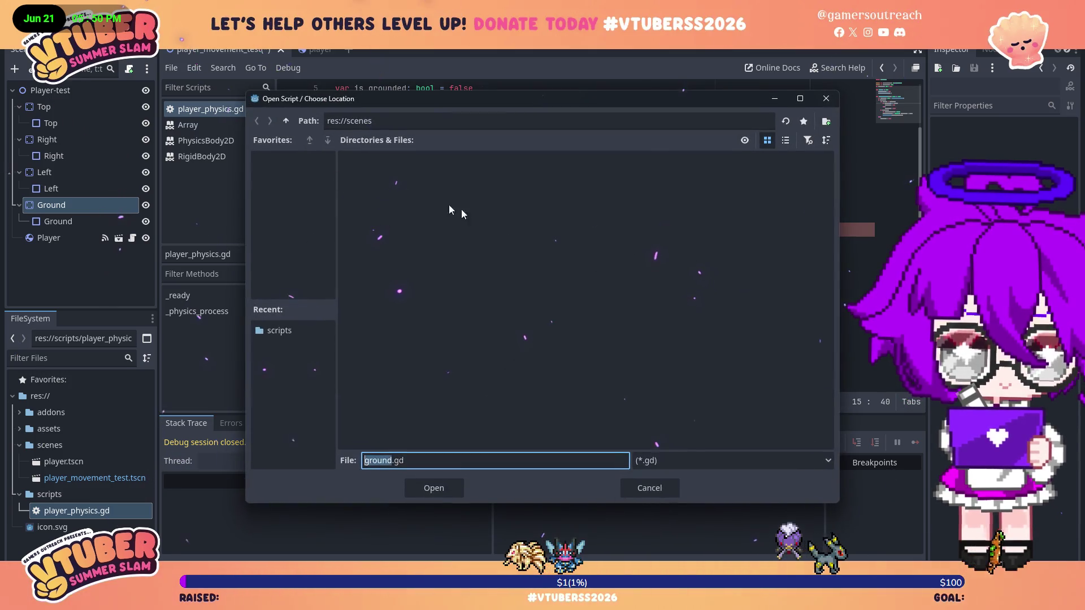
left_click(286, 121)
double_click(541, 187)
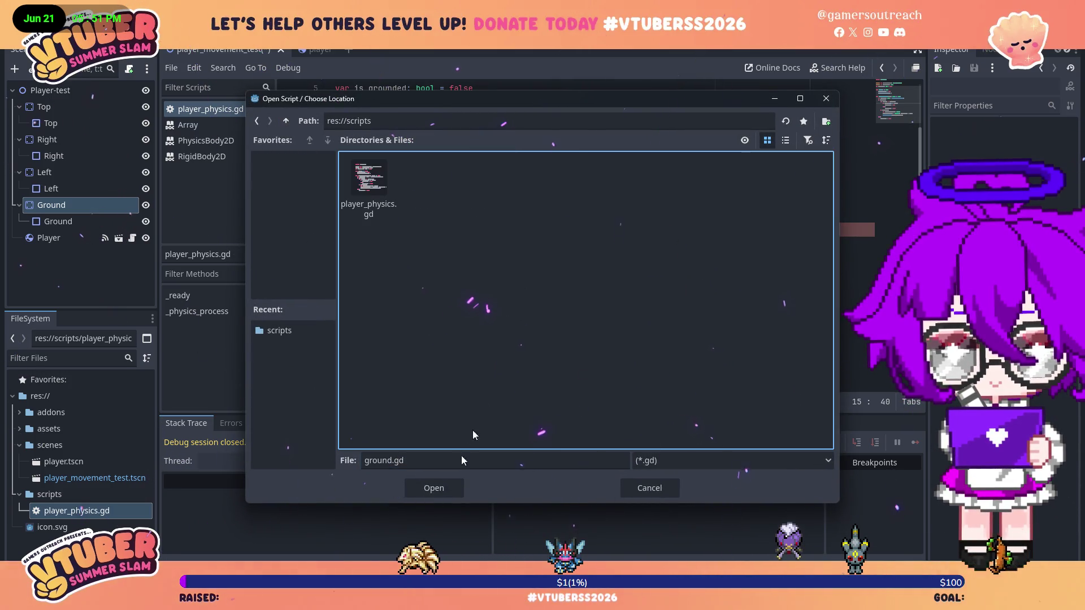
left_click(450, 491)
left_click(487, 408)
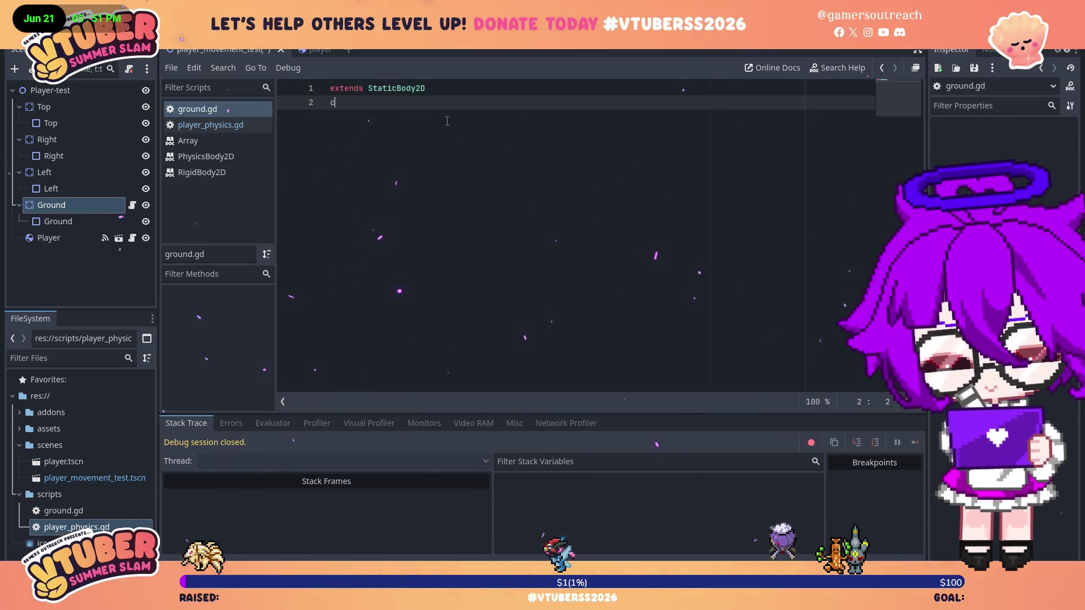
- Complete 'class_name Ground' on line 2 of ground.gd, save, and run the game
type("lass")
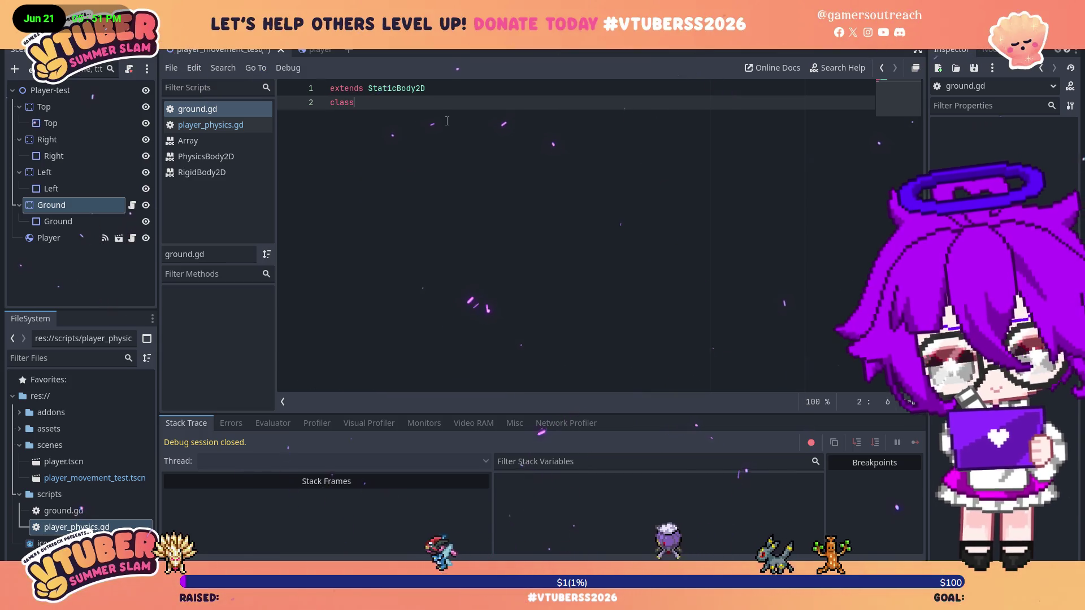
type("_name G")
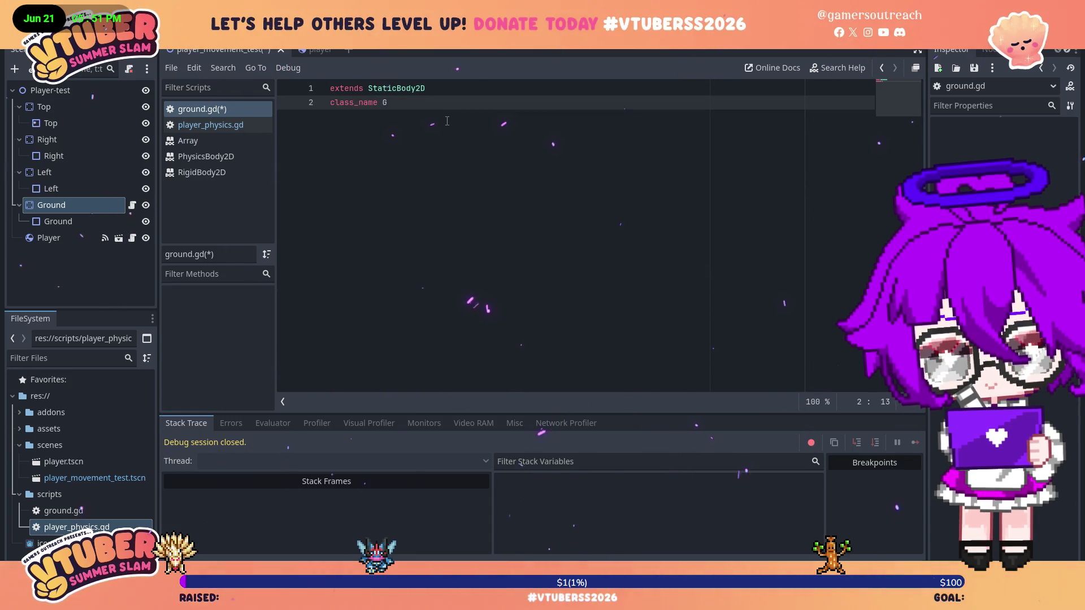
type("d")
key("ctrl+s")
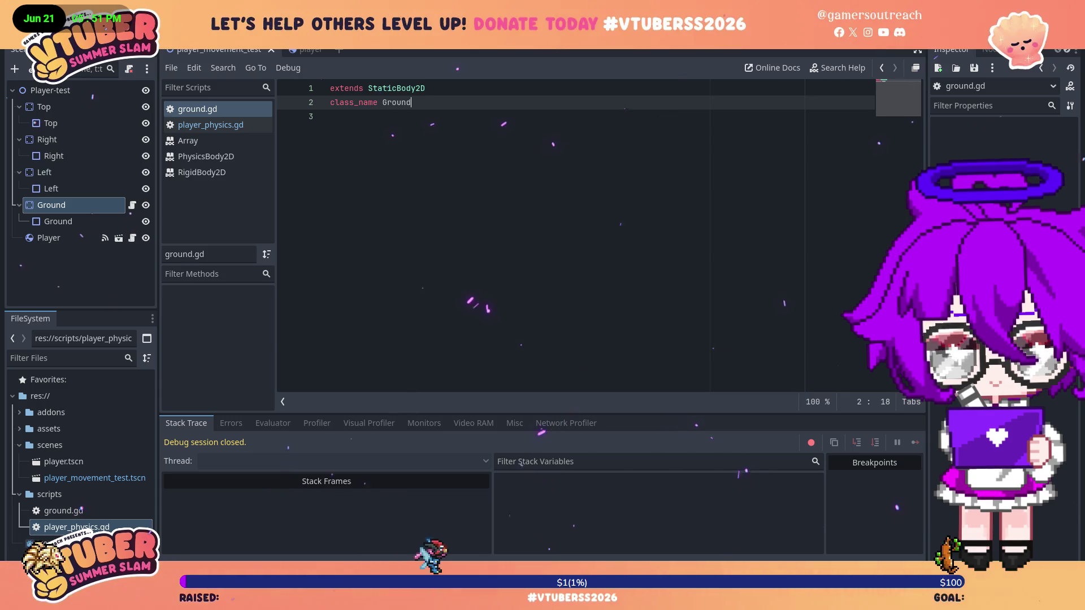
key("F5")
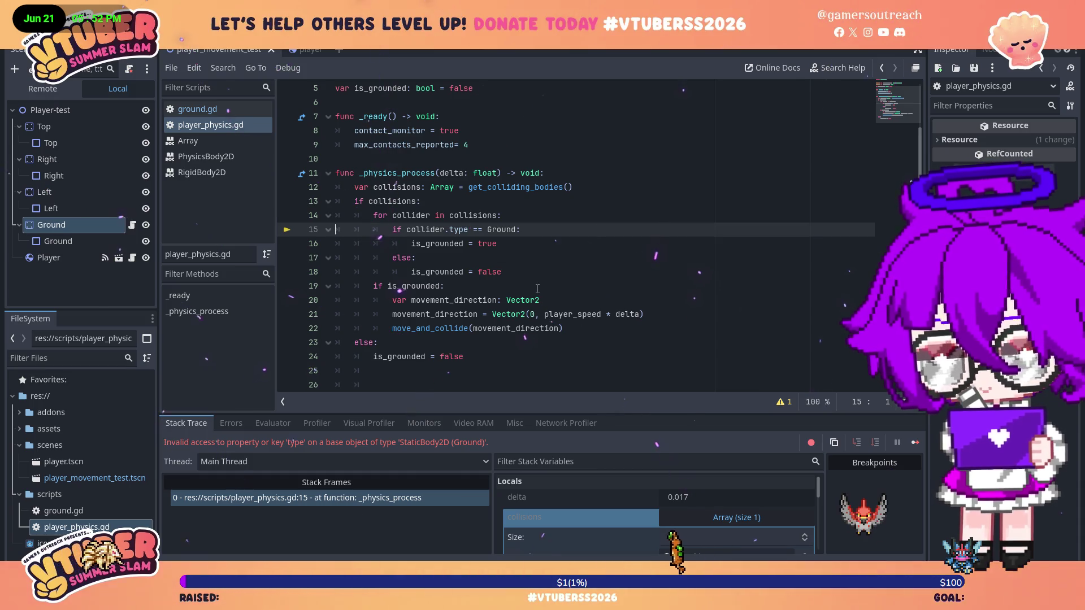
- Change line 15 to 'if collider == Ground:', save, test-run, and close the game window
left_click_drag(515, 229, 502, 229)
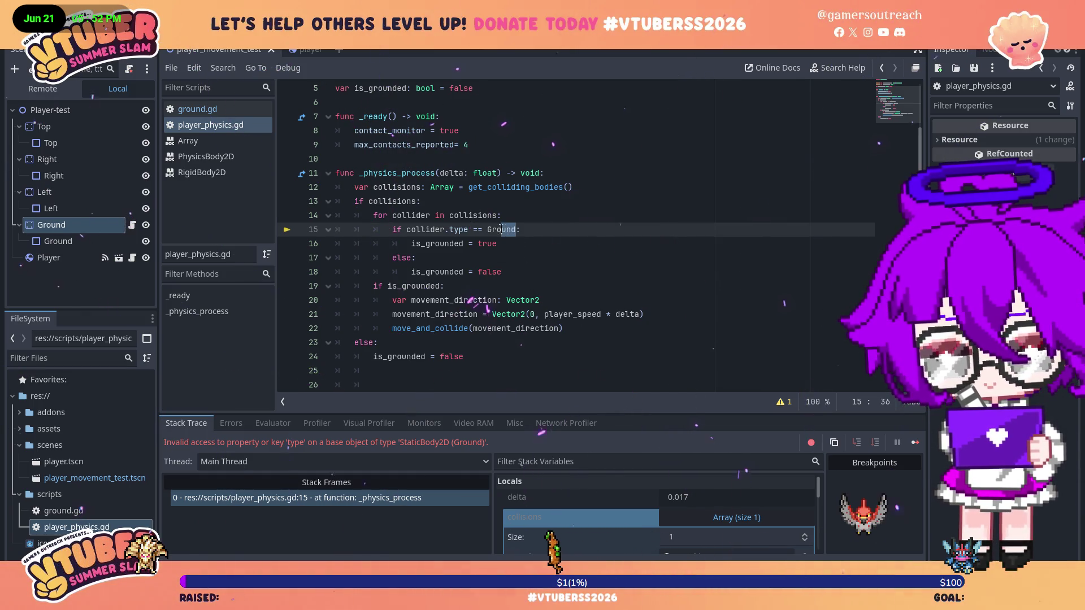
left_click(472, 230)
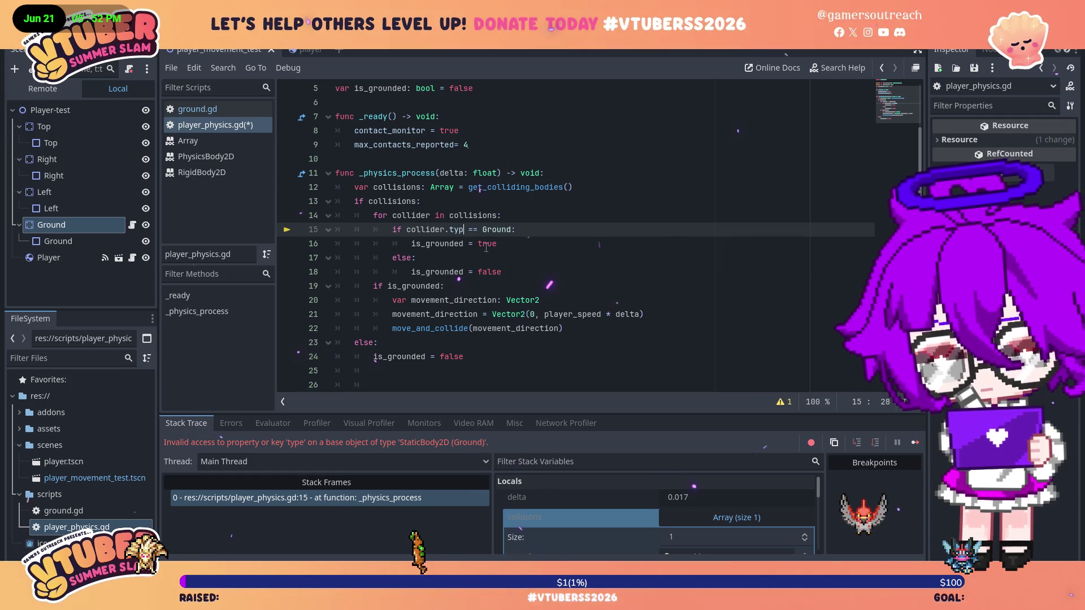
key("BackSpace")
key("BackSpace")
key("BackSpace")
left_click(541, 229)
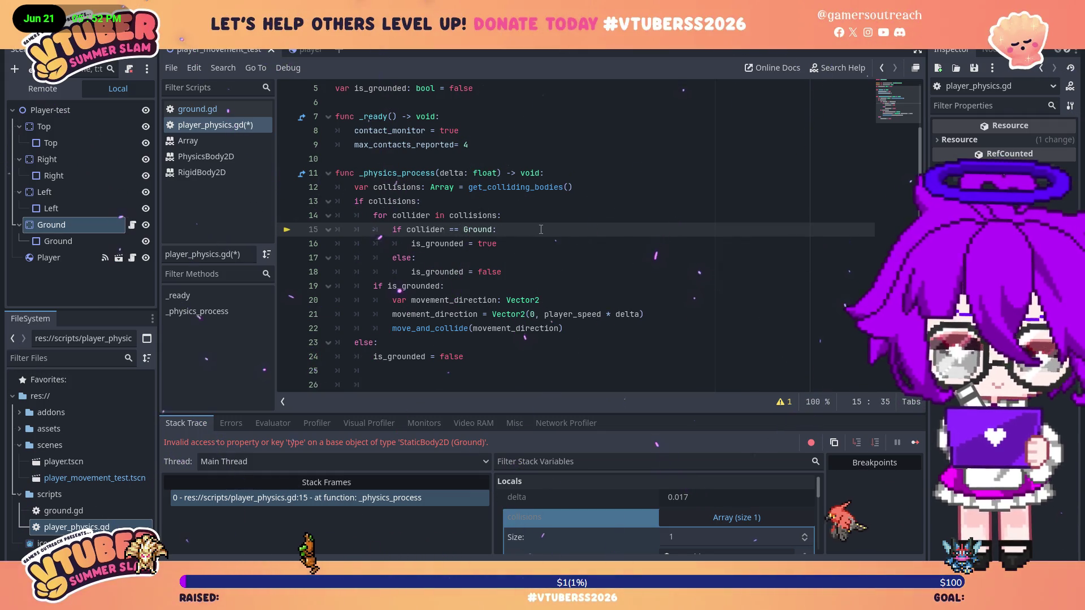
key("ctrl+s")
key("F5")
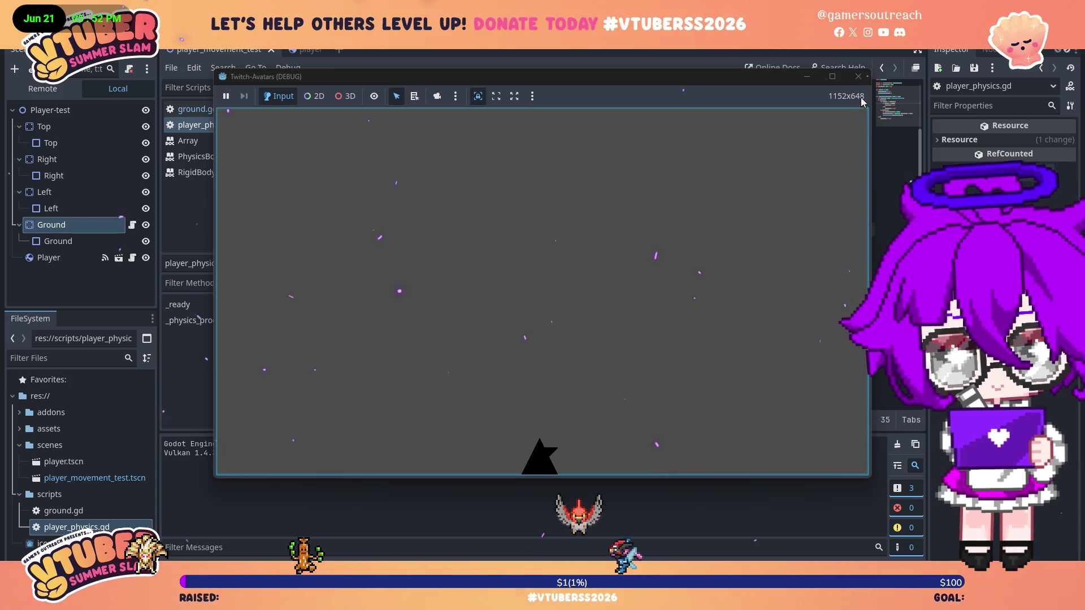
left_click(859, 78)
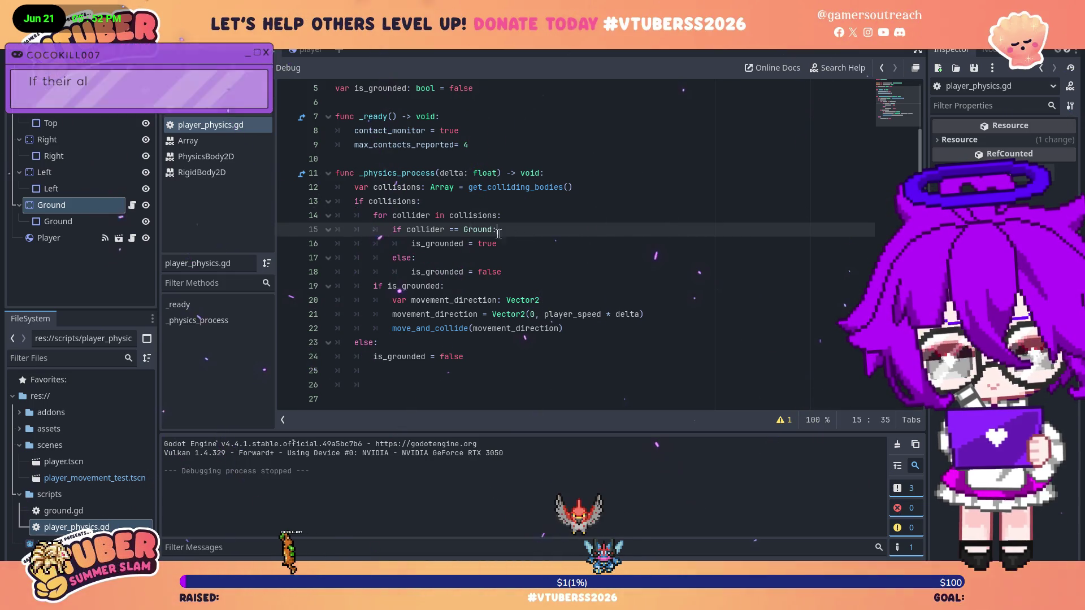
right_click(85, 204)
- Detach the Ground node's script and change line 13 to collisions.has(Ground)
left_click(130, 362)
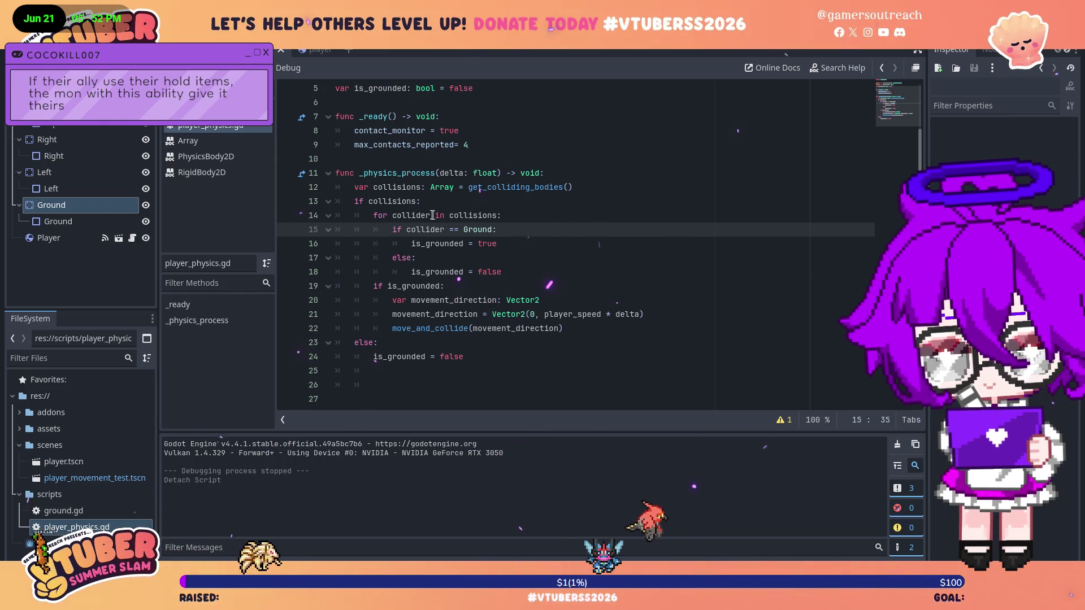
left_click(418, 201)
type(".has")
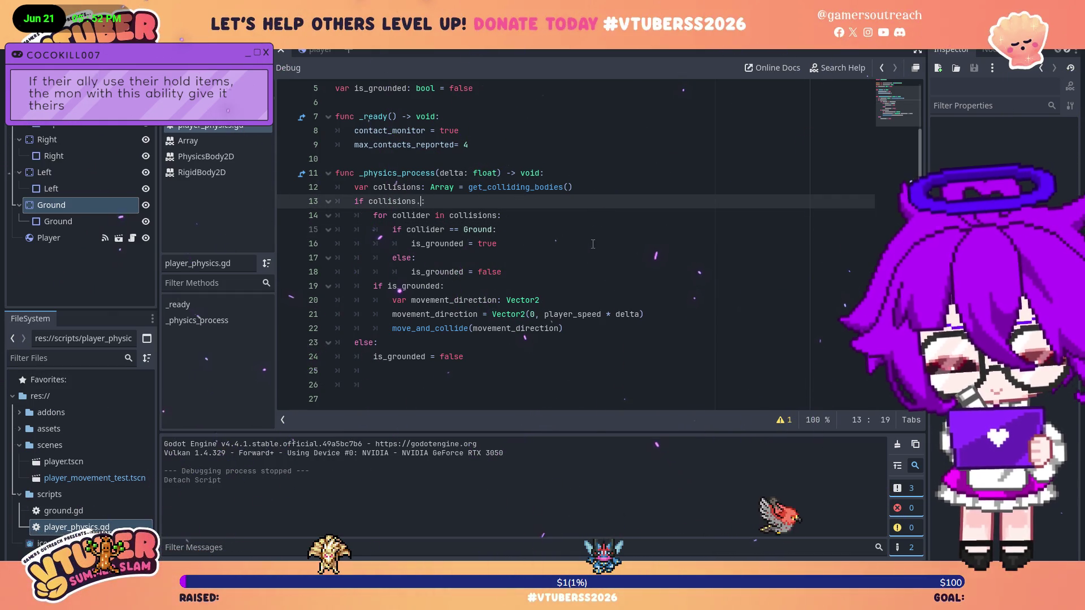
type("(")
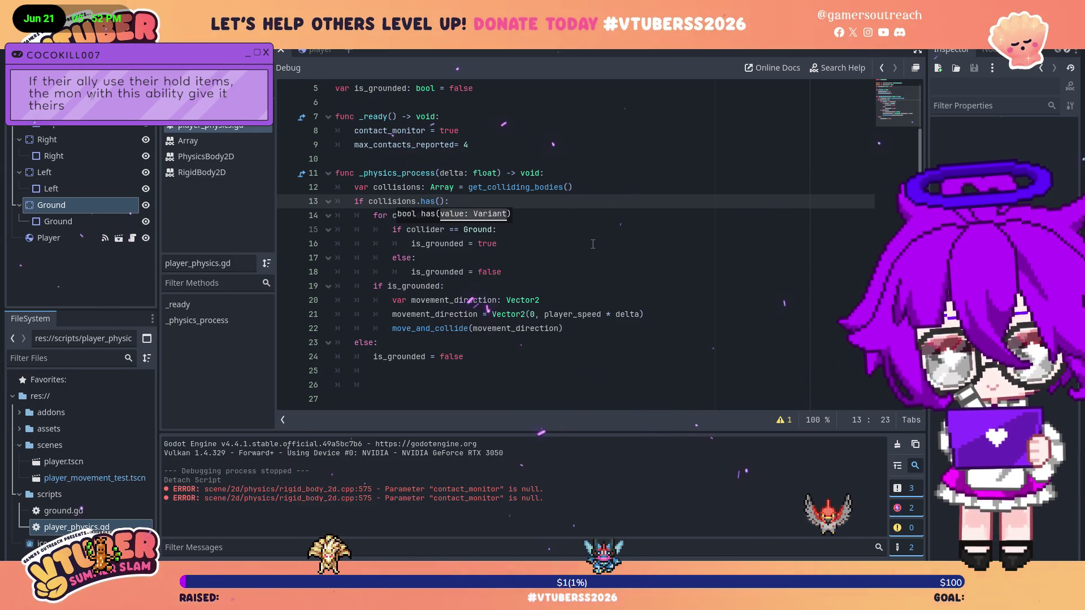
type("Grou")
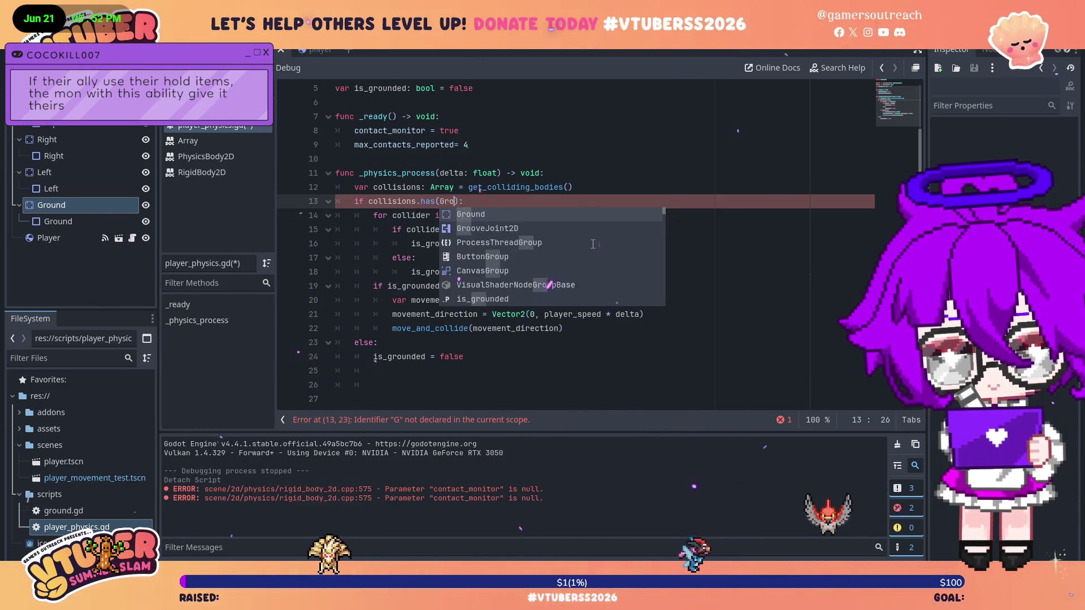
key("Return")
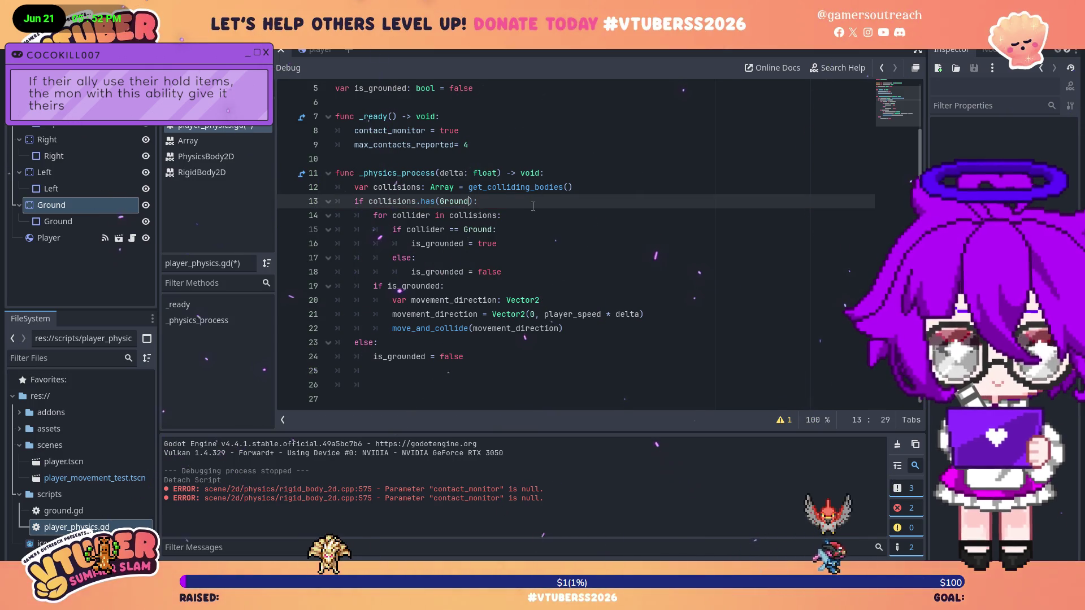
- Delete the for loop and 'if collider == Ground' lines, unindent the grounded assignment
triple_click(521, 221)
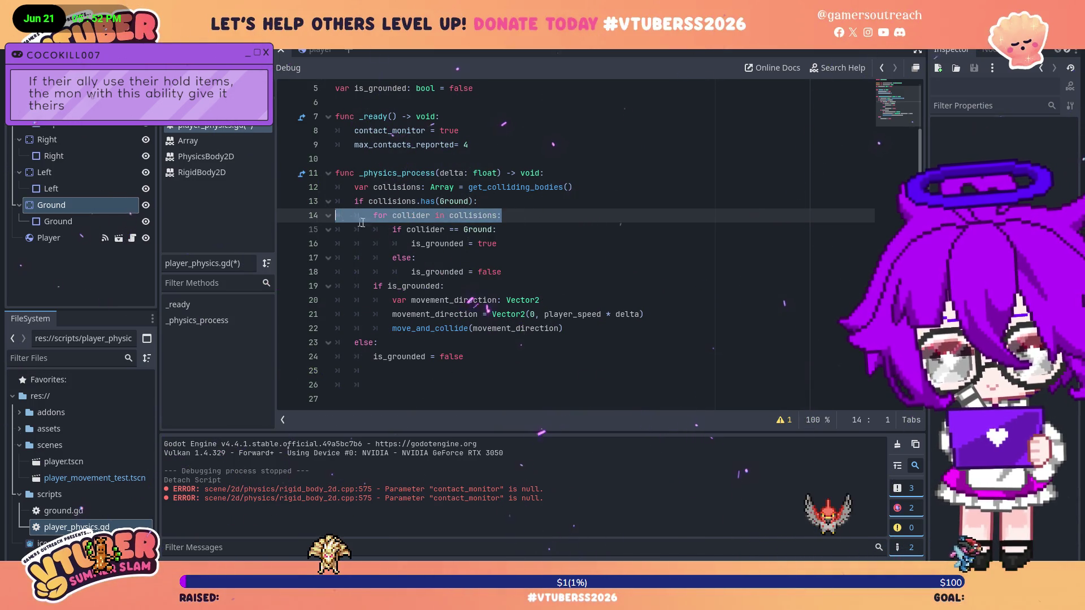
key("ctrl+x")
left_click_drag(497, 229, 336, 215)
key("BackSpace")
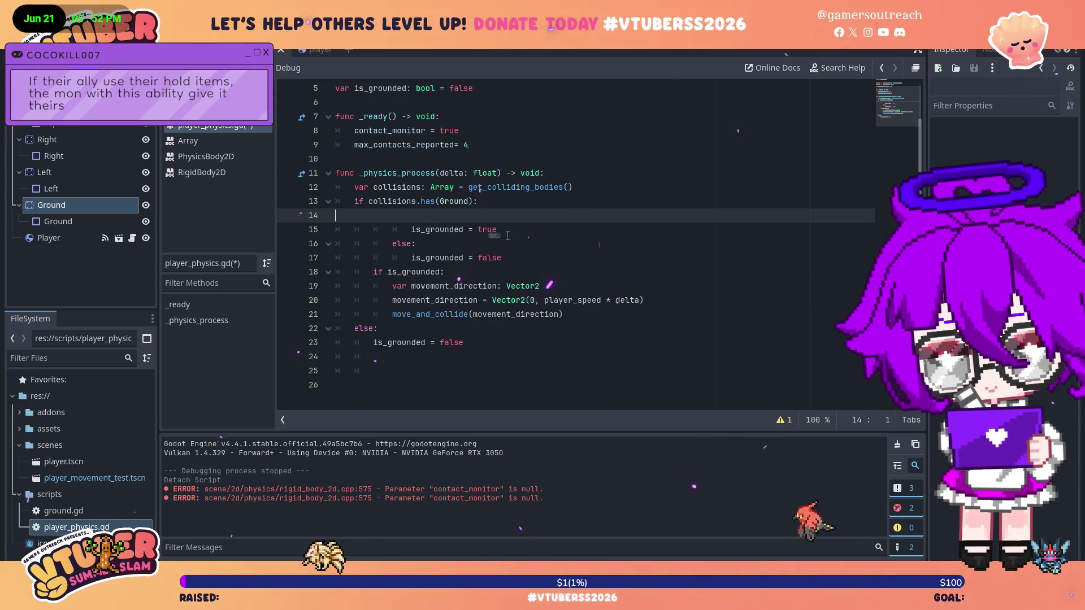
left_click_drag(410, 230, 562, 315)
key("shift+Tab")
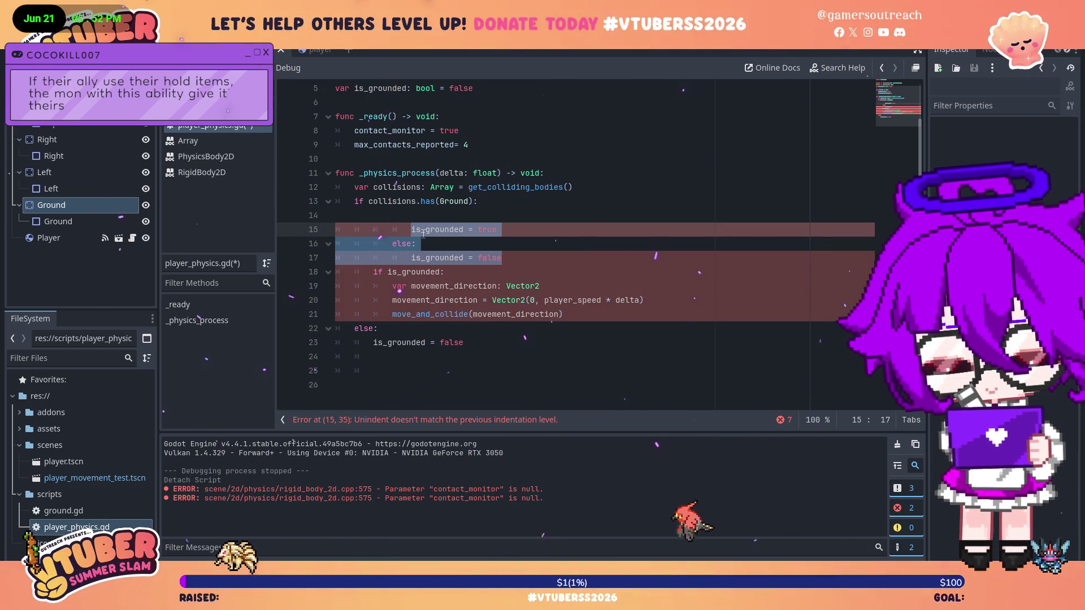
left_click(400, 220)
key("BackSpace")
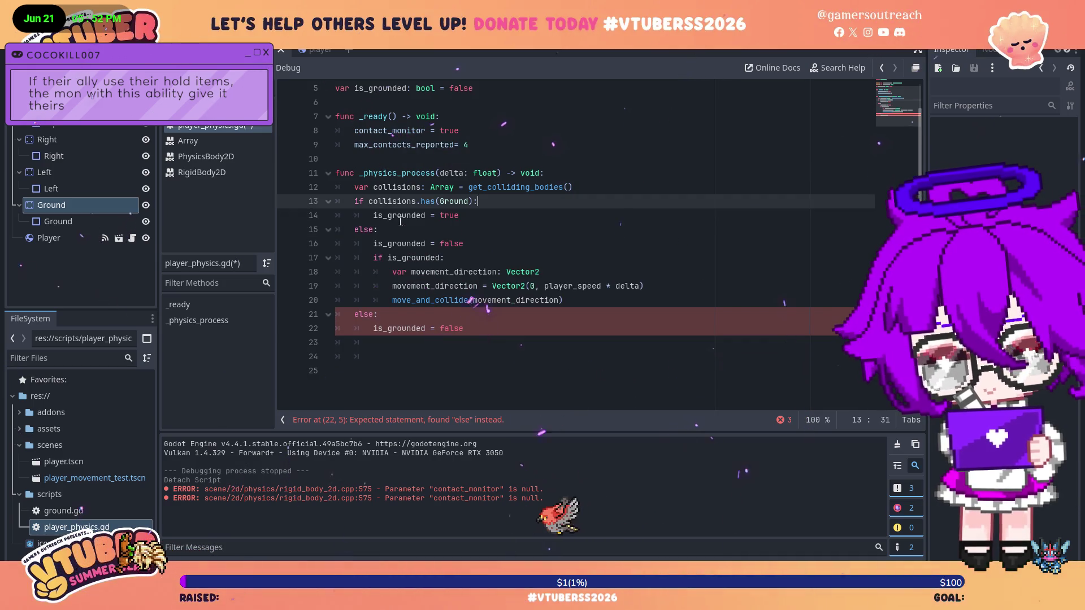
- Remove the trailing else block, unindent the movement code, and run the game with F5
mouse_move(464, 328)
left_mouse_down()
mouse_move(373, 328)
mouse_move(336, 314)
left_mouse_up()
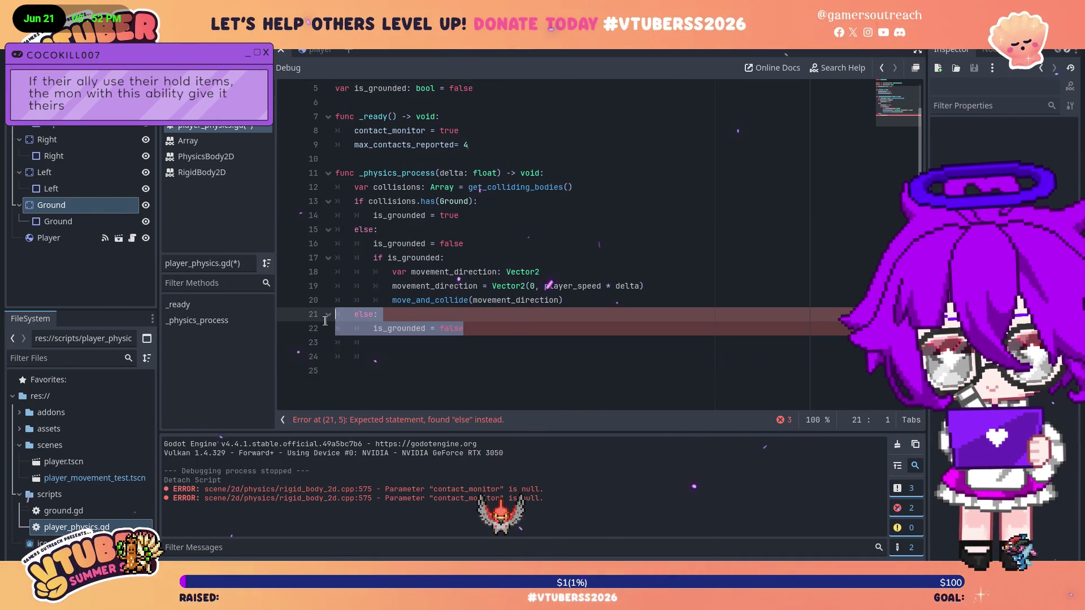
key("BackSpace")
left_click_drag(563, 300, 362, 259)
key("shift+Tab")
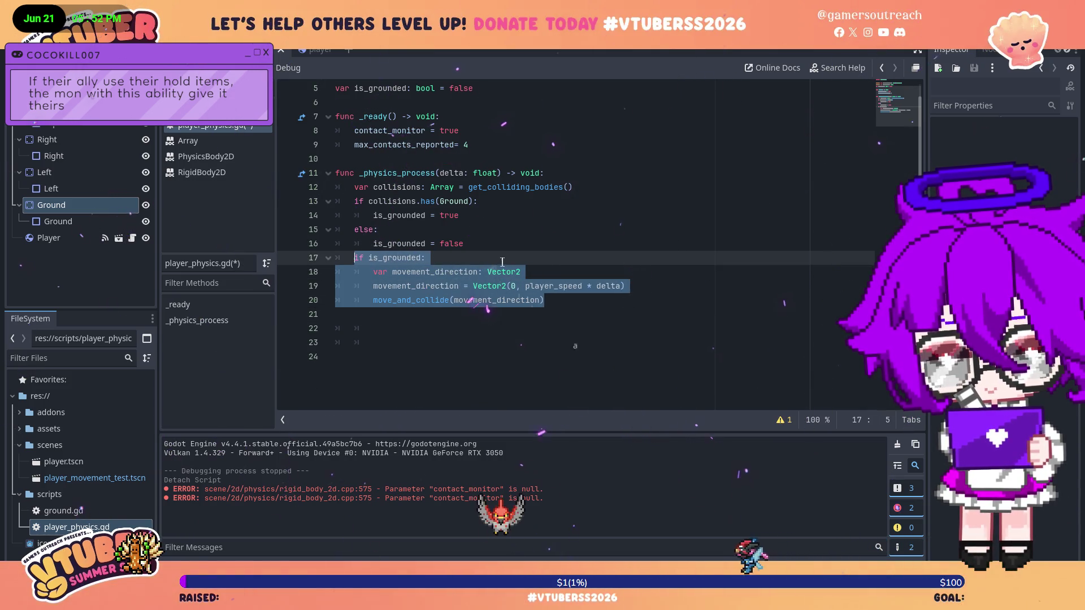
left_click(508, 260)
left_click(543, 247)
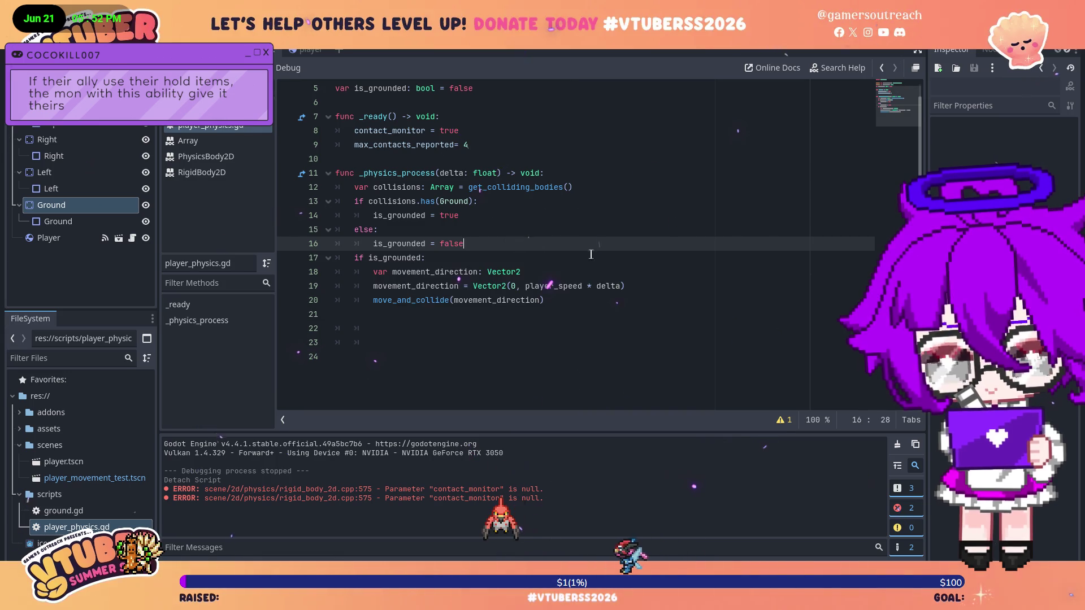
key("F5")
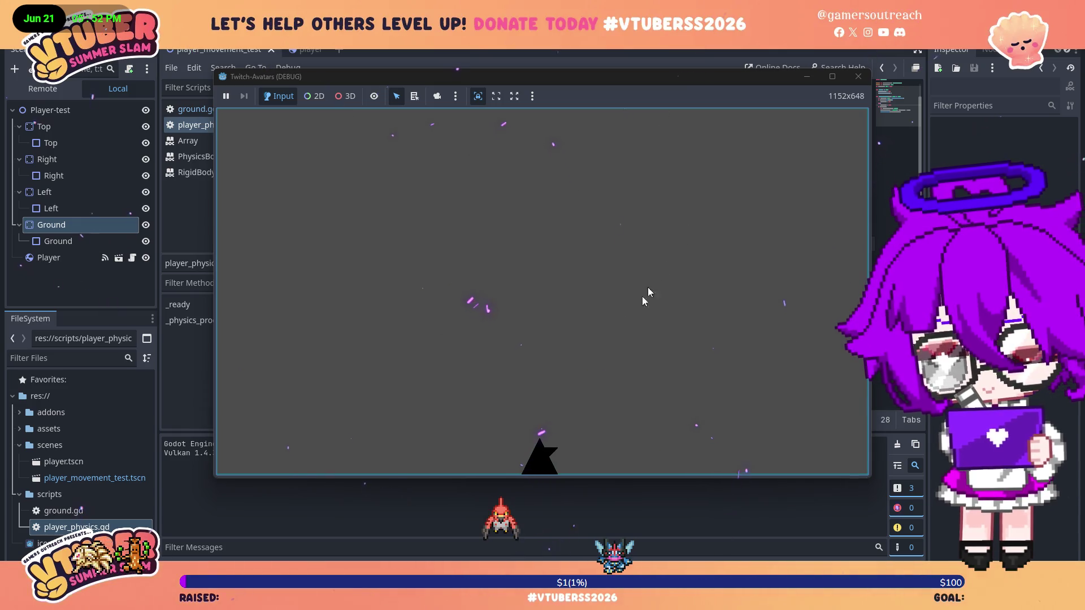
- Show the debugger's Errors list and stop the running game
key("F8")
left_click(255, 423)
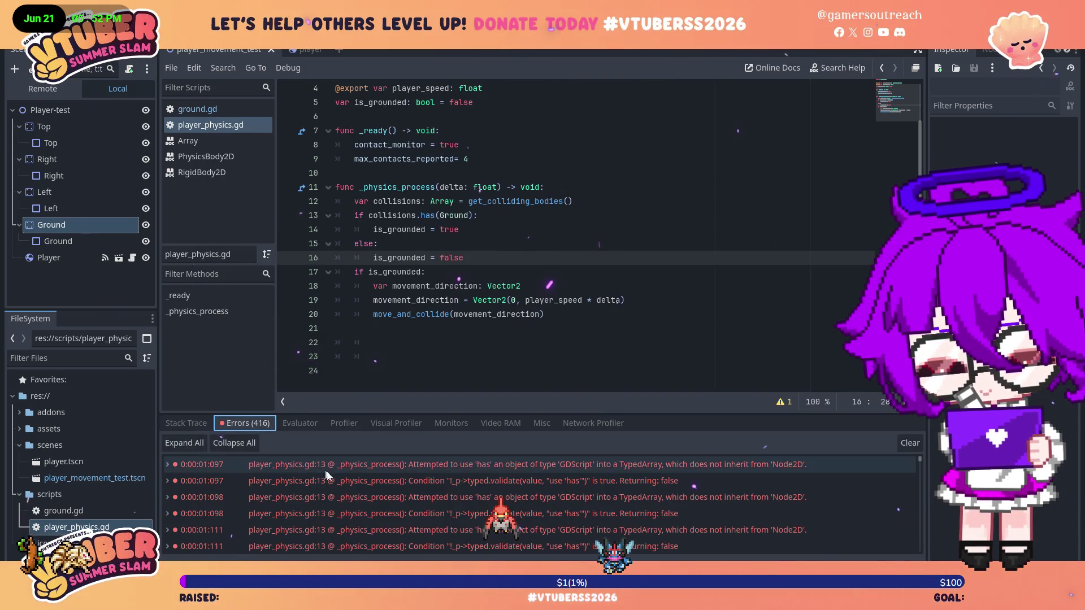
mouse_move(494, 469)
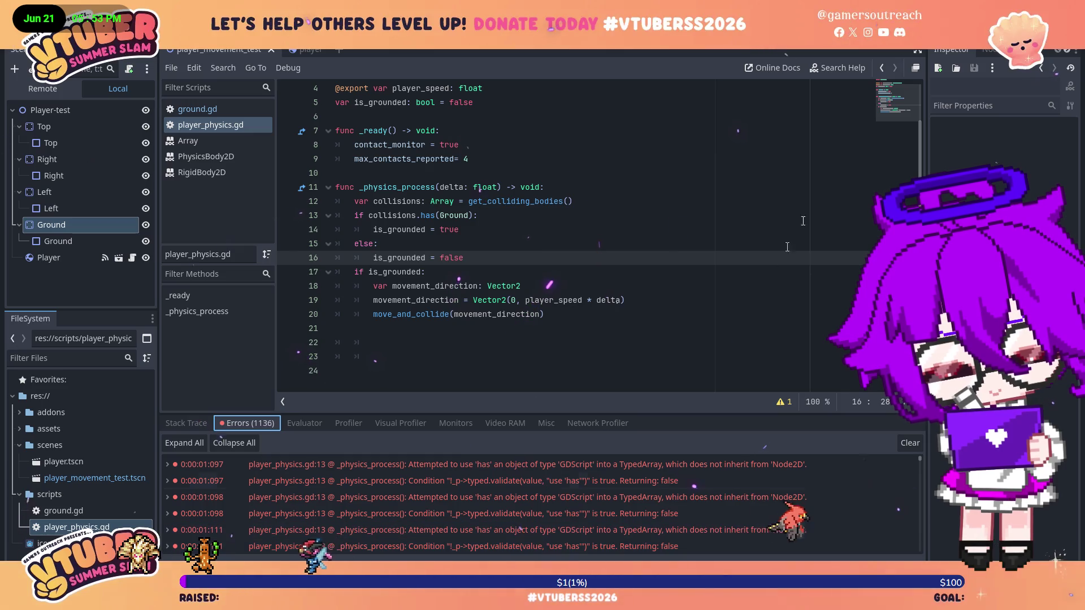
key("F8")
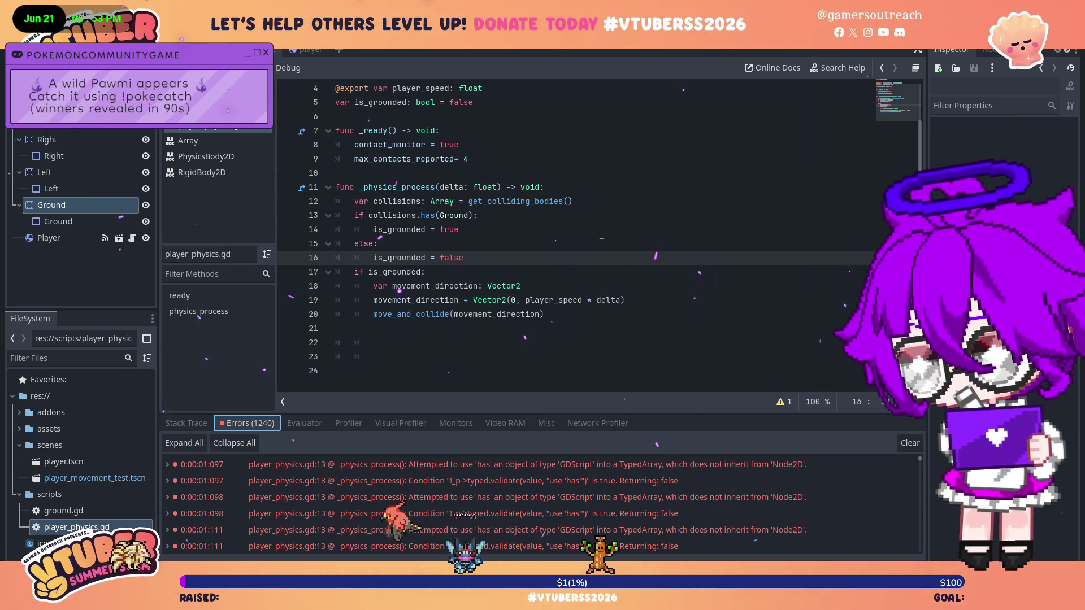
- Look up the Array has() documentation from Ground on line 13
left_click(516, 274)
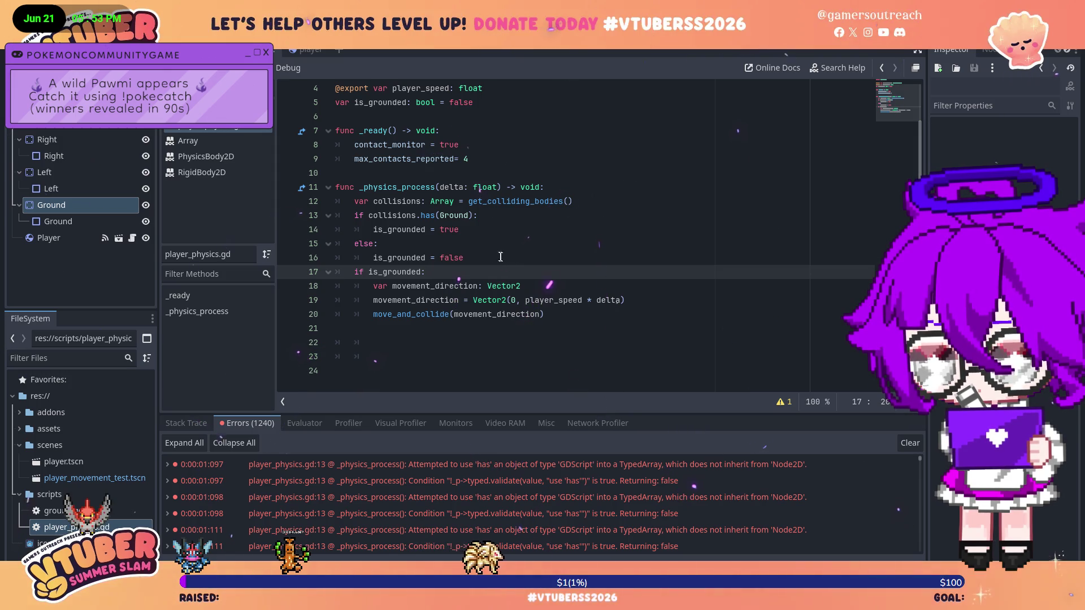
double_click(441, 216)
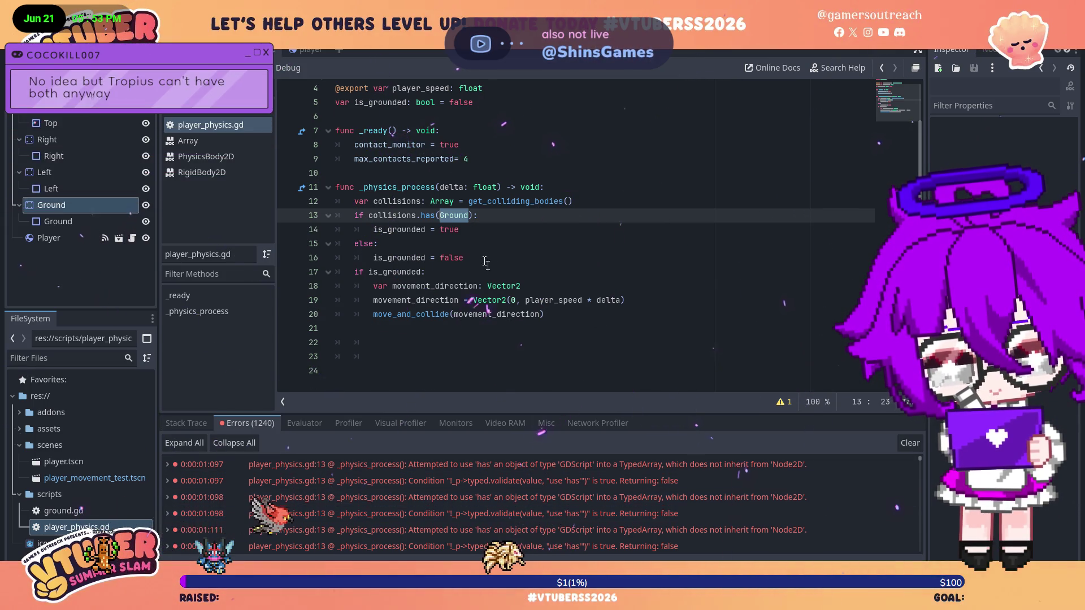
left_click(429, 215, "ctrl")
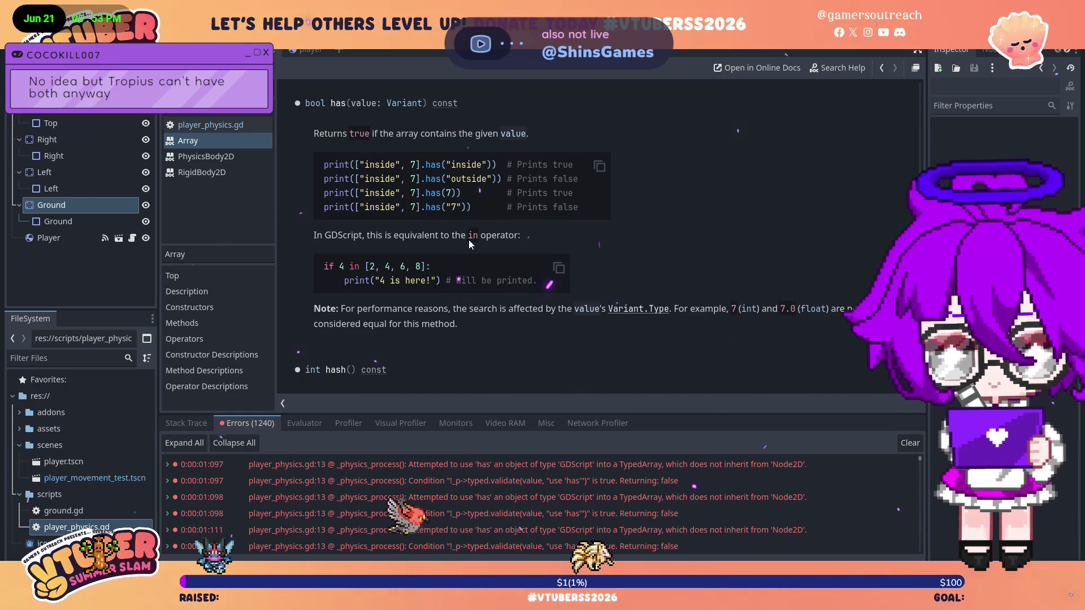
scroll(469, 239, "down", 8)
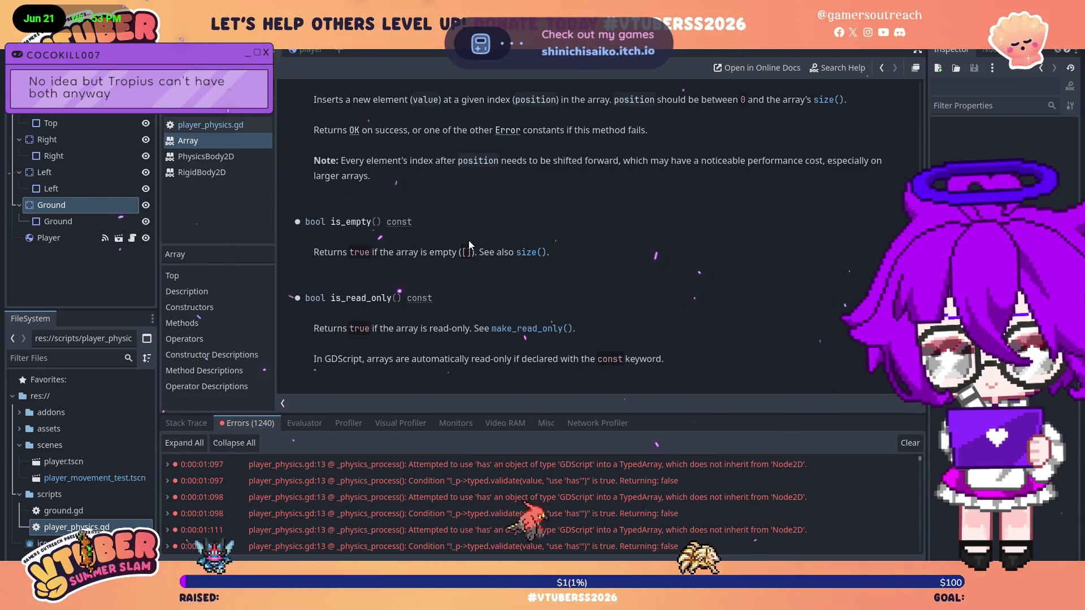
scroll(469, 239, "down", 7)
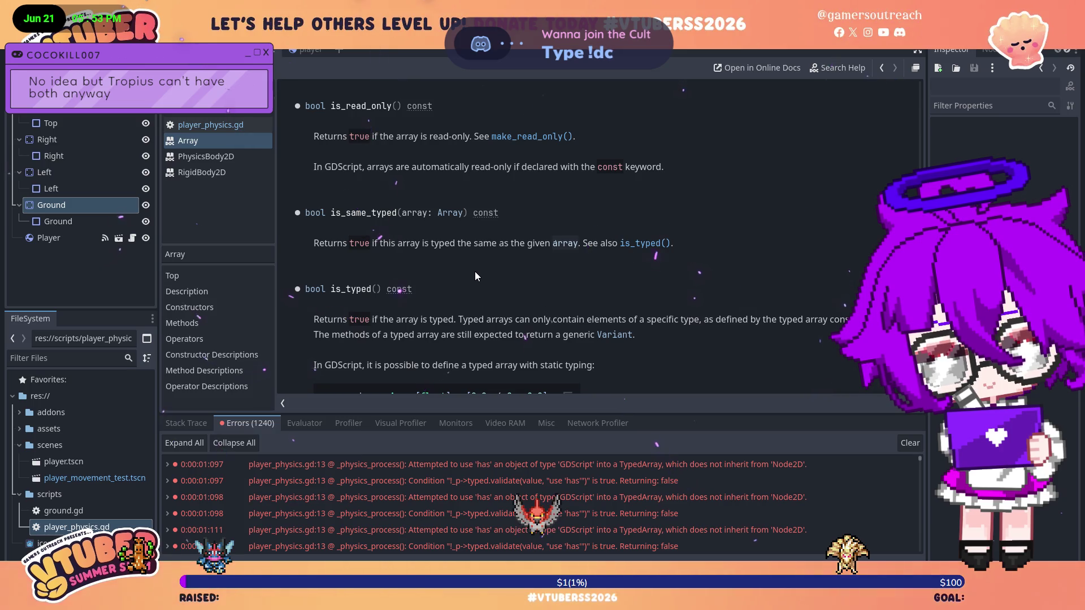
scroll(493, 277, "down", 5)
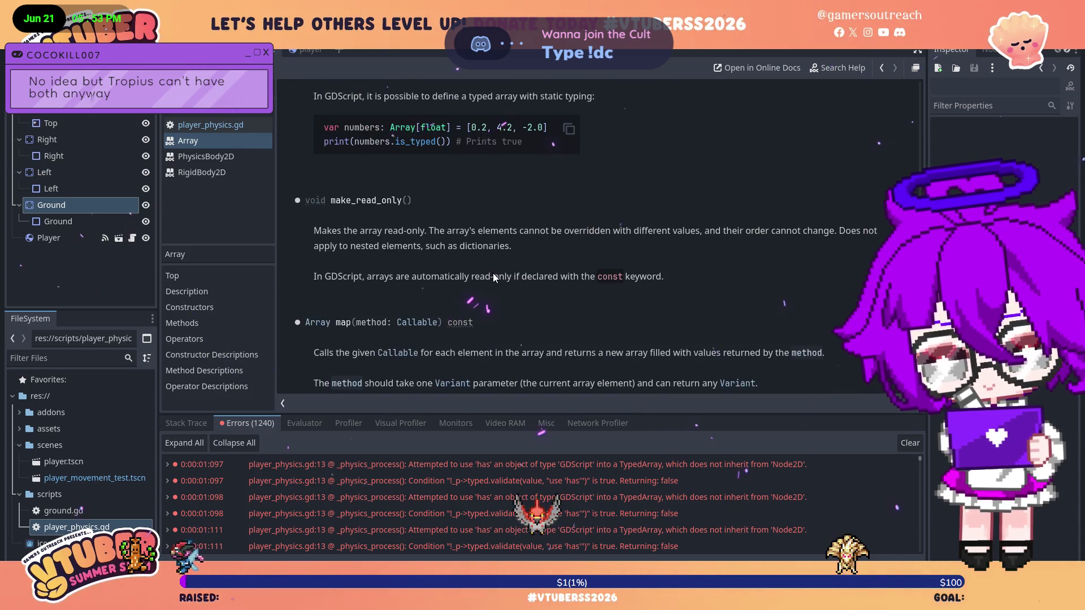
scroll(494, 274, "down", 10)
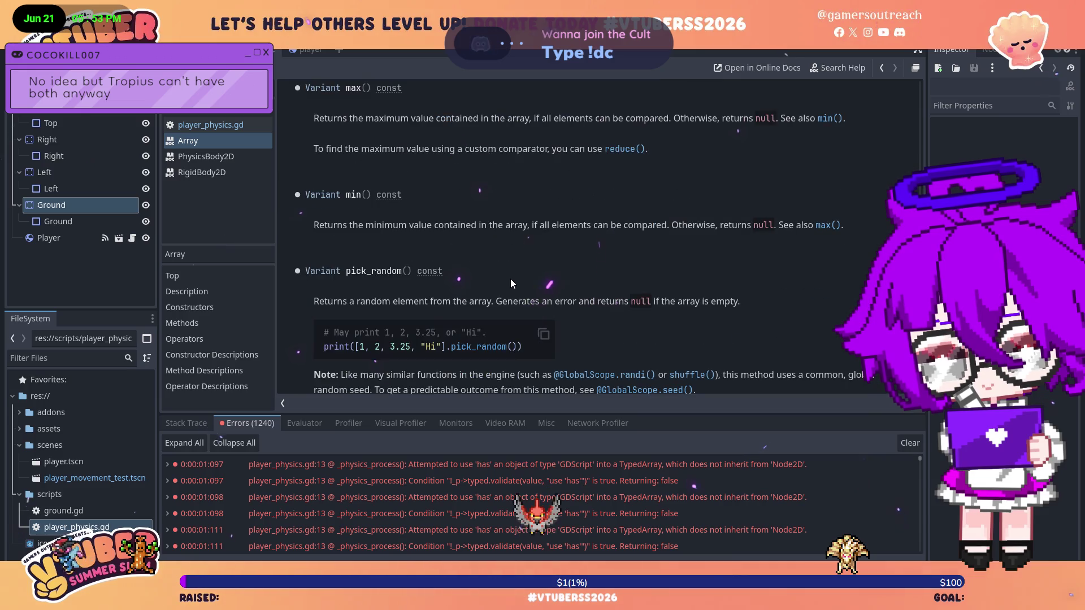
scroll(510, 277, "down", 6)
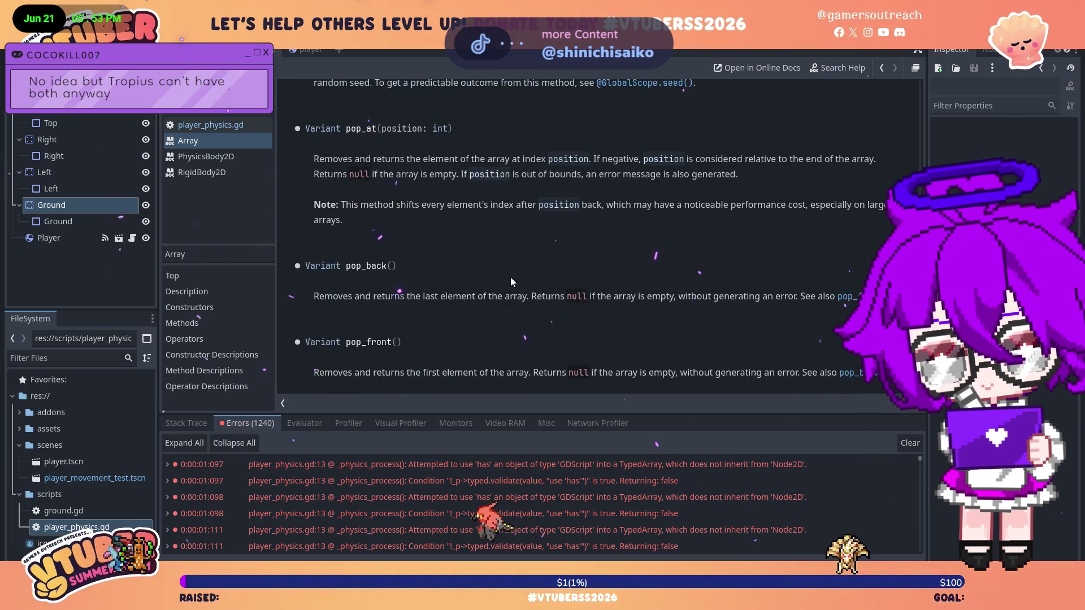
scroll(510, 277, "down", 5)
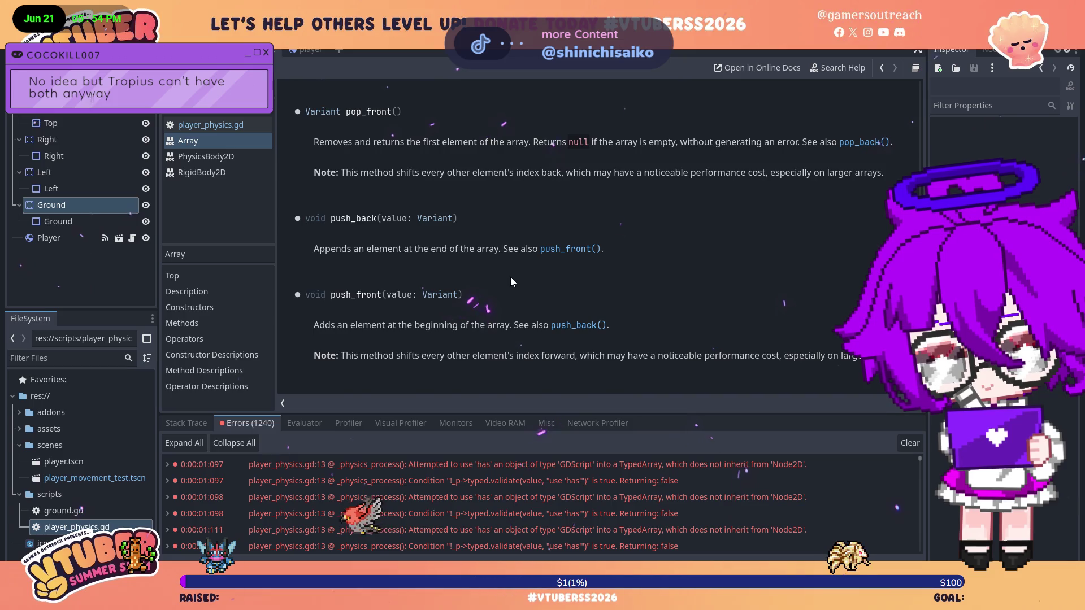
scroll(511, 277, "down", 12)
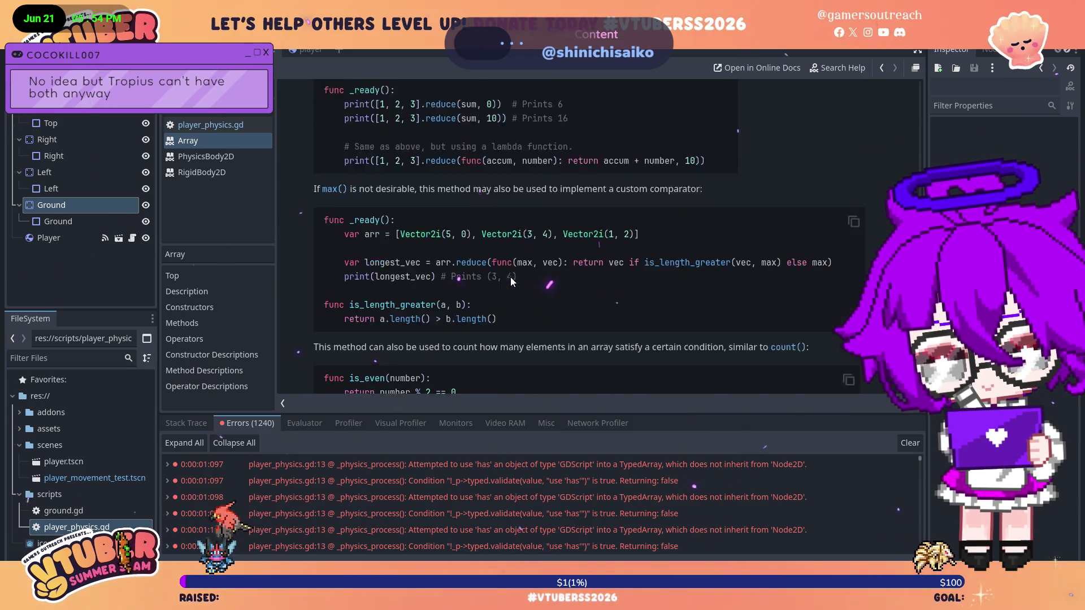
scroll(510, 277, "down", 10)
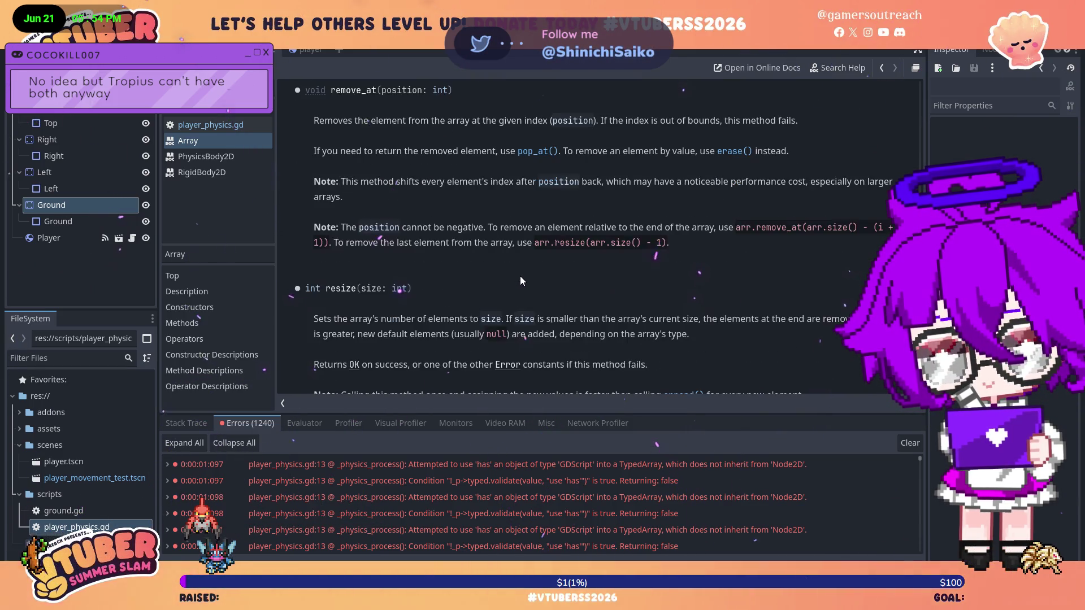
scroll(521, 280, "down", 7)
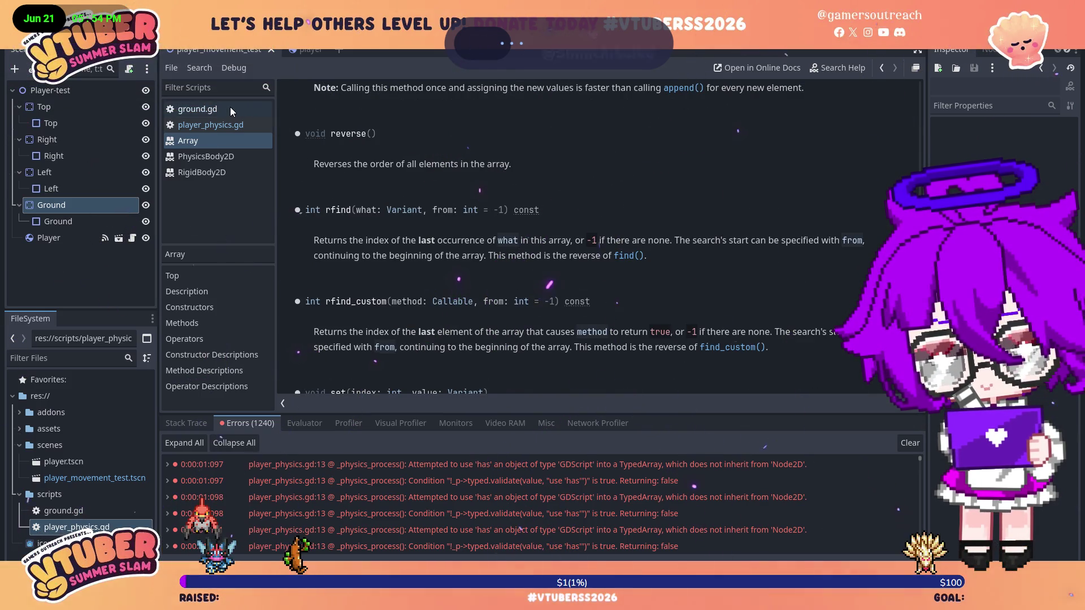
left_click(230, 108)
- Back in player_physics.gd, stop the running game and clear the output log
left_click(229, 125)
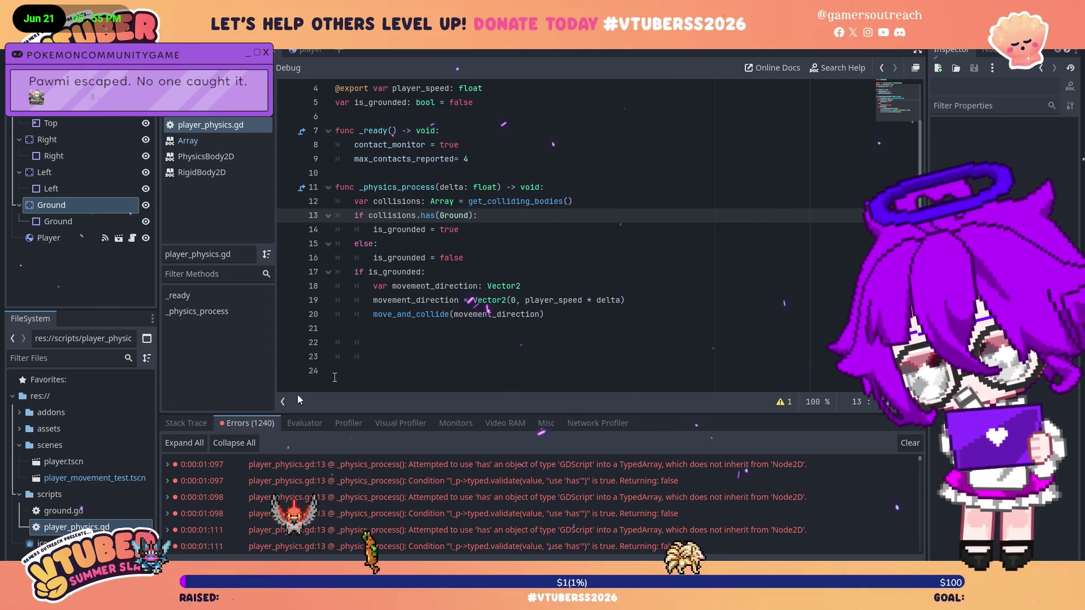
key("F8")
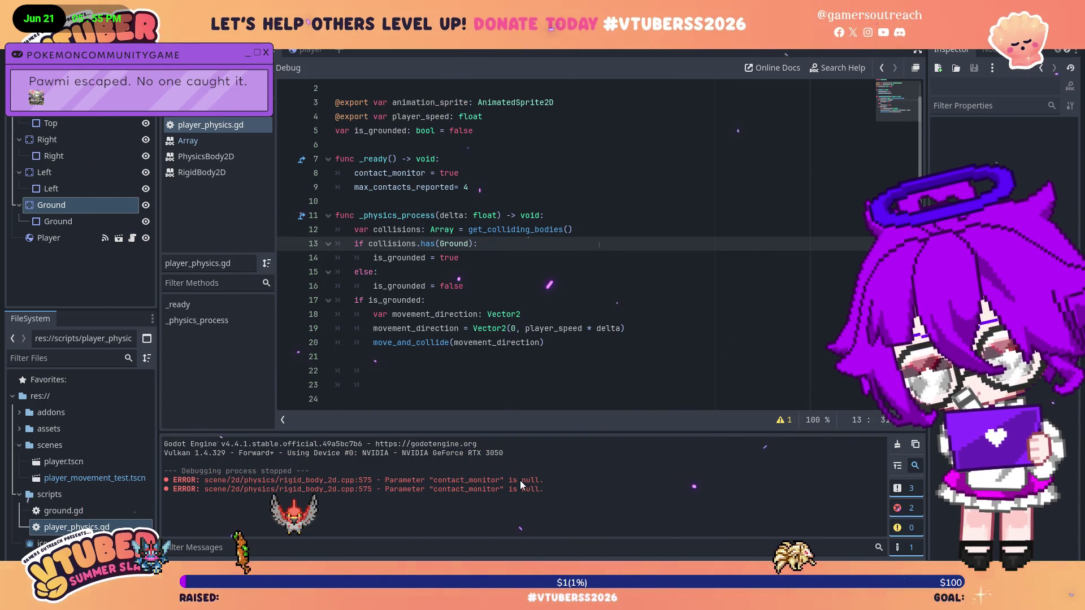
left_click(898, 444)
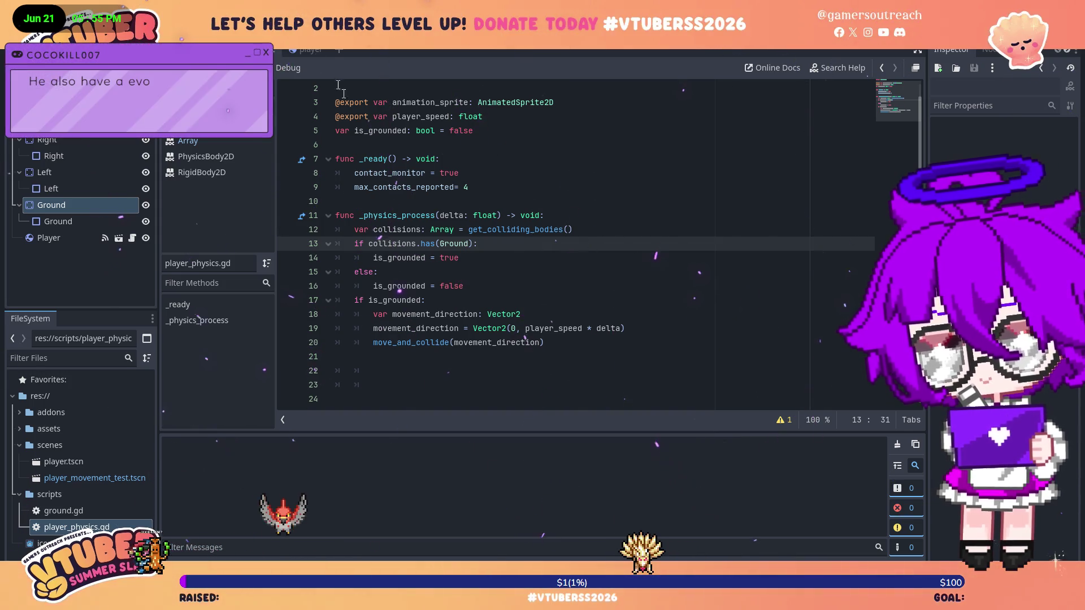
- In the player scene, add a child node to Player, searching 'ray' and choosing RayCast2D
left_click(304, 52)
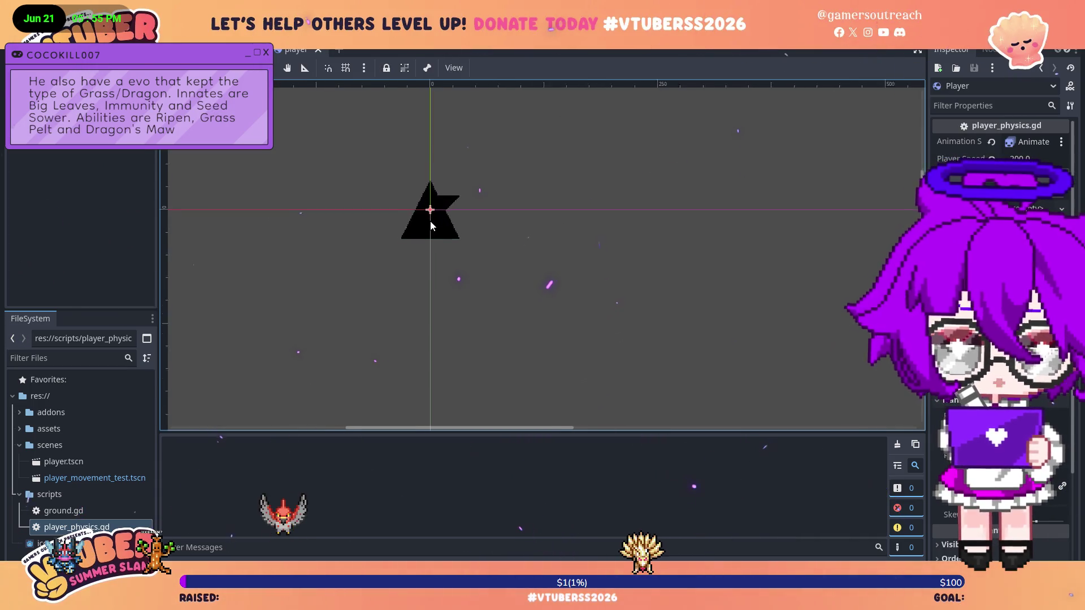
scroll(436, 225, "up", 5)
scroll(464, 226, "up", 1)
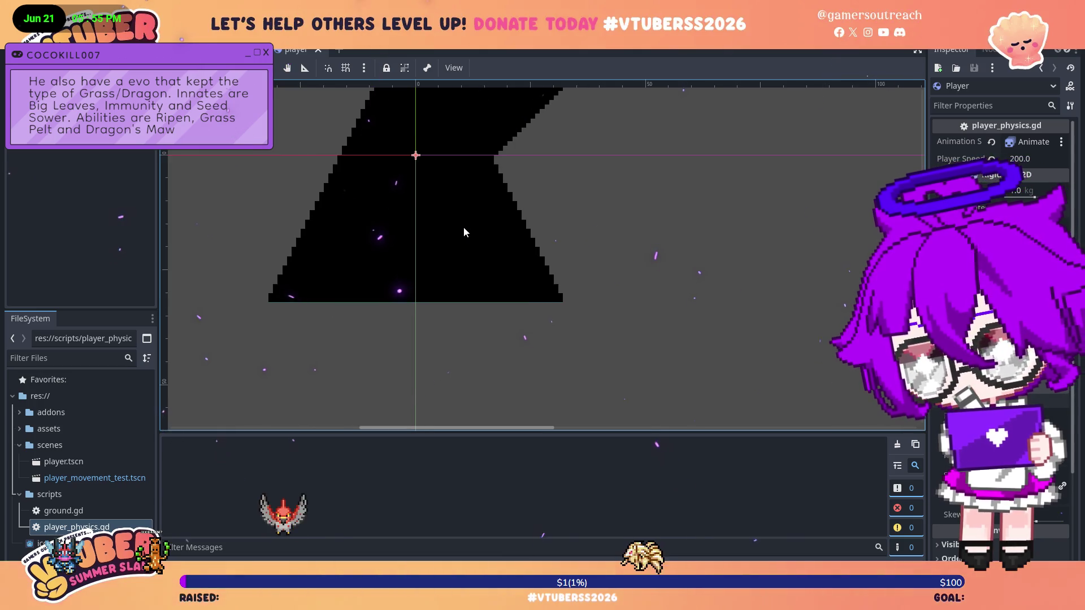
right_click(87, 150)
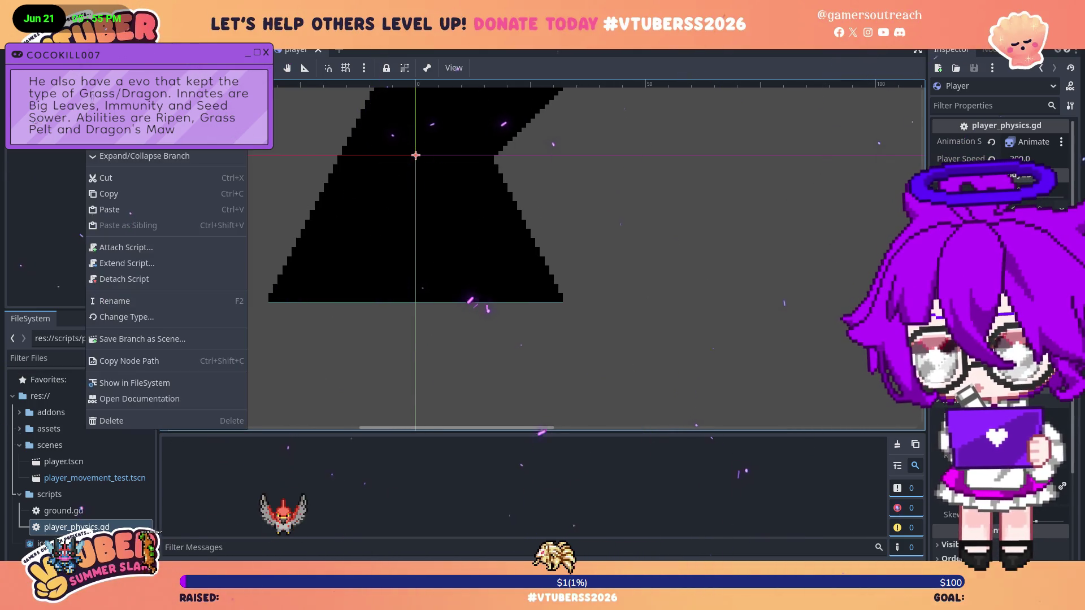
left_click(113, 118)
type("ray")
left_click(492, 281)
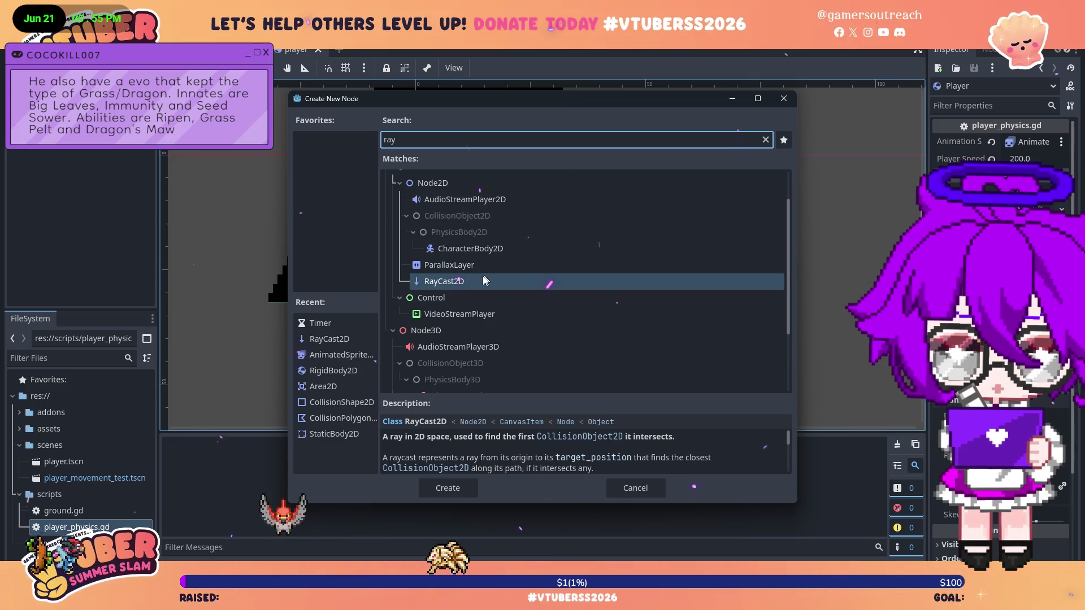
- Create the RayCast2D child and pull its target tip upward
left_click(457, 492)
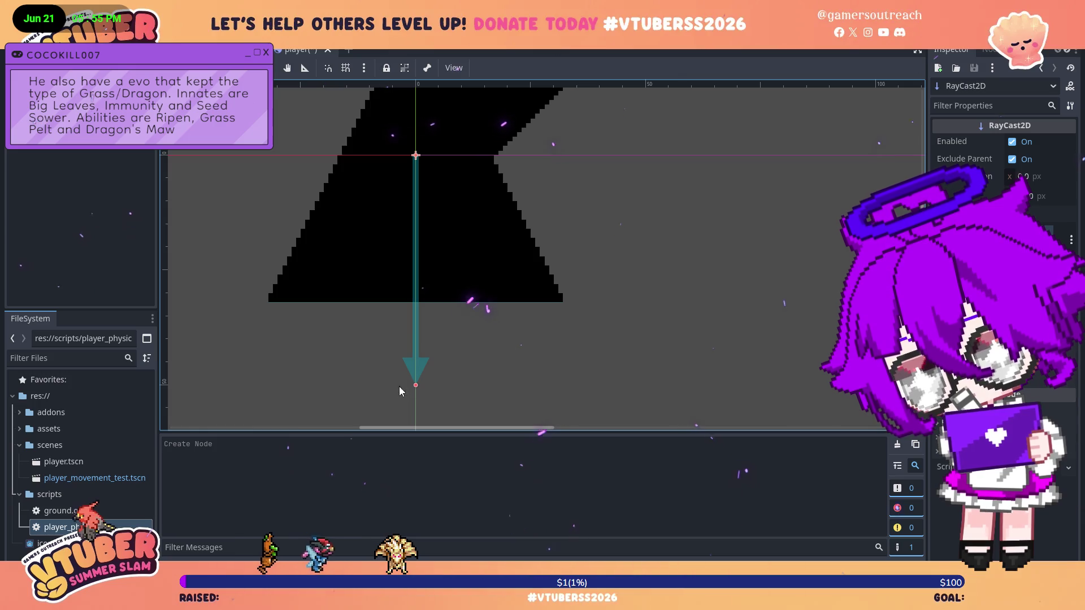
left_click_drag(417, 385, 416, 309)
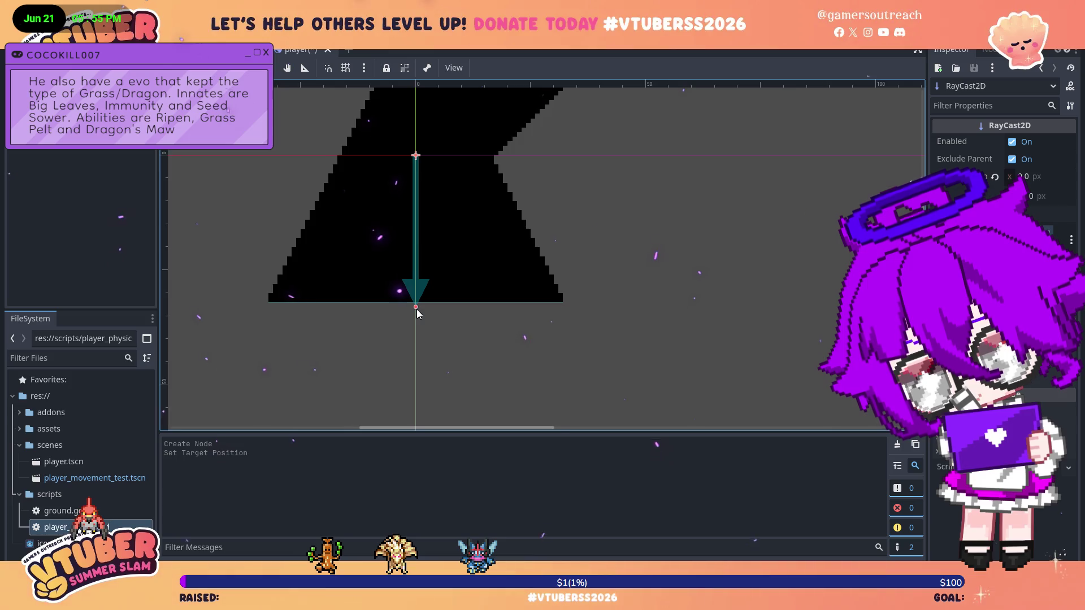
scroll(416, 310, "up", 10)
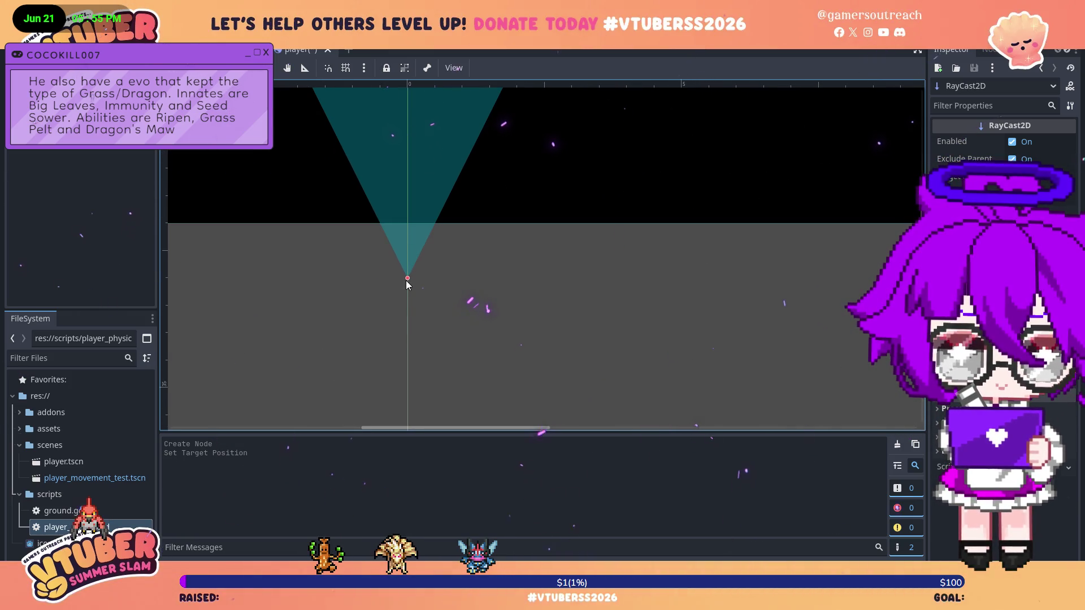
left_click_drag(408, 263, 421, 268)
scroll(421, 269, "down", 10)
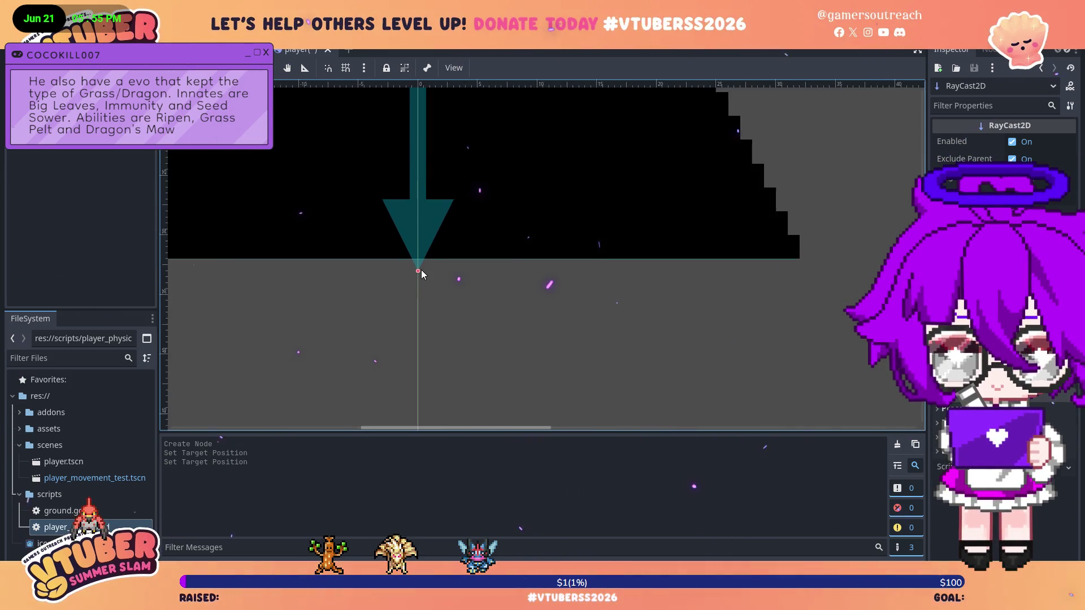
scroll(423, 270, "down", 3)
- Move the RayCast2D to (0, 30) at the triangle's base and shorten the ray to about 3 units
left_click_drag(422, 156, 423, 249)
scroll(425, 254, "up", 3)
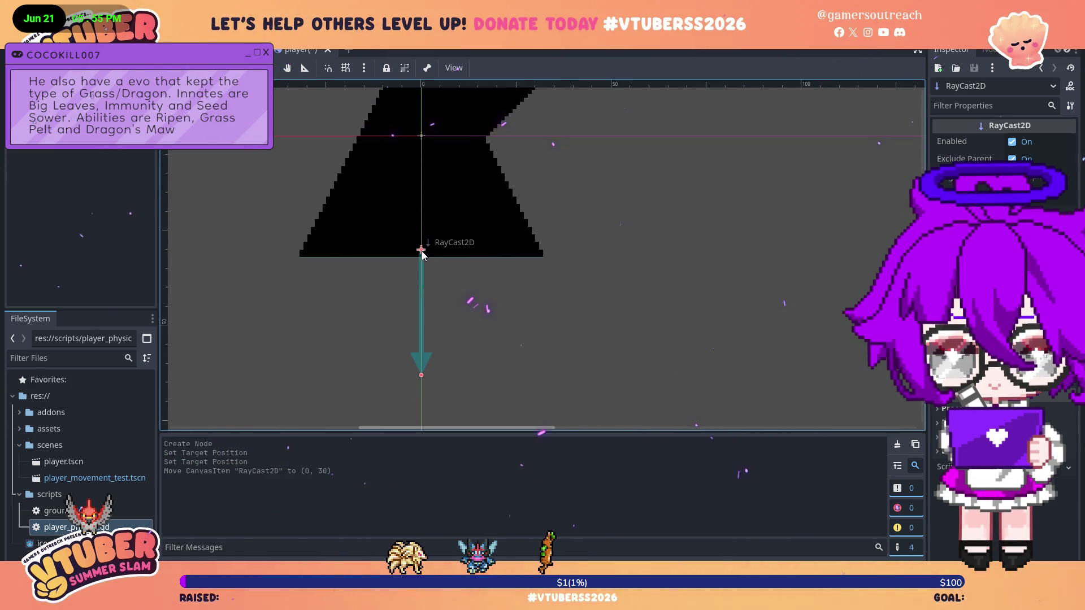
scroll(432, 318, "down", 3)
mouse_move(426, 385)
left_mouse_down()
mouse_move(427, 293)
mouse_move(415, 301)
mouse_move(415, 273)
mouse_move(414, 295)
left_mouse_up()
scroll(426, 294, "up", 5)
scroll(416, 277, "up", 2)
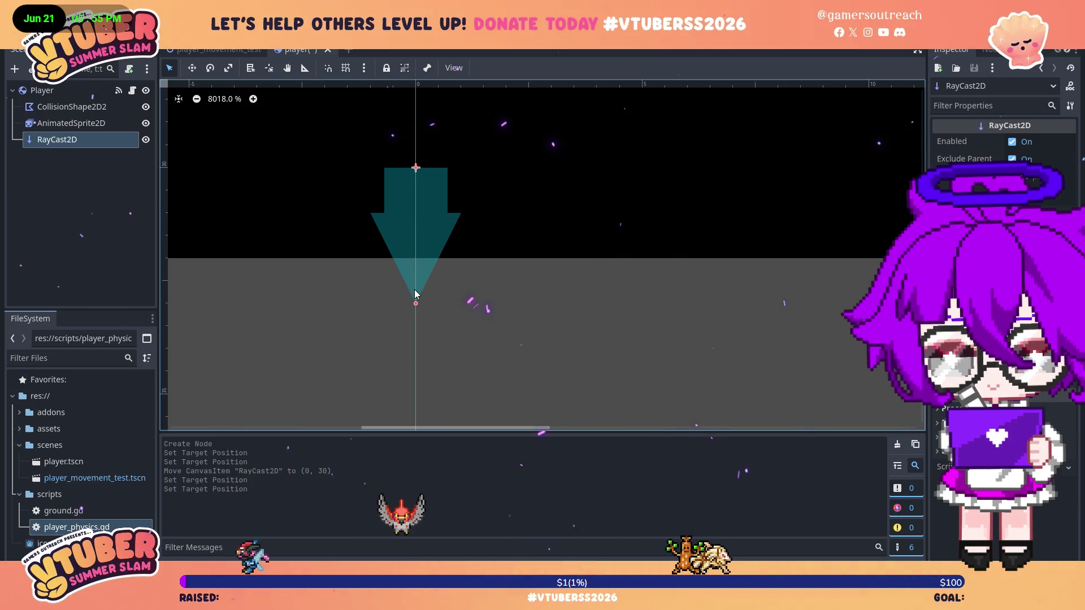
scroll(486, 245, "down", 2)
scroll(487, 245, "down", 6)
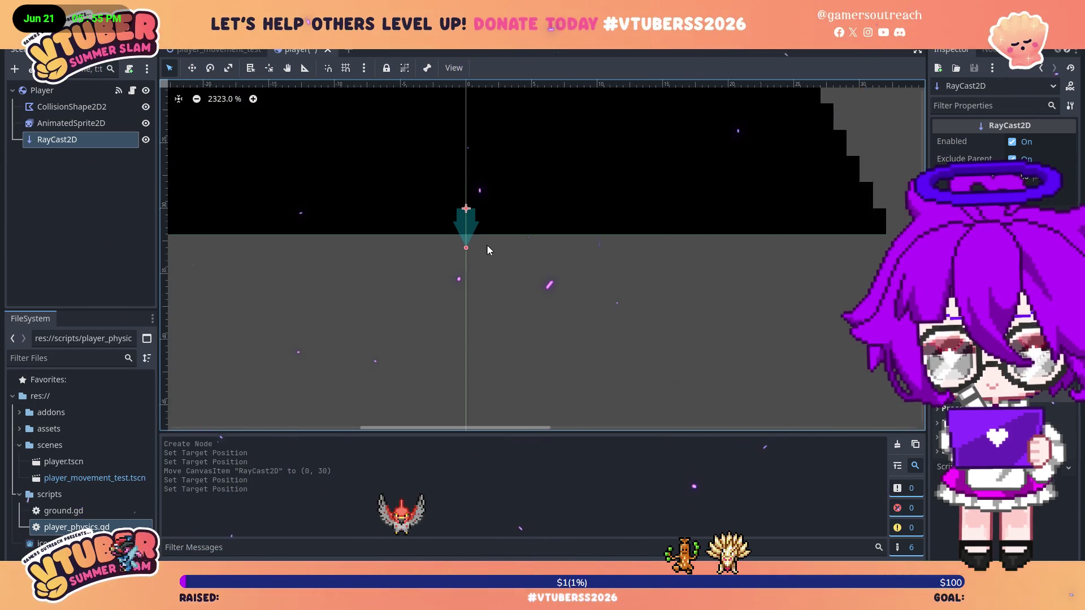
left_click(134, 91)
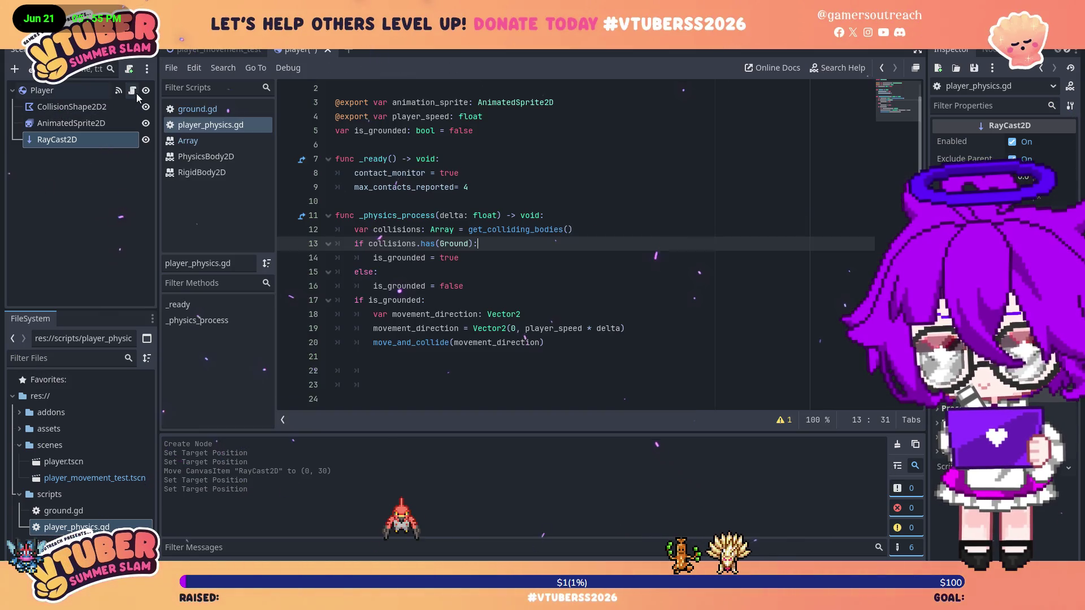
left_click(523, 117)
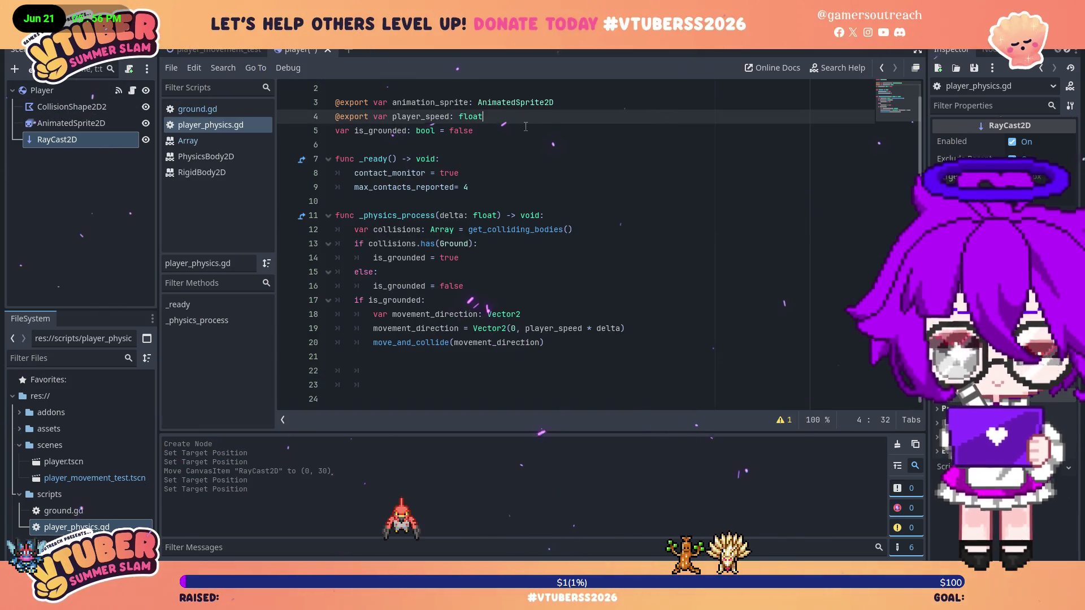
key("Return")
type("@ex")
type("port var f")
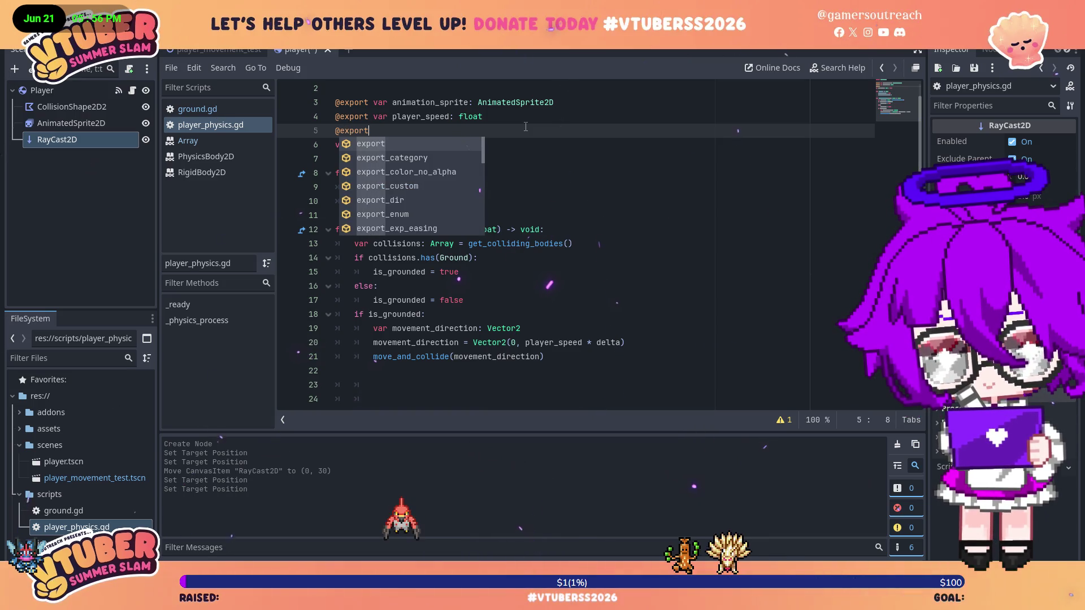
key("BackSpace")
type("ground")
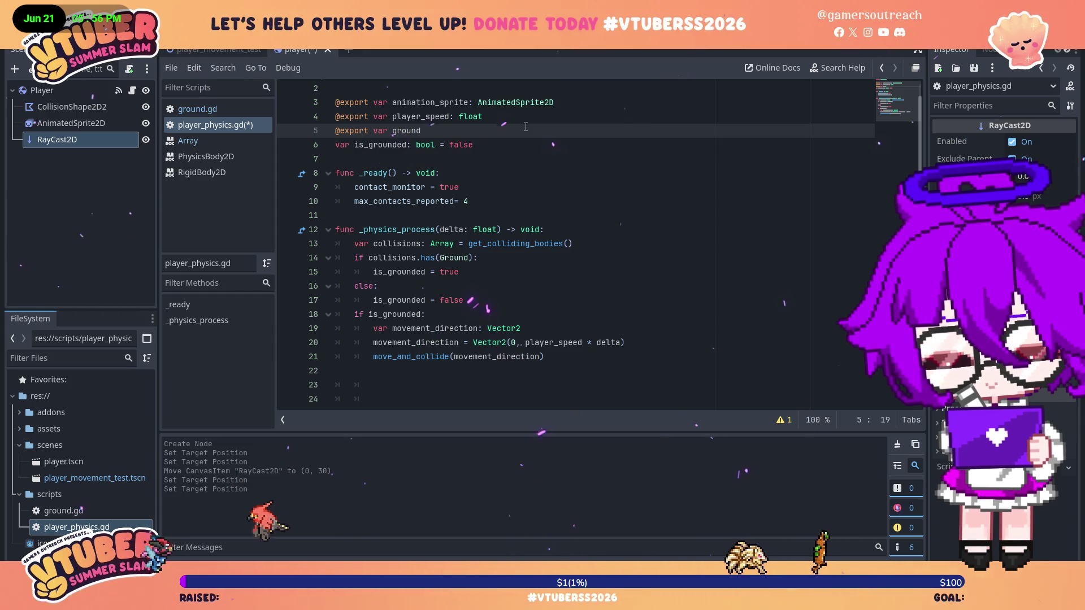
type("_raycast:")
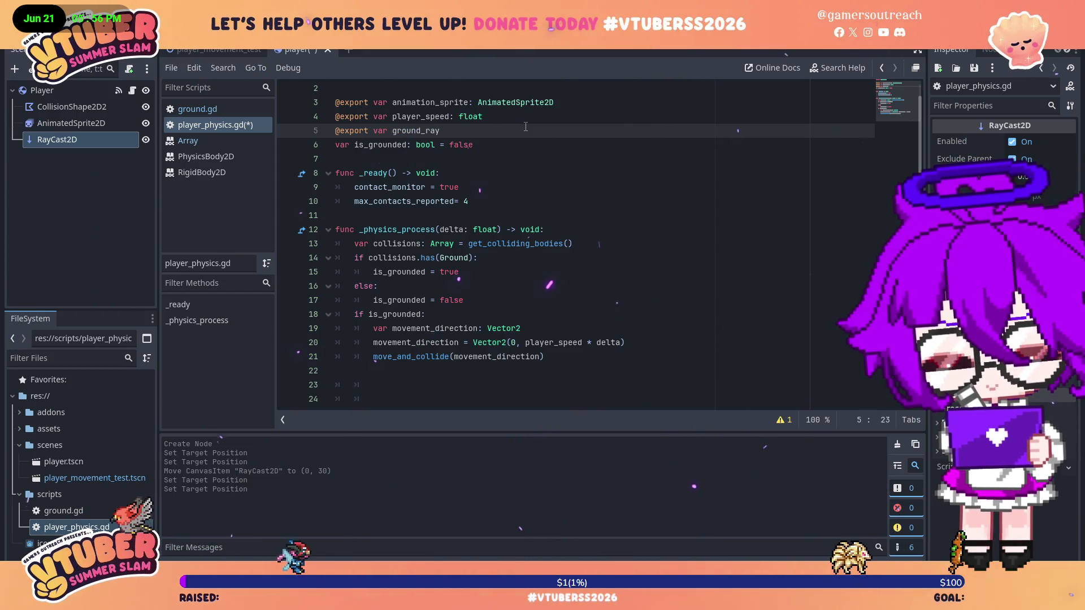
type(" Ray")
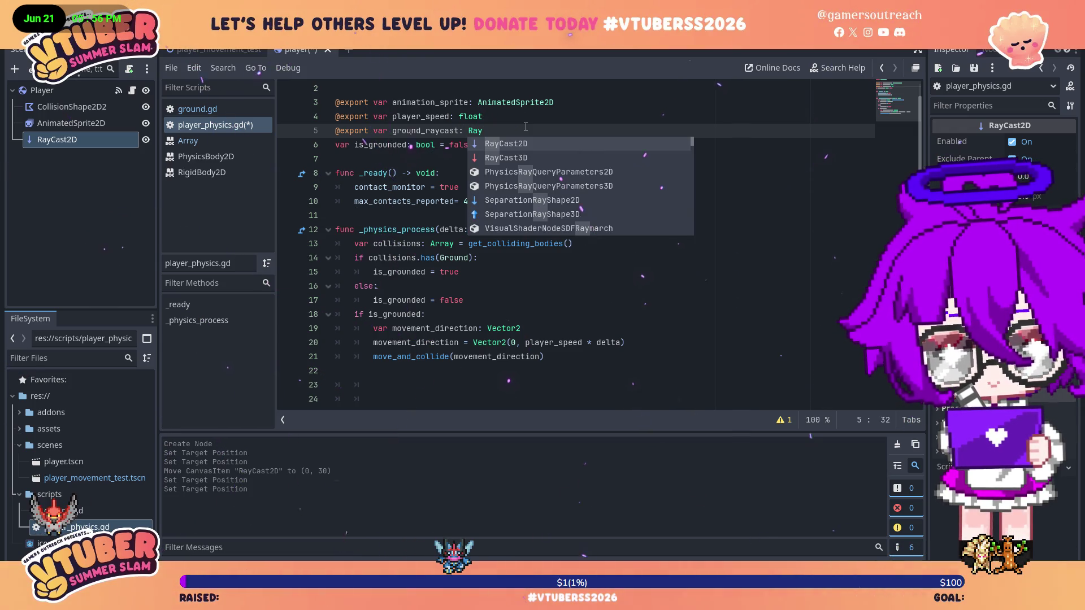
key("Return")
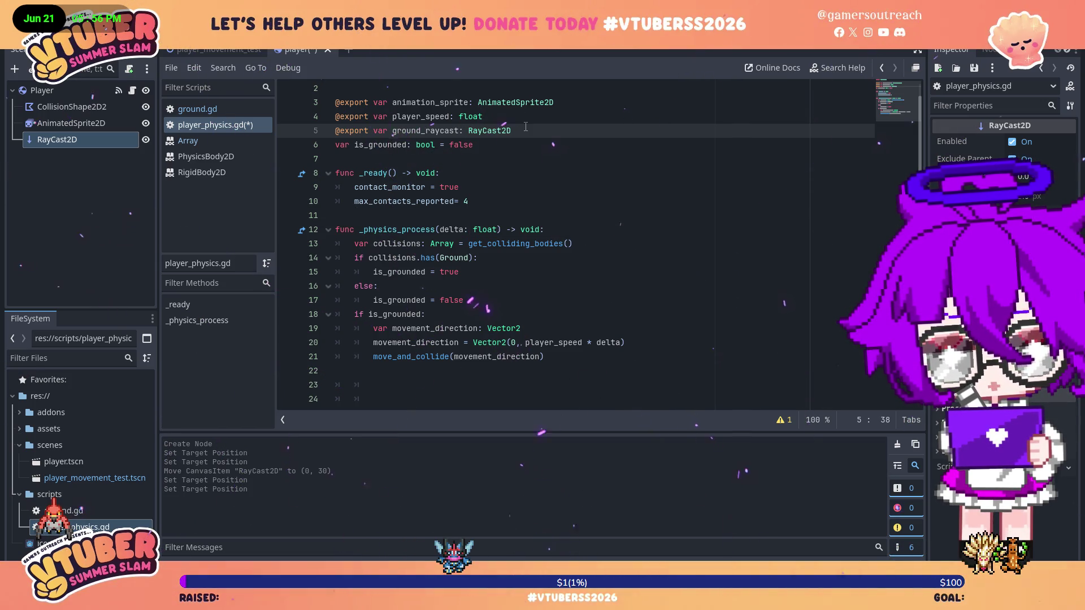
- Save, then assign the RayCast2D node to Player's Ground Raycast inspector slot
key("ctrl+s")
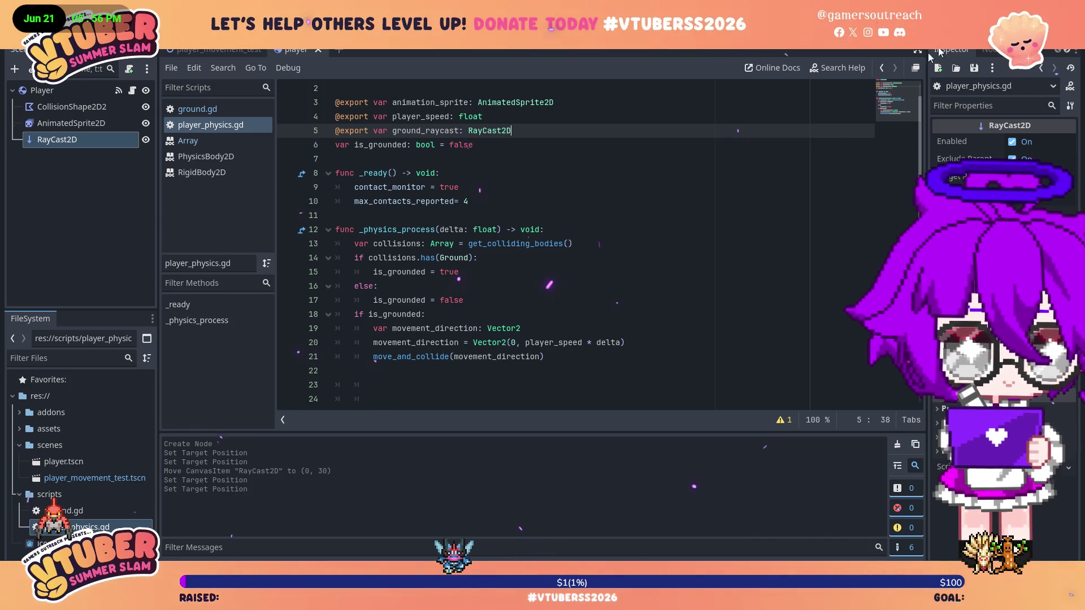
left_click(62, 90)
mouse_move(75, 140)
left_mouse_down()
mouse_move(396, 173)
mouse_move(972, 177)
left_mouse_up()
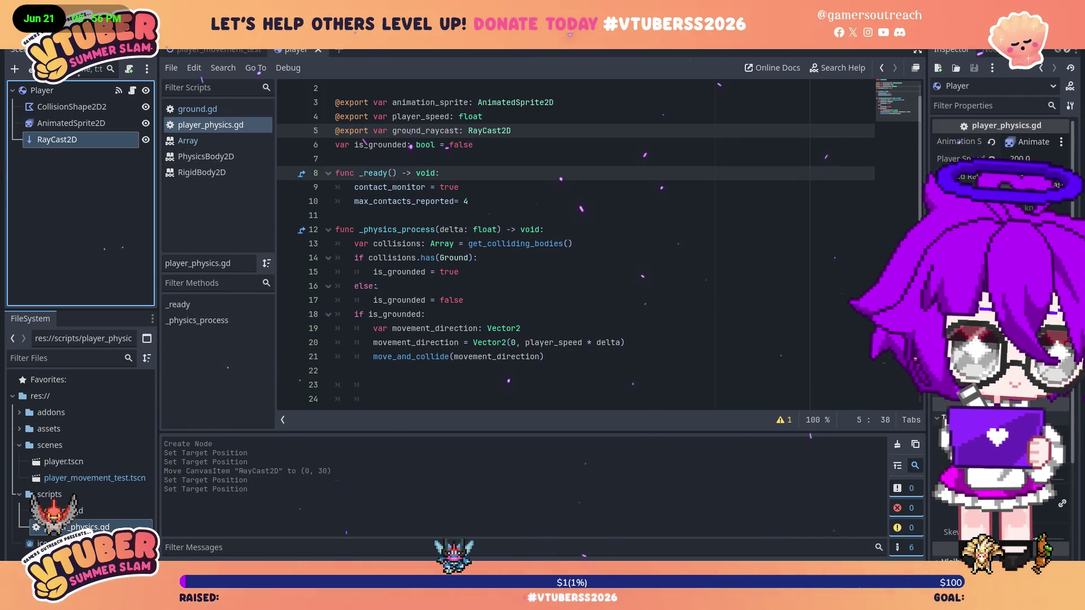
- Rename the RayCast2D node to GroundRaycast
left_click(94, 140)
key("BackSpace")
key("BackSpace")
key("BackSpace")
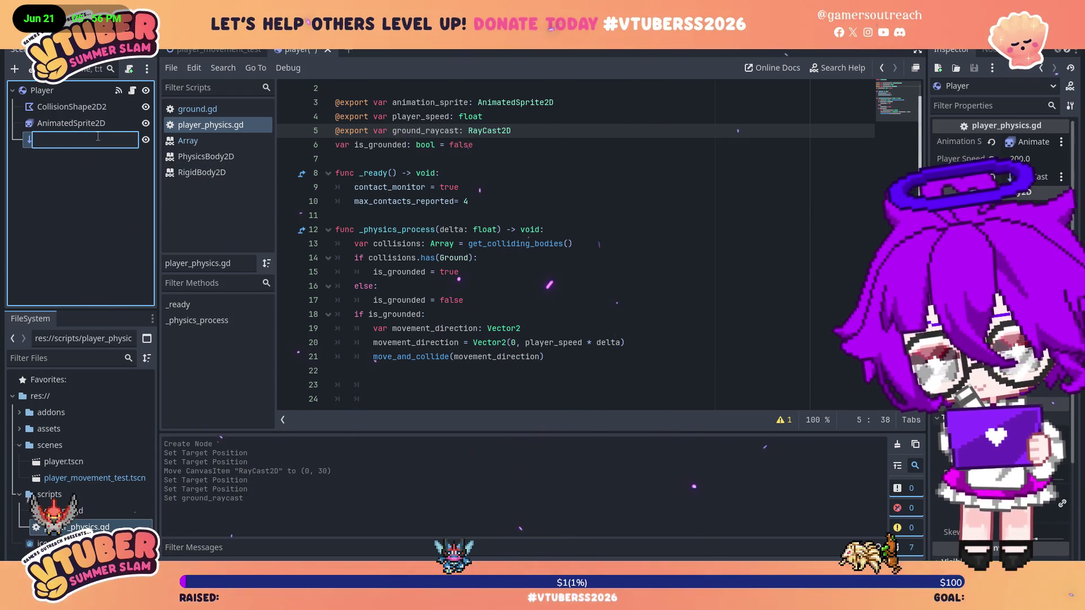
key("BackSpace")
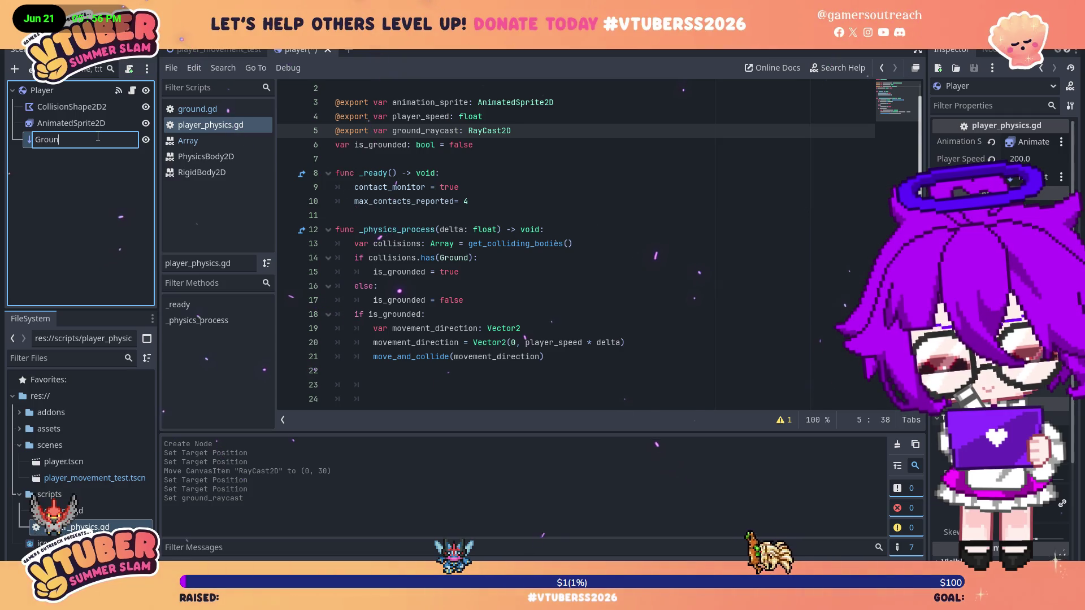
type("Raycast")
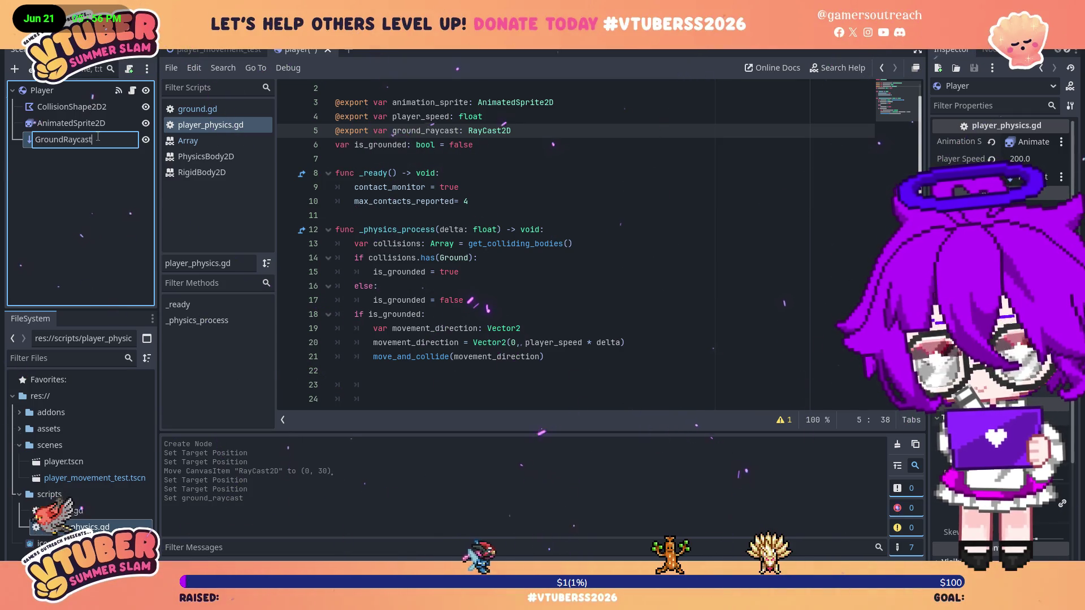
key("Return")
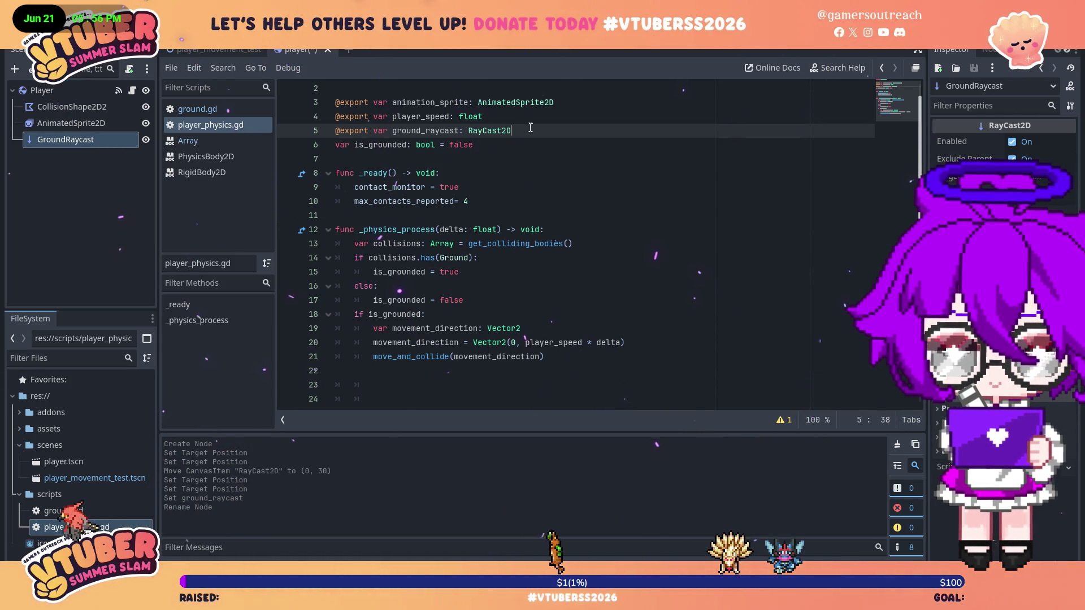
- Reselect the GroundRaycast node in the Scene dock and bring back the Array documentation page
left_click(534, 145)
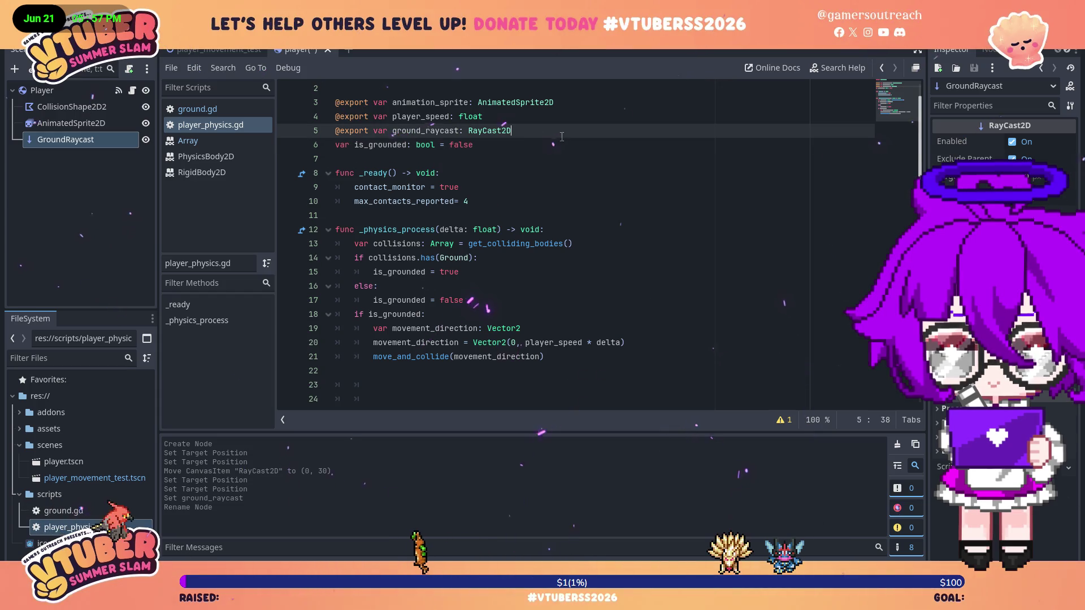
left_click(532, 131)
left_click(50, 90)
left_click(62, 140)
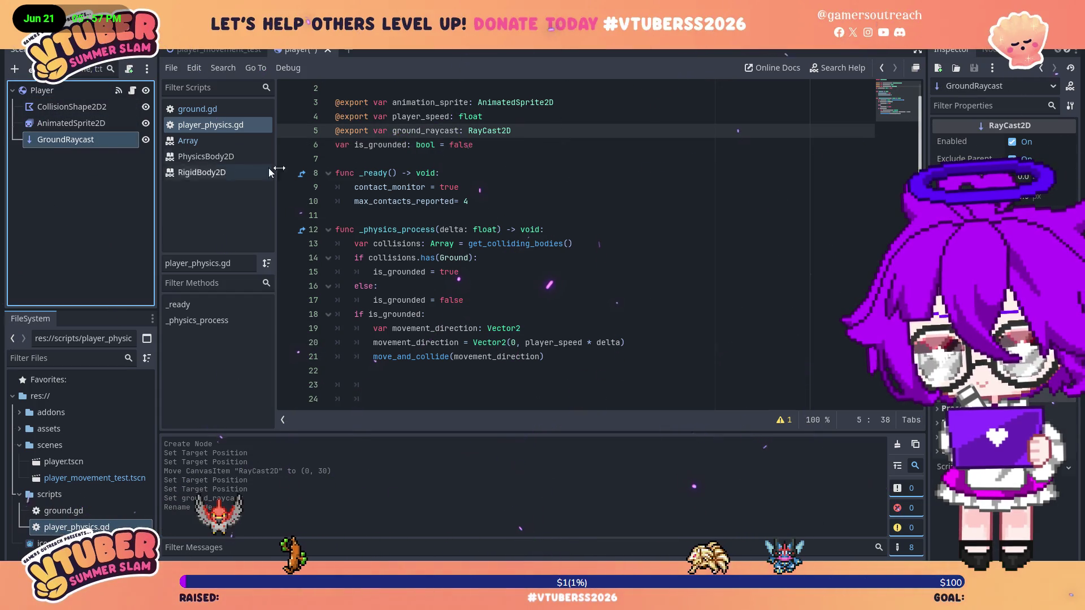
left_click(993, 50)
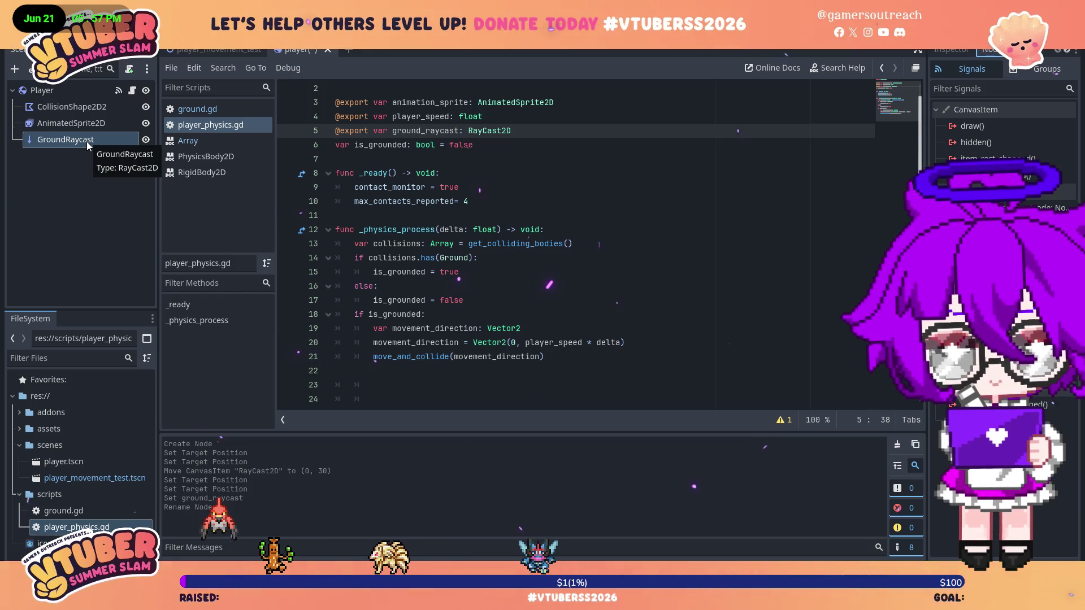
left_click(71, 122)
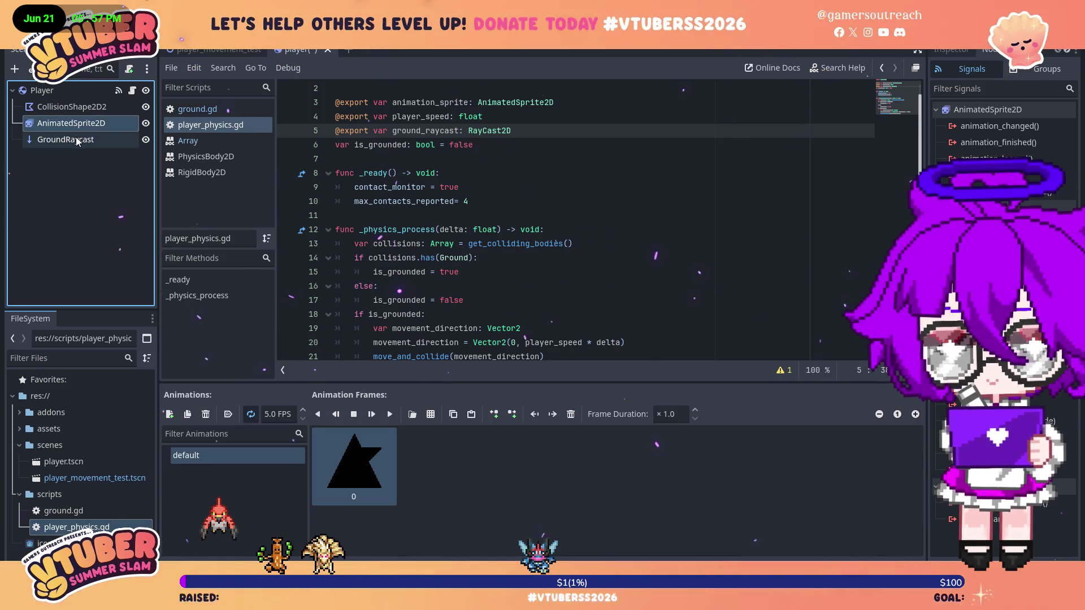
left_click(78, 139)
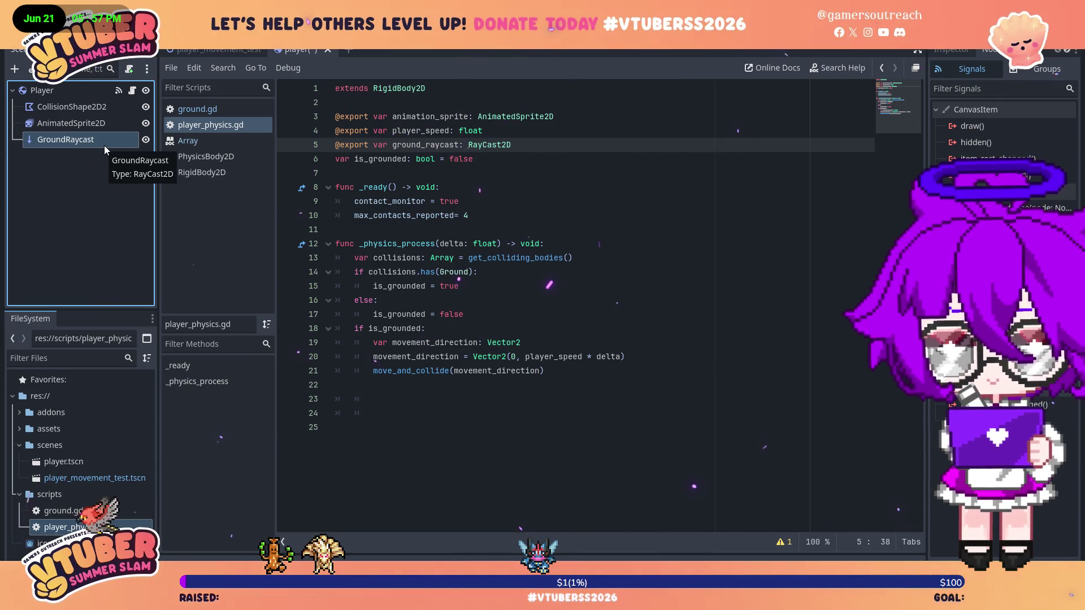
left_click(208, 146)
right_click(208, 147)
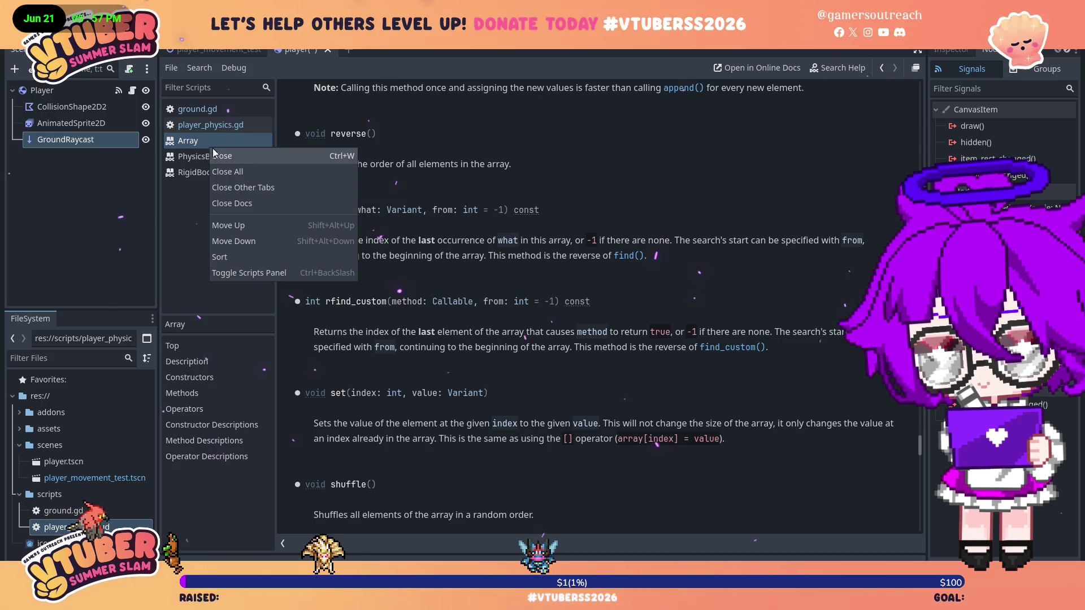
- Close the open documentation pages and open the RayCast2D class reference via help search for 'ray'
left_click(272, 201)
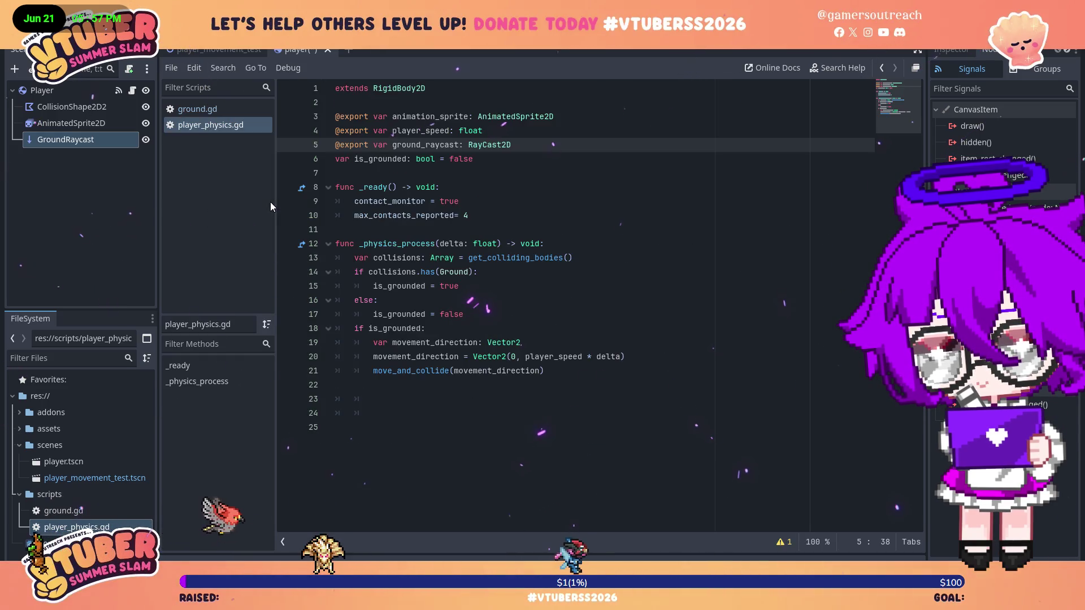
left_click(836, 68)
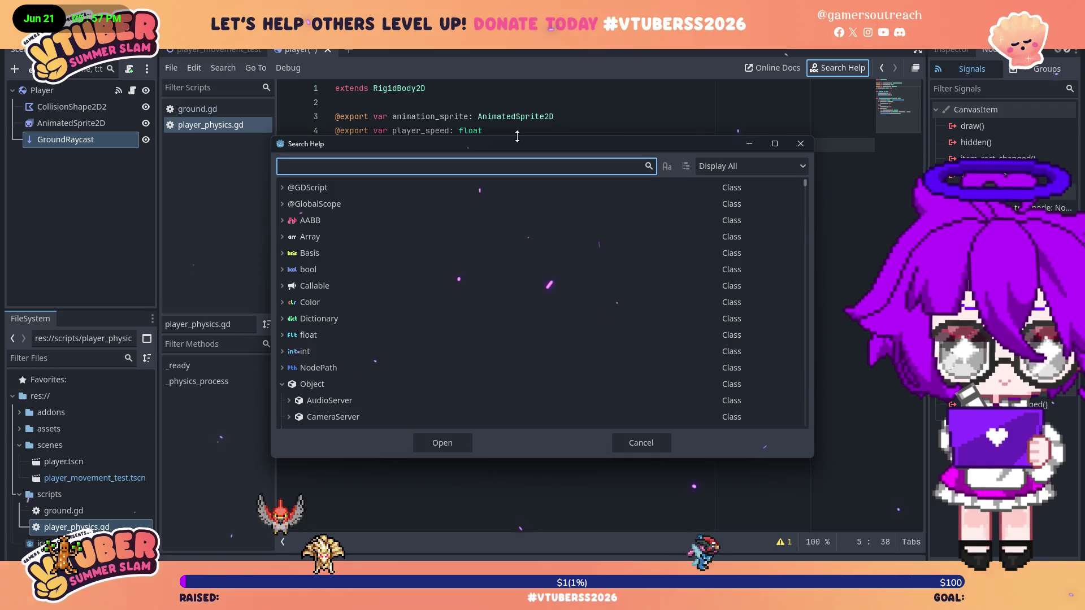
type("ray")
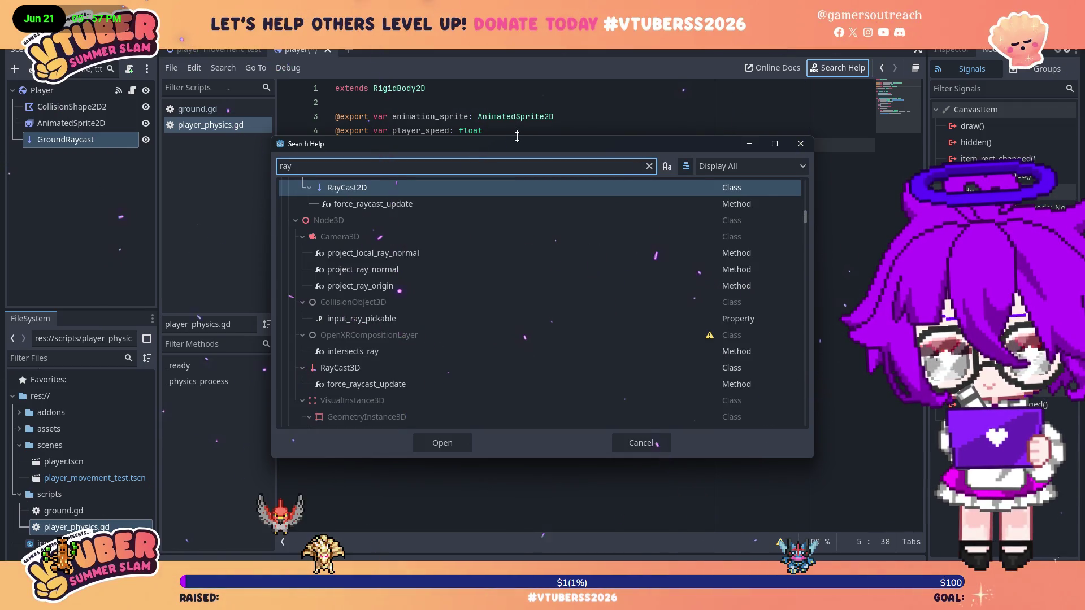
double_click(480, 185)
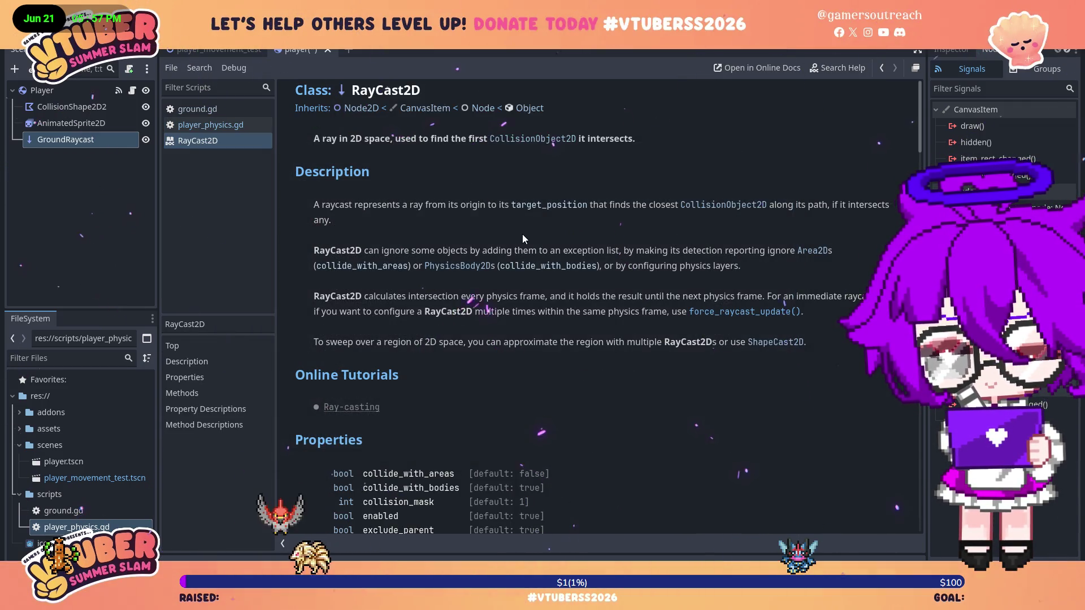
- Read the is_colliding method description, then return to player_physics.gd
scroll(522, 234, "down", 3)
scroll(522, 234, "down", 2)
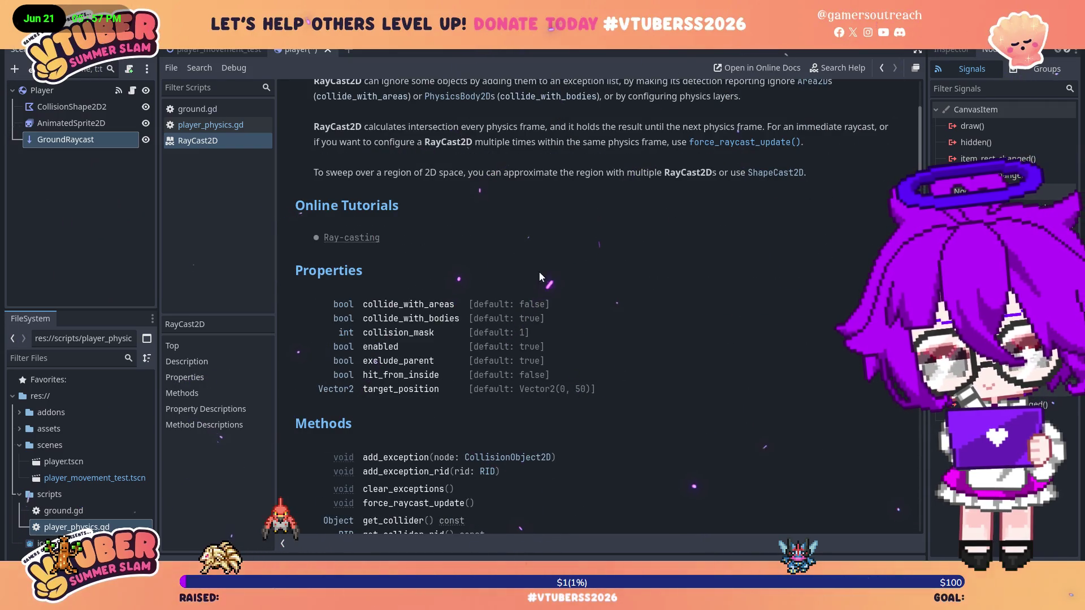
scroll(549, 339, "down", 4)
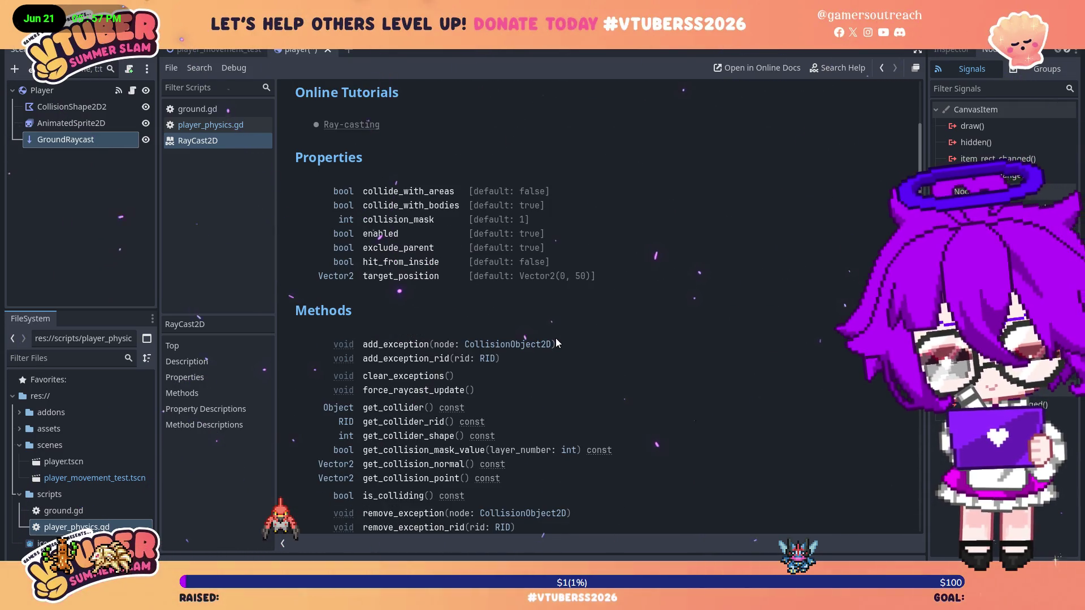
scroll(555, 338, "down", 2)
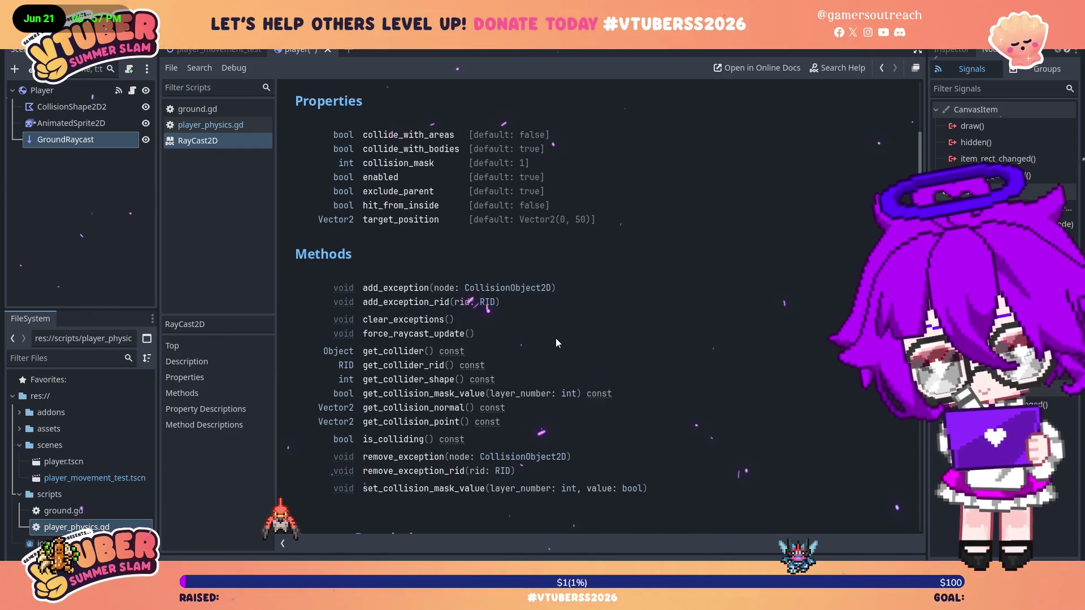
left_click(414, 445)
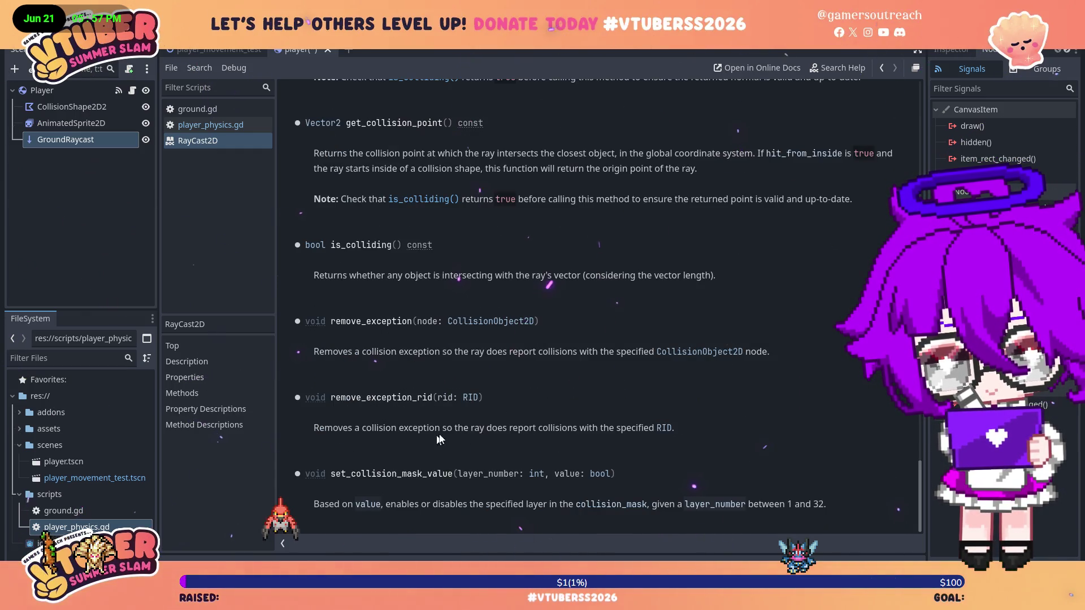
left_click(78, 90)
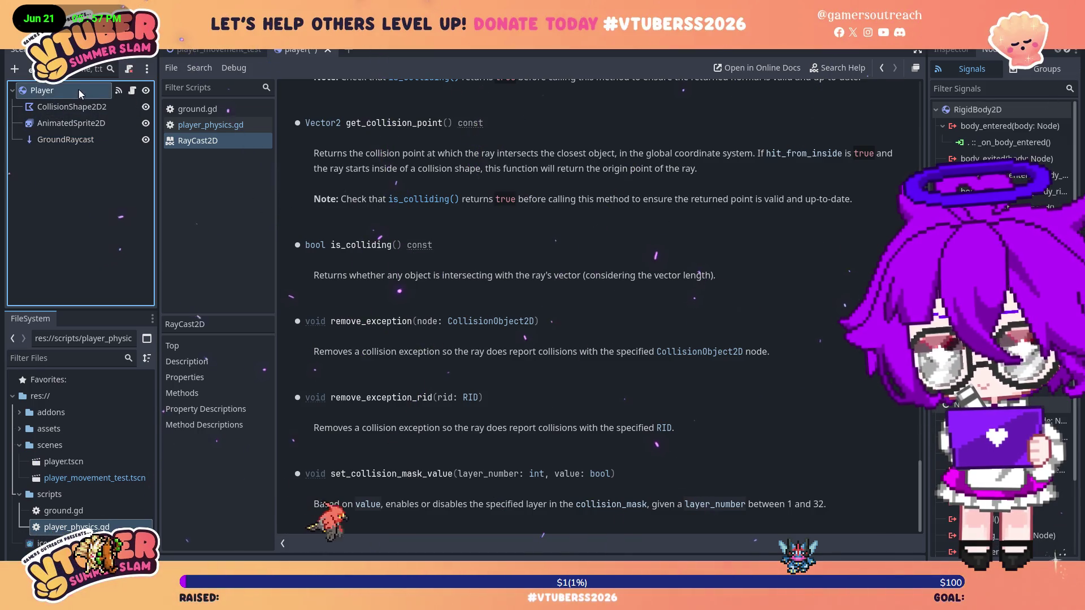
left_click(131, 91)
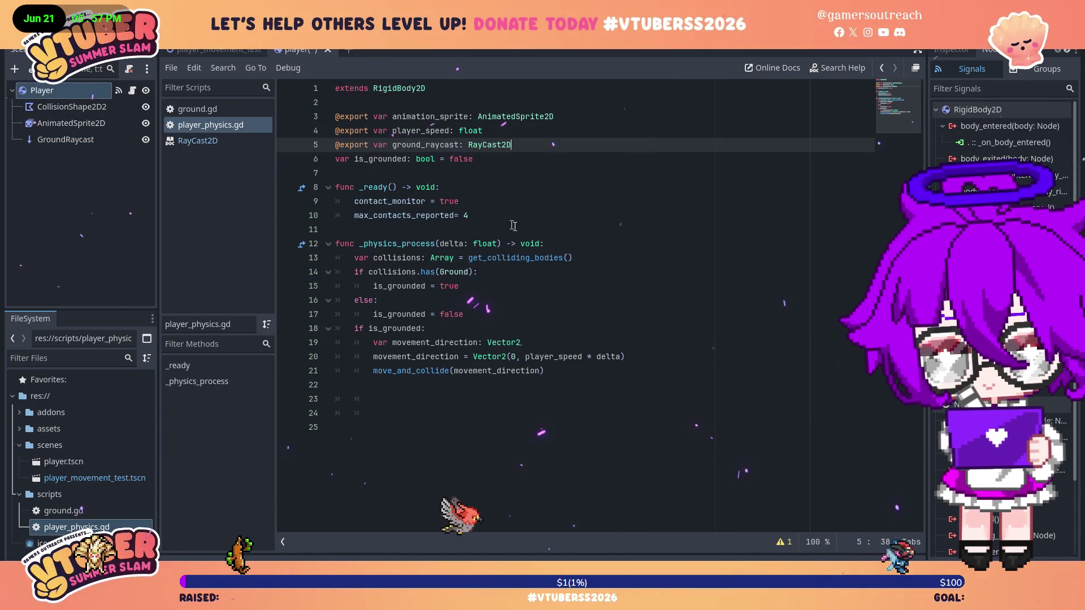
- Replace lines 13–17 with 'if ground_raycast.is_colliding():' whose body is pass
left_click(603, 246)
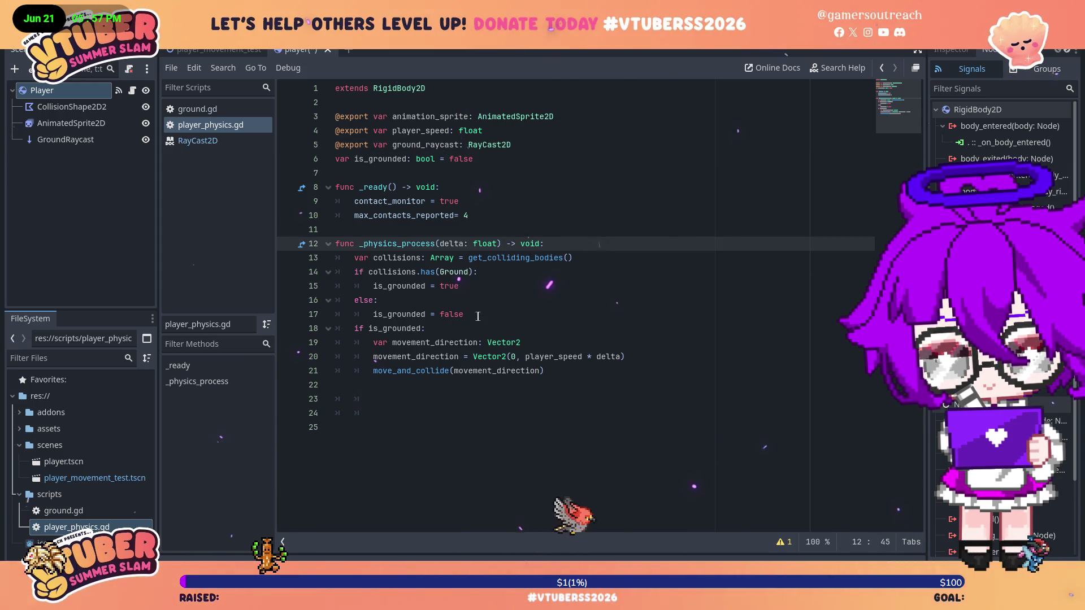
left_click_drag(486, 315, 354, 259)
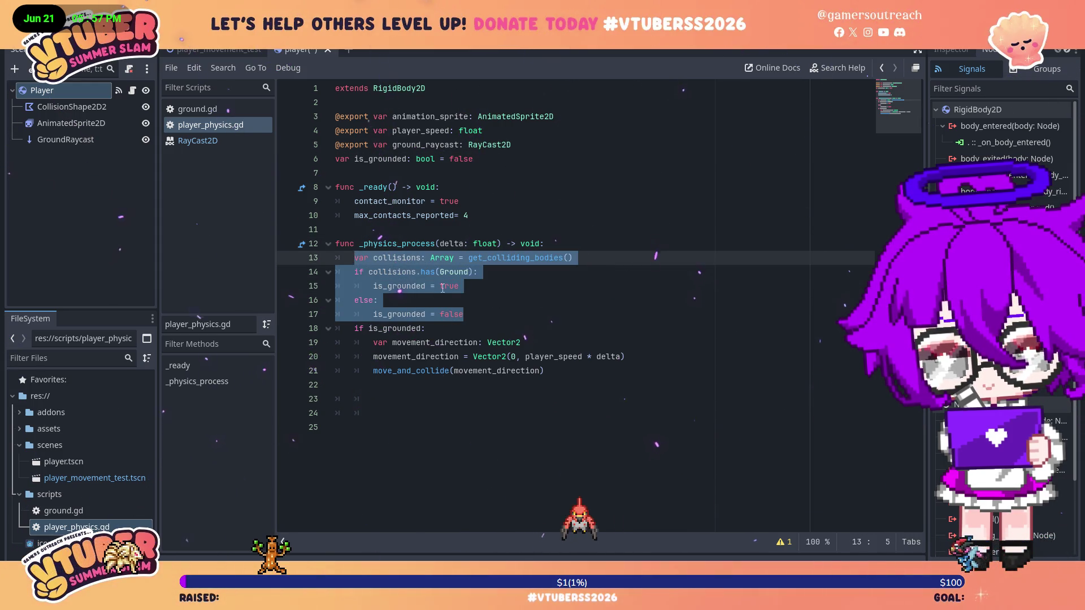
key("BackSpace")
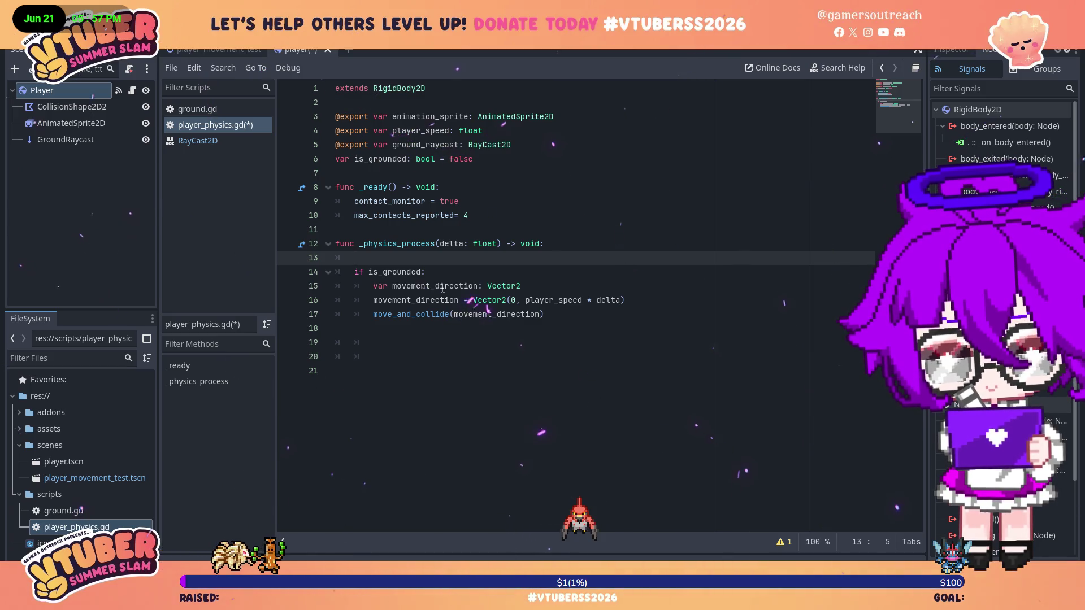
type("if gou")
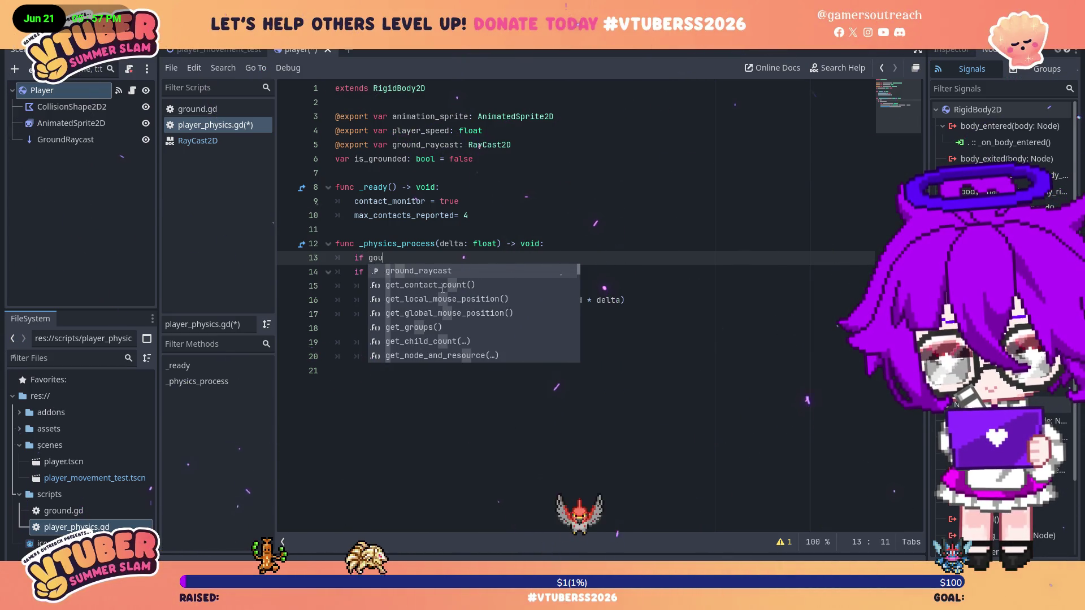
key("Return")
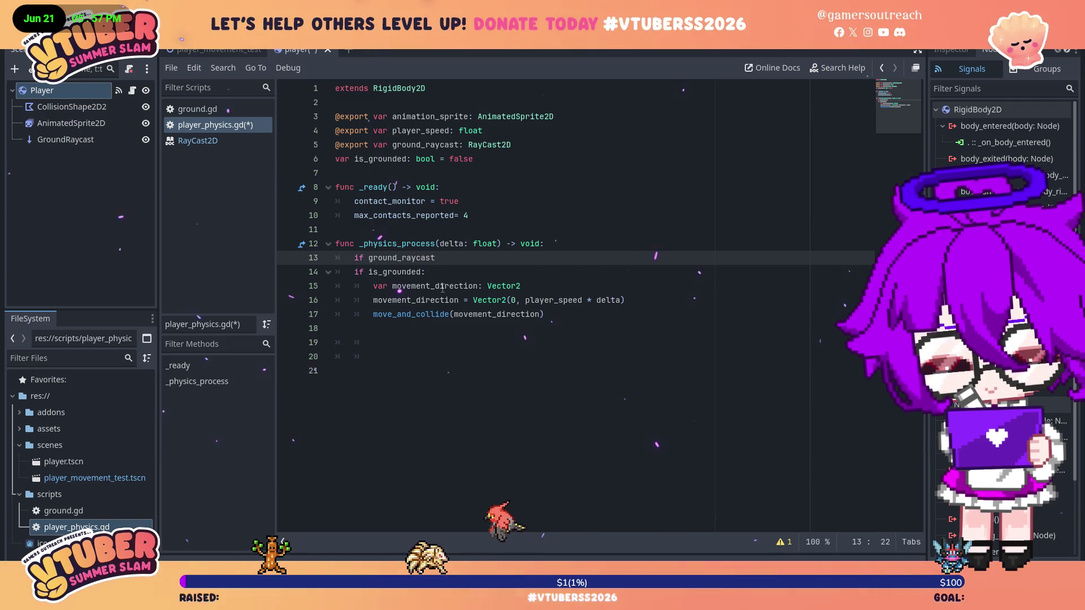
type(".is")
key("Return")
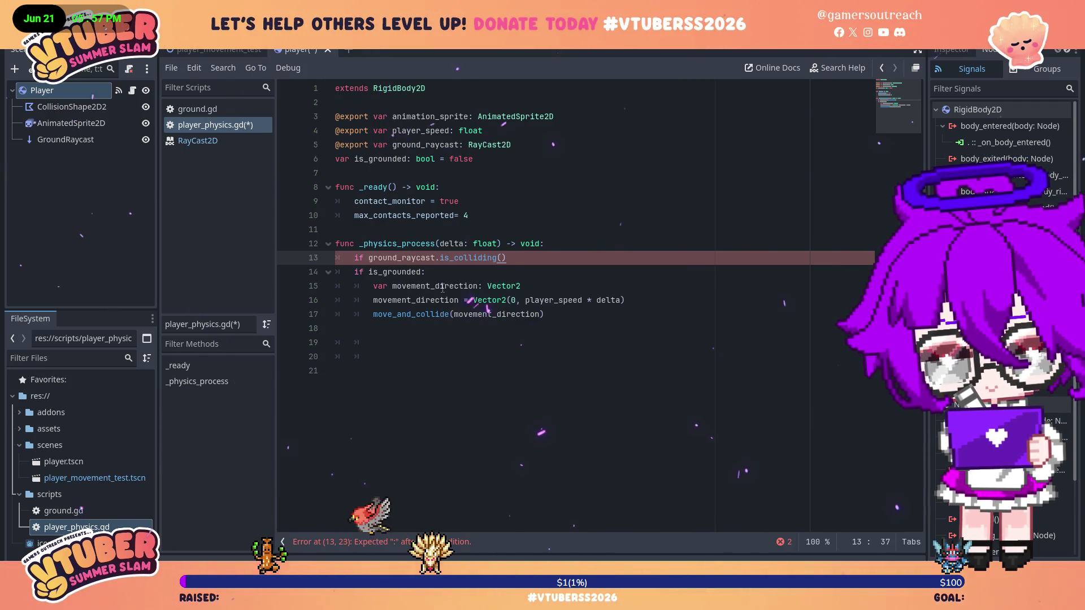
type(":")
key("Return")
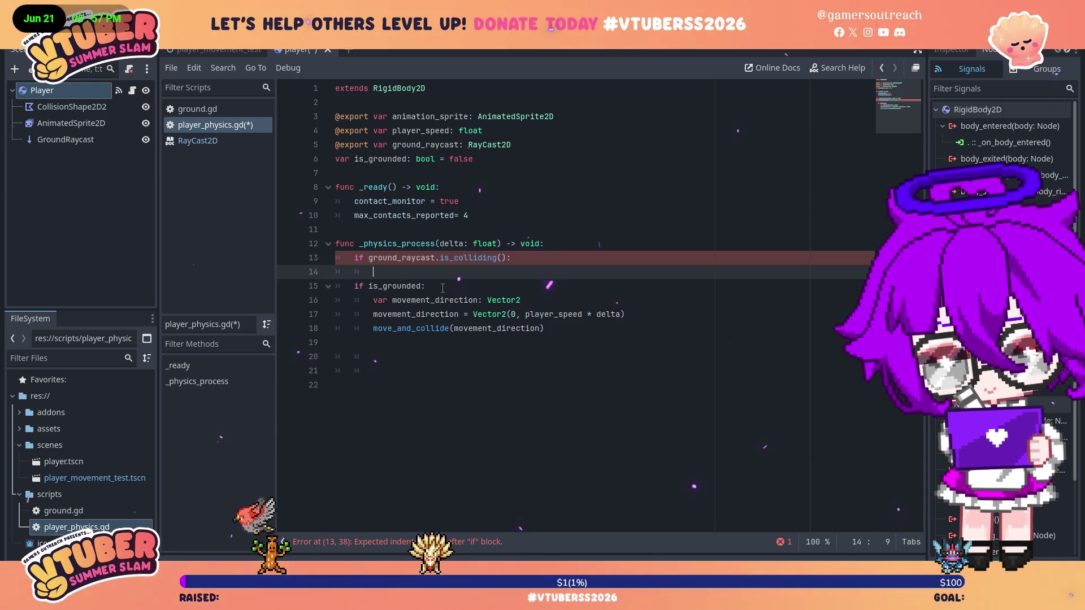
type("pass")
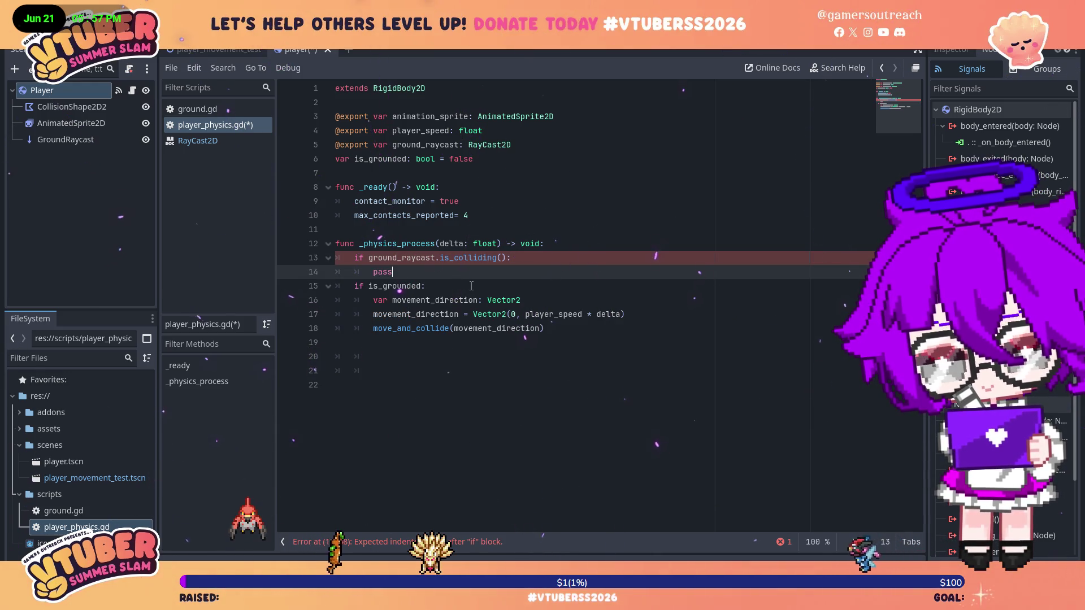
left_click(238, 146)
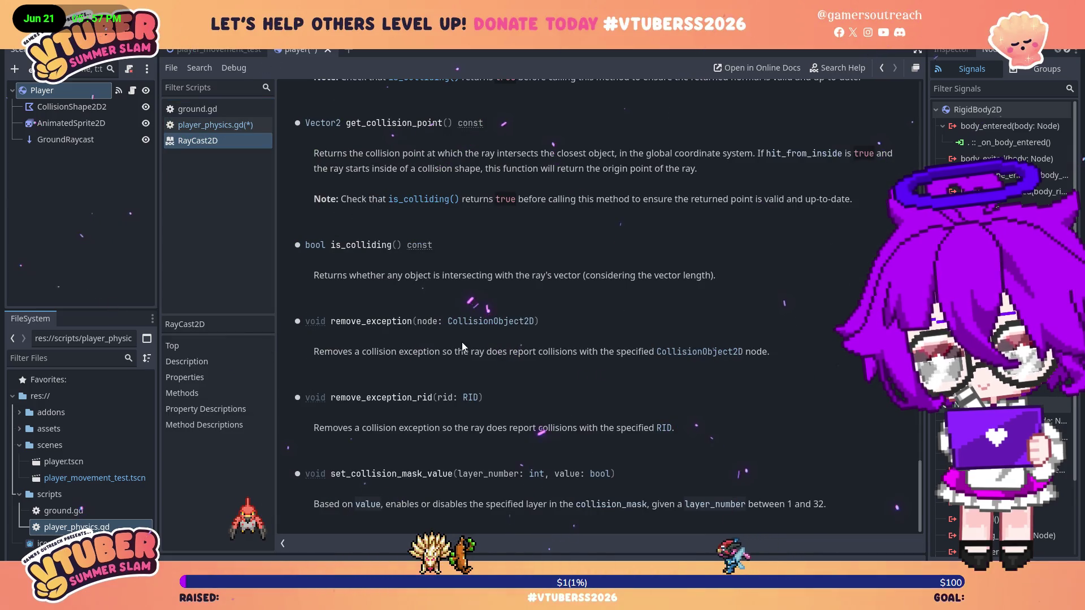
scroll(466, 358, "up", 15)
scroll(477, 359, "down", 5)
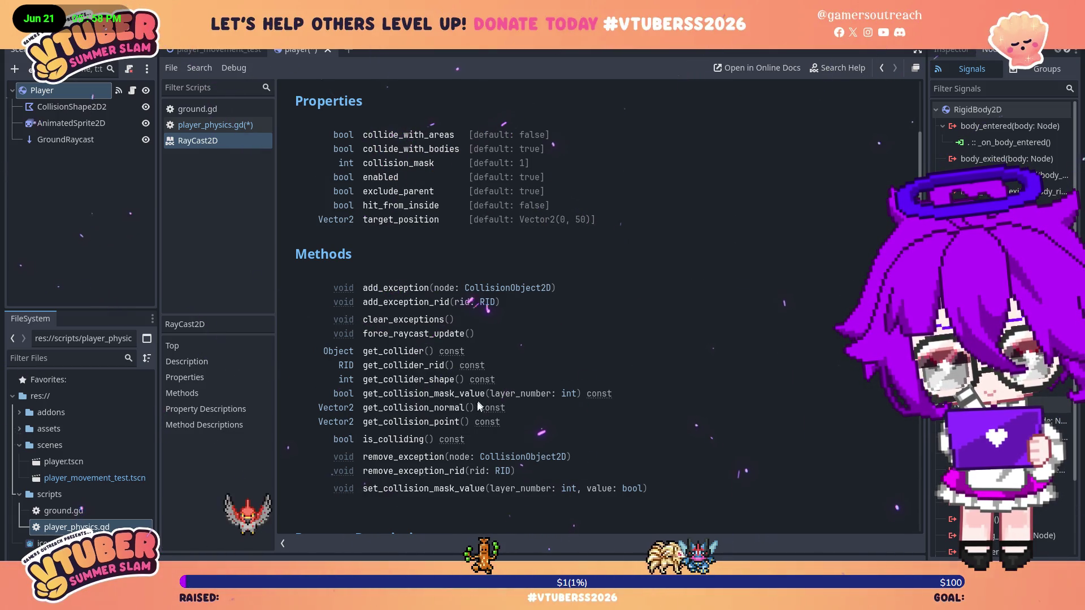
left_click(397, 355)
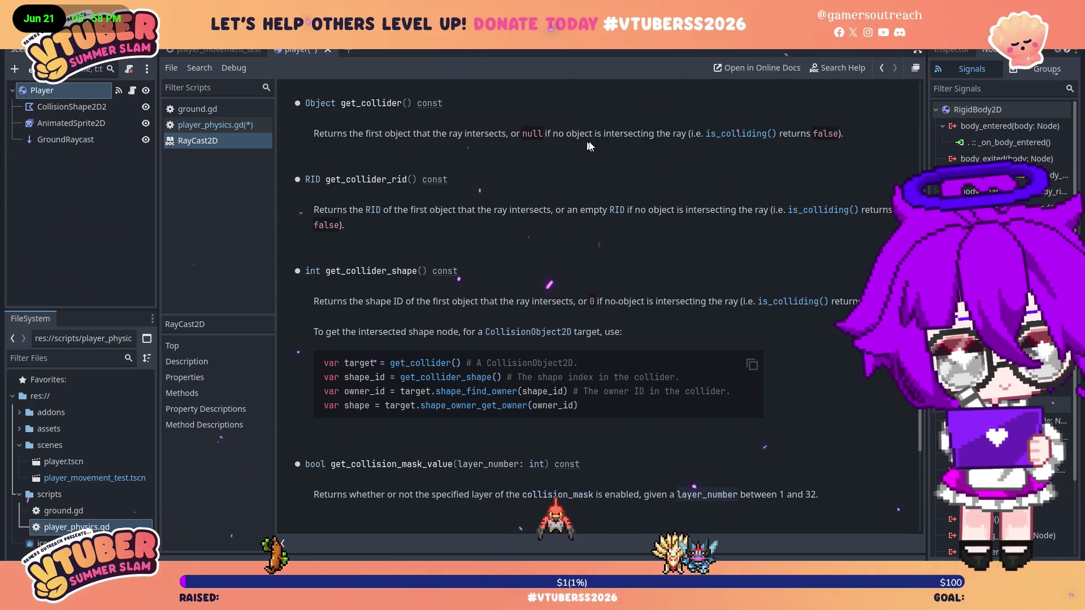
left_click(208, 115)
left_click(212, 122)
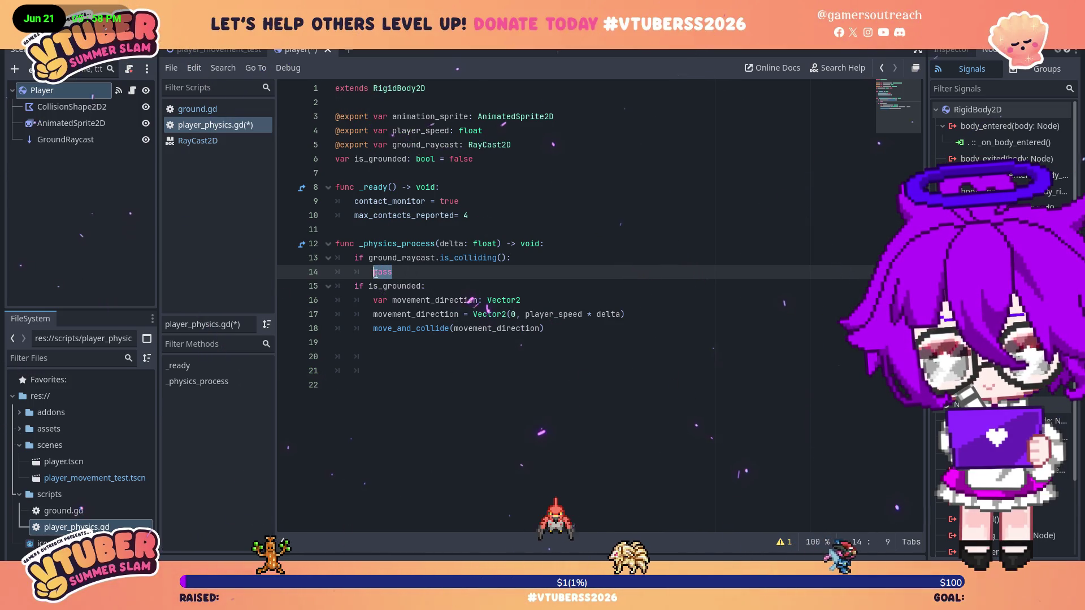
- Build the expression ground_raycast.get_collider().type on line 14 using autocomplete
type("ground_rayc")
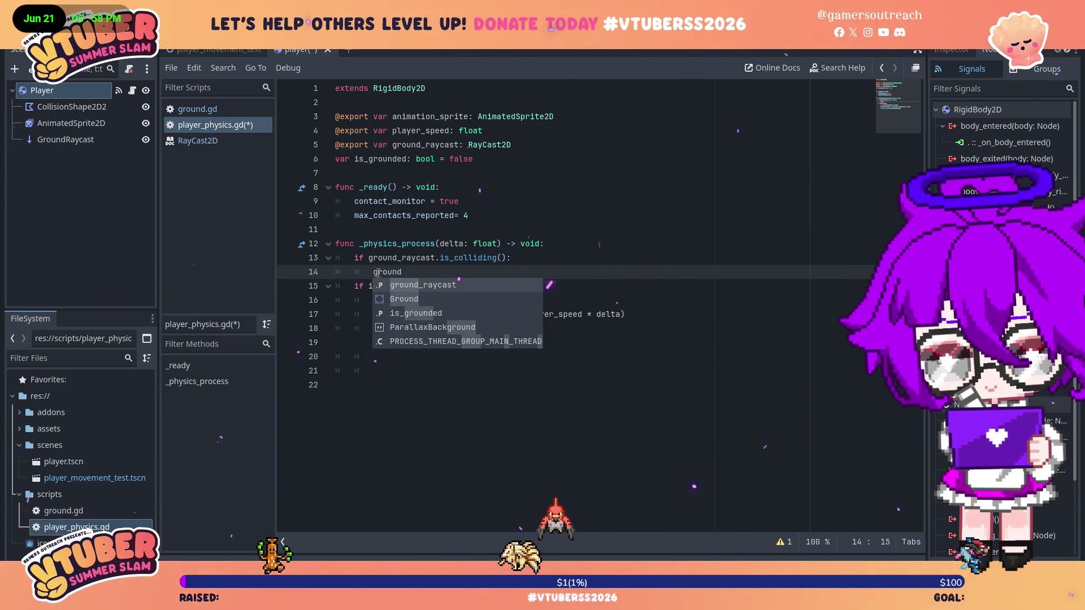
key("Return")
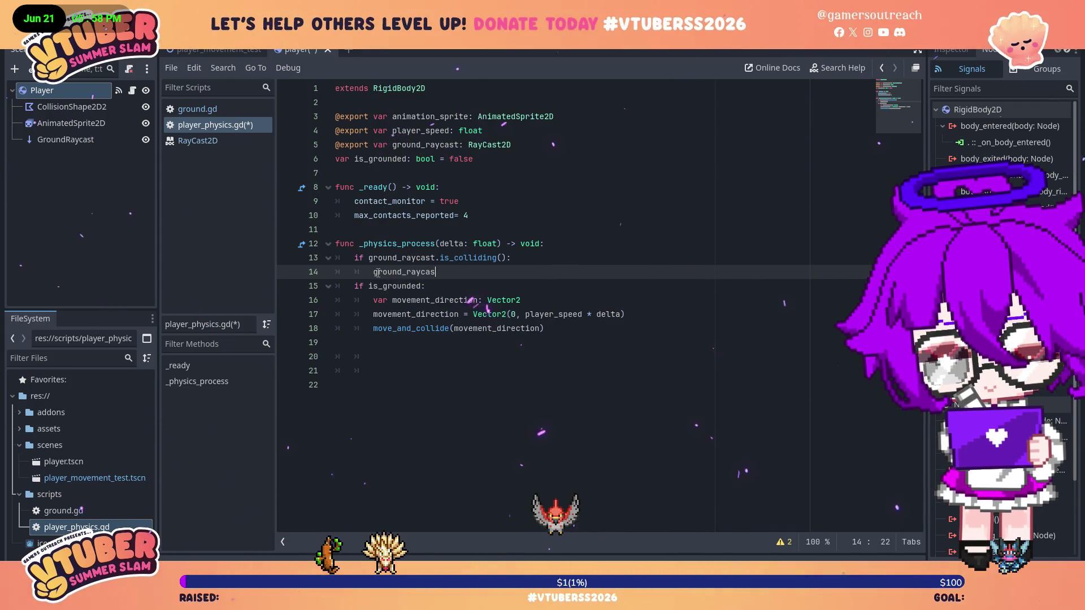
key("BackSpace")
key("BackSpace")
key("BackSpace")
type("if grou")
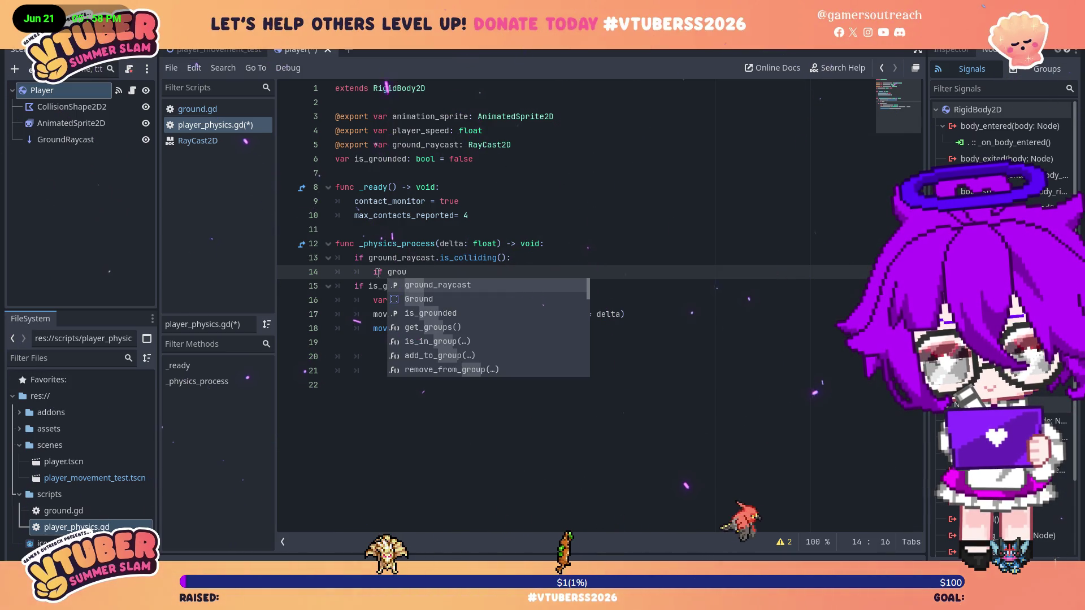
key("Return")
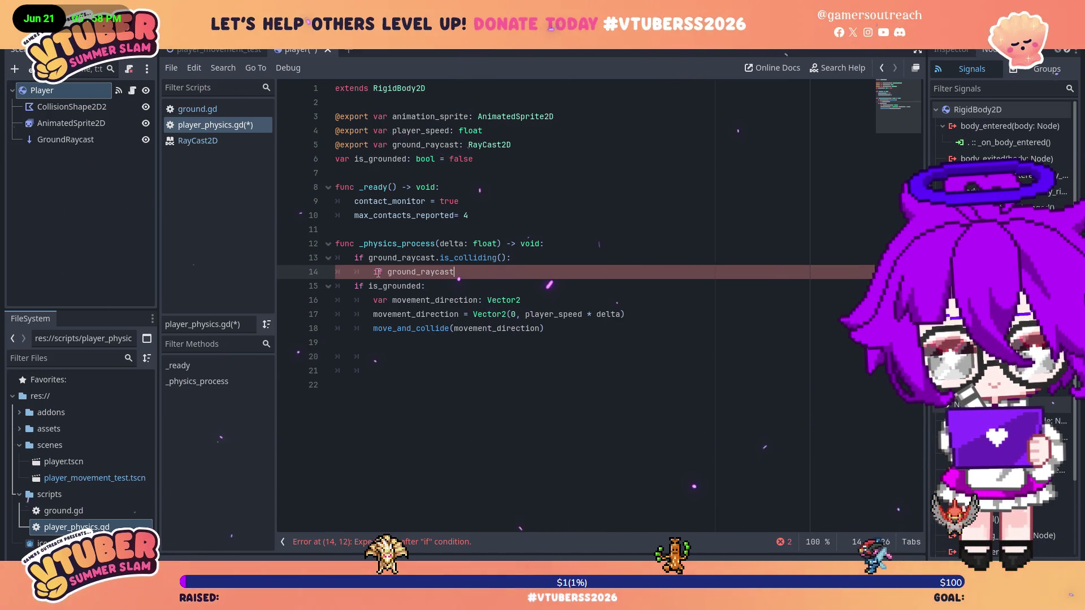
type(".get")
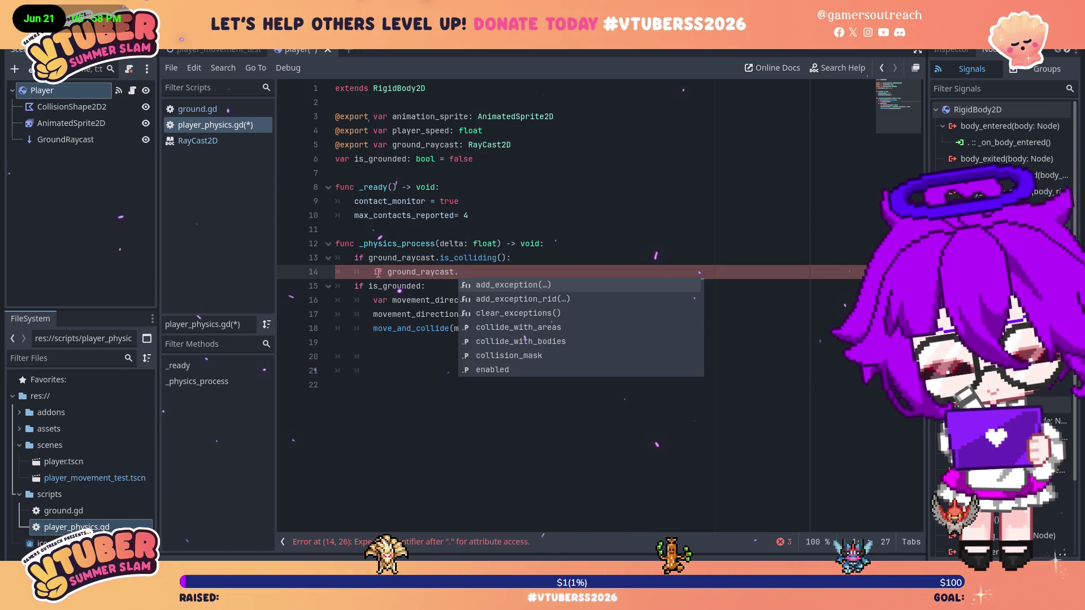
key("Return")
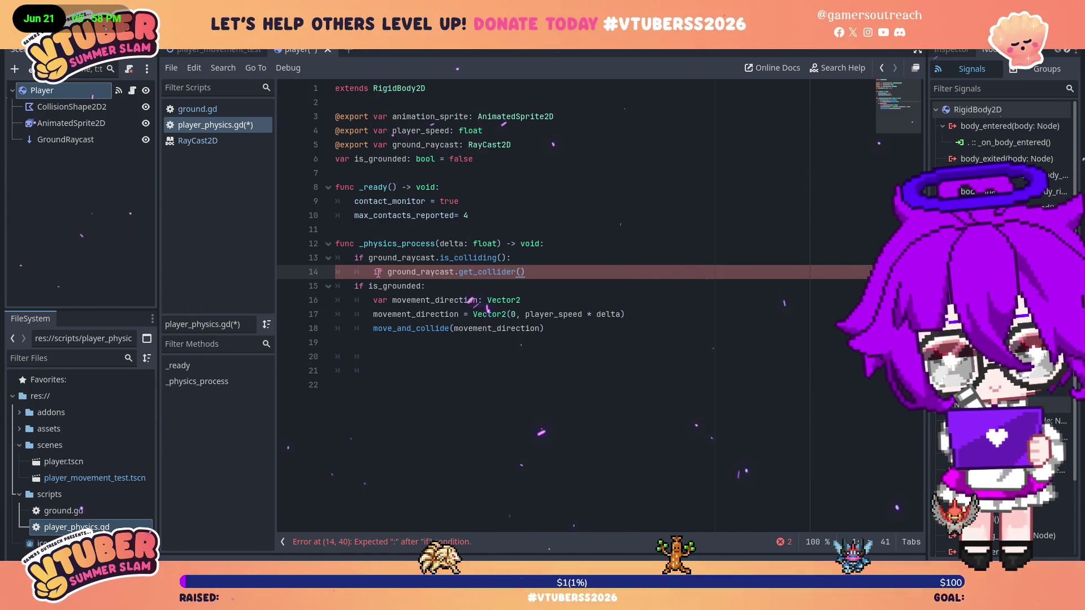
type("==")
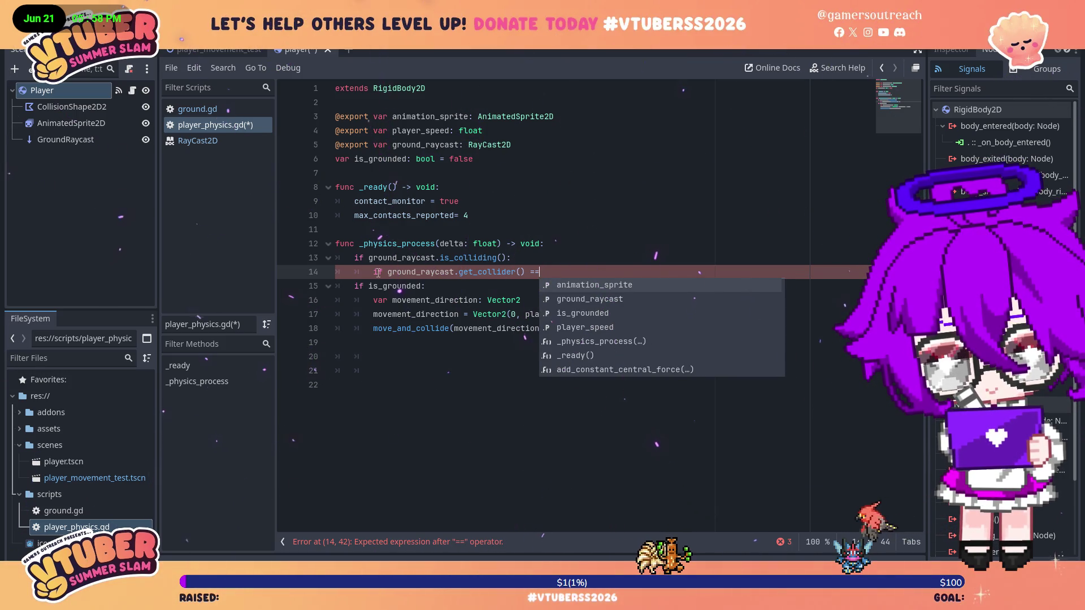
key("BackSpace")
key("BackSpace")
key("BackSpace")
type("ty")
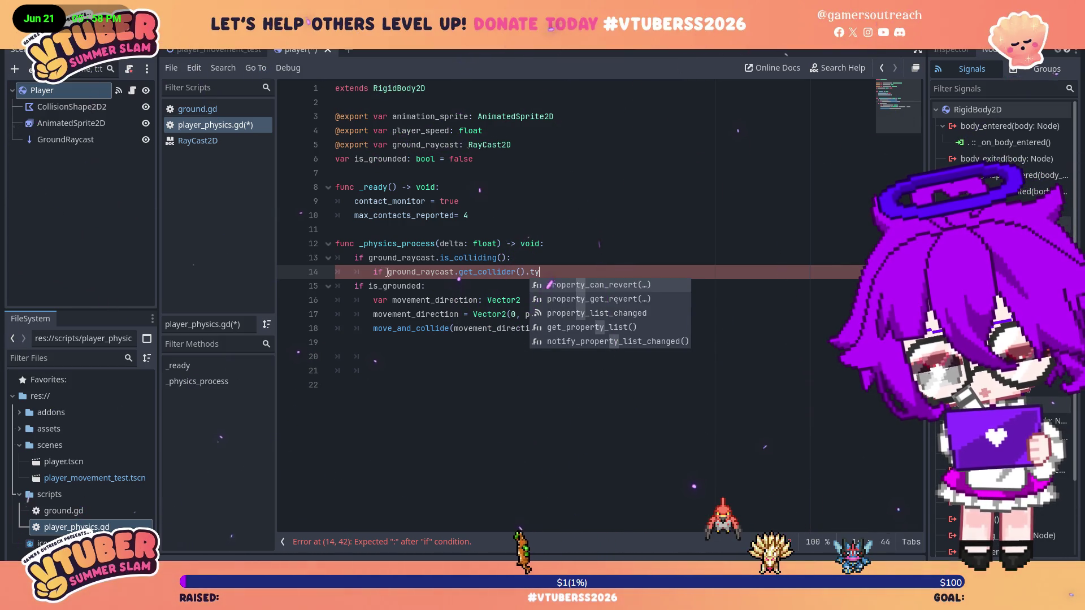
- Wrap it in print(), save the script, and run the game
double_click(374, 273)
type("print")
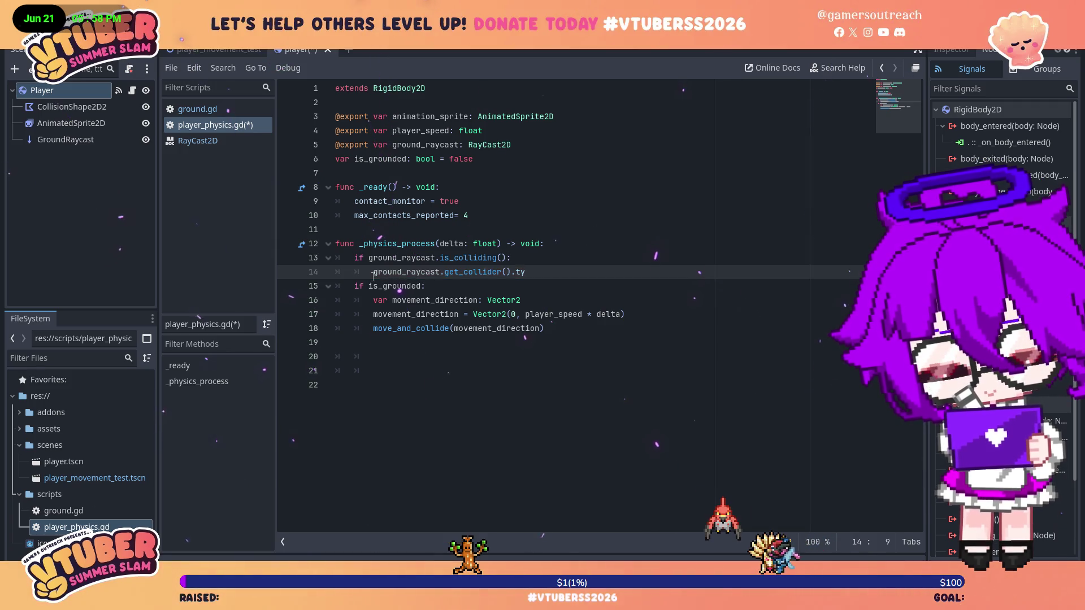
type("(")
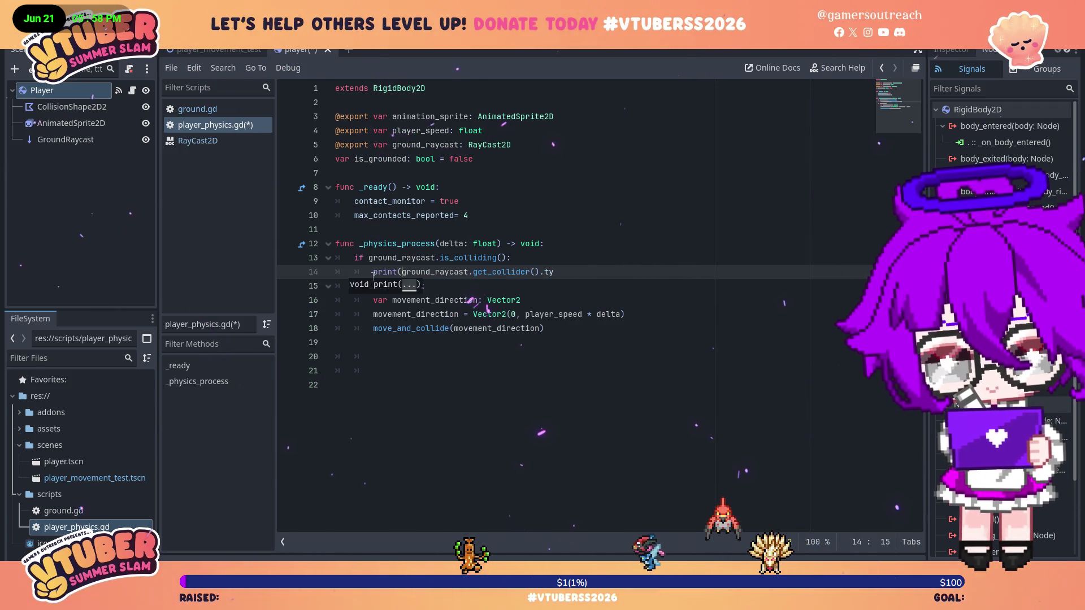
type("pe")
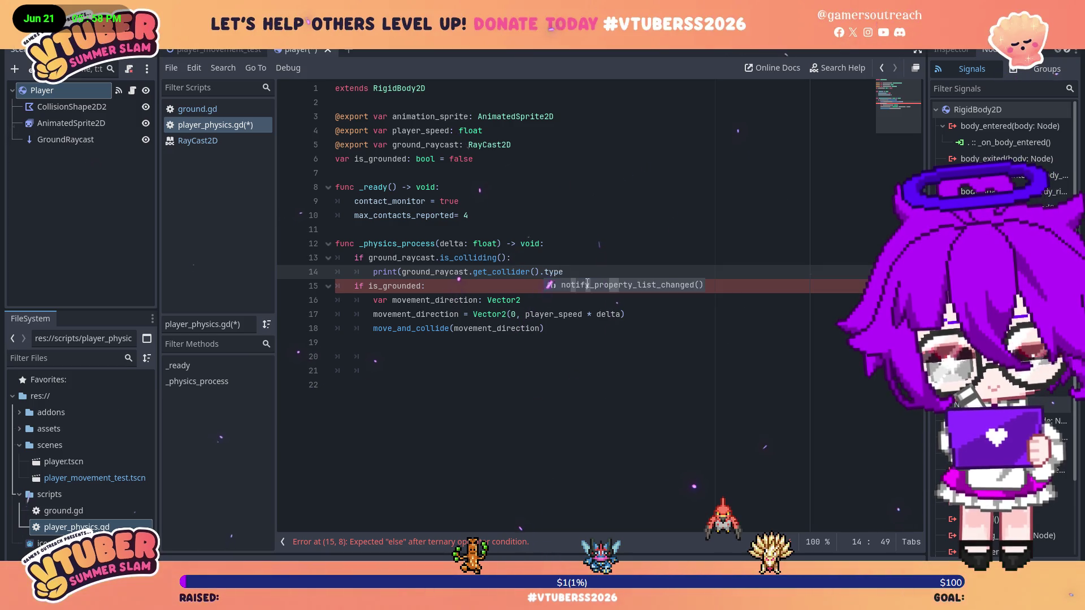
key("ctrl+s")
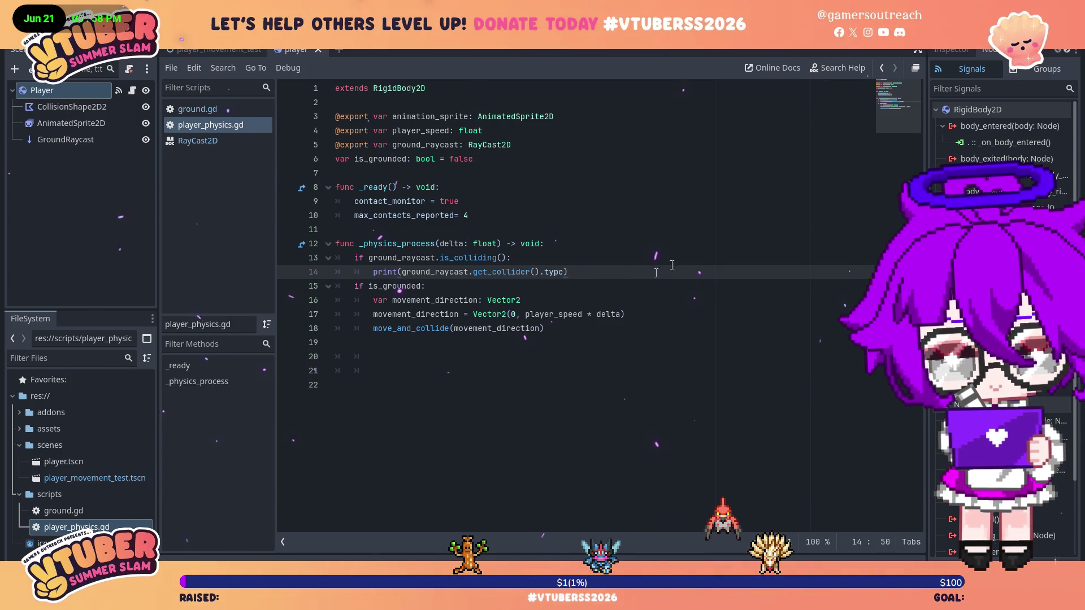
key("F5")
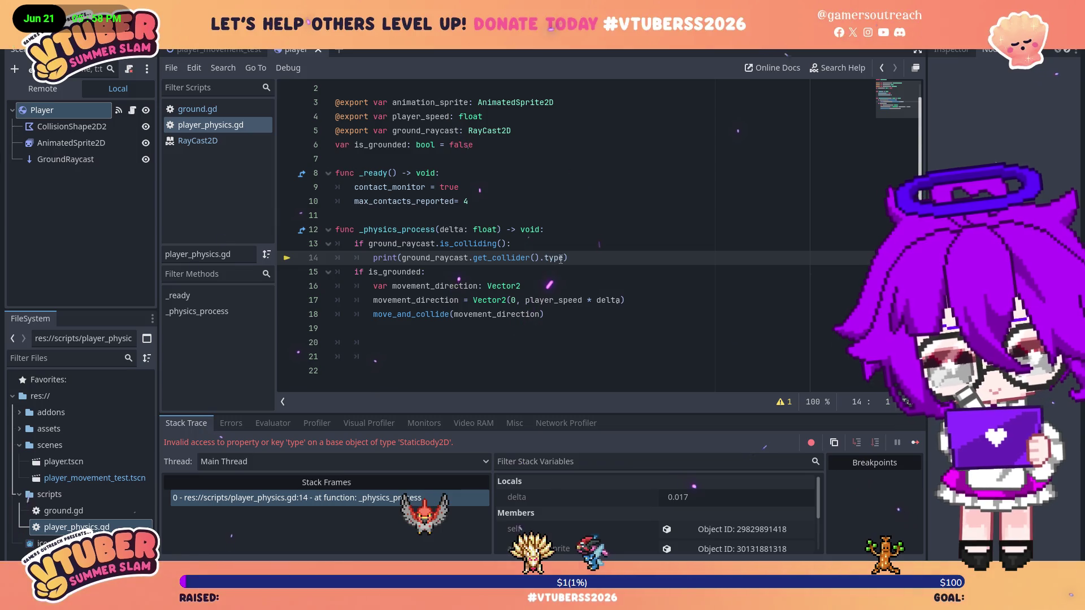
- Change .type to .is_class on line 14 and check the is_class documentation
type("cla")
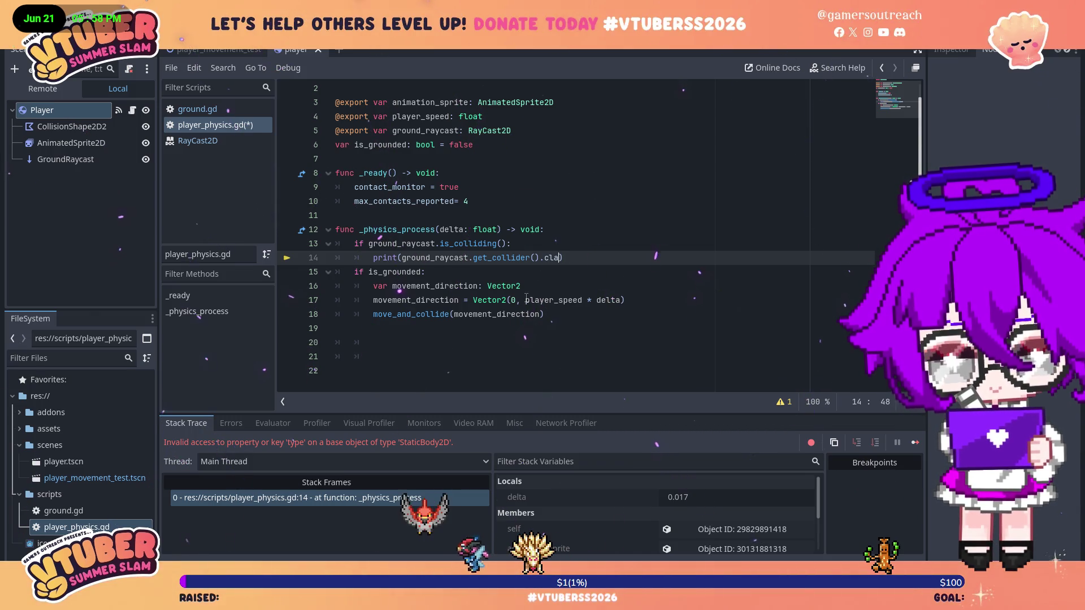
type("ss")
left_click(615, 270)
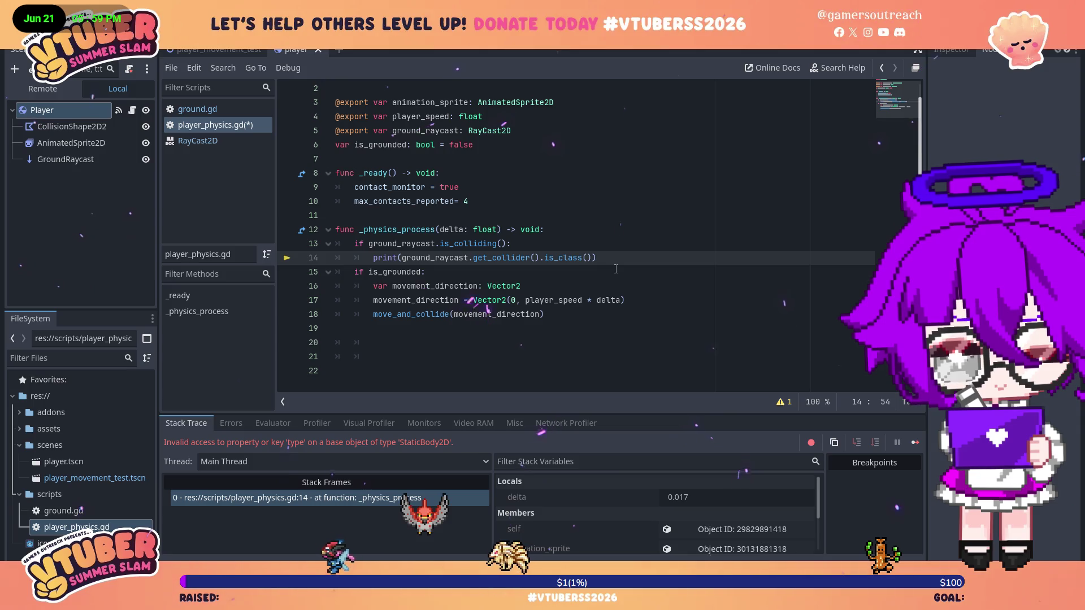
left_click(626, 260)
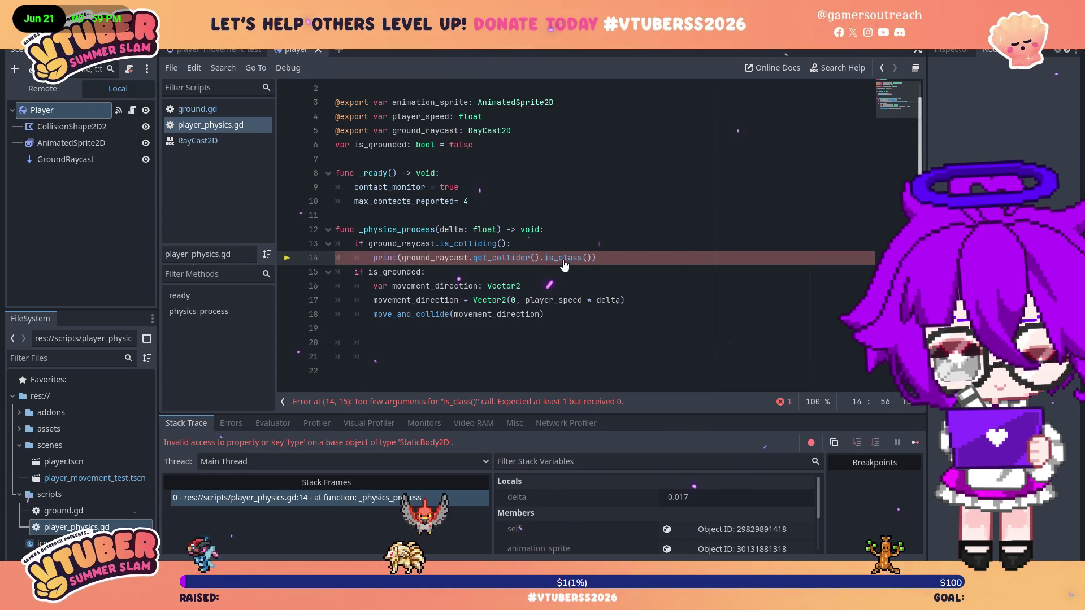
left_click(567, 258, "ctrl")
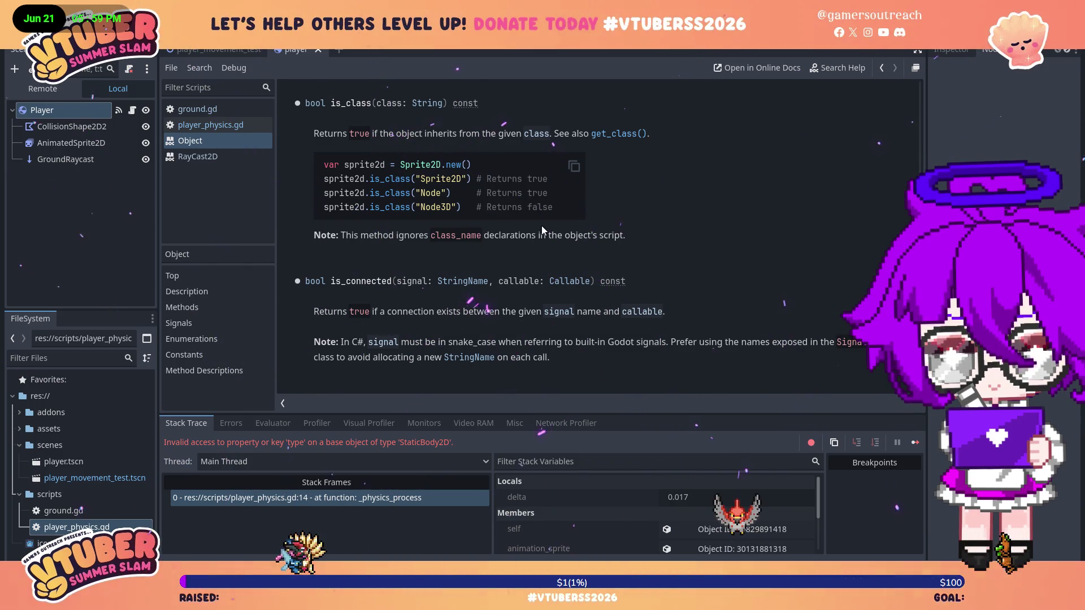
left_click(232, 110)
left_click(202, 123)
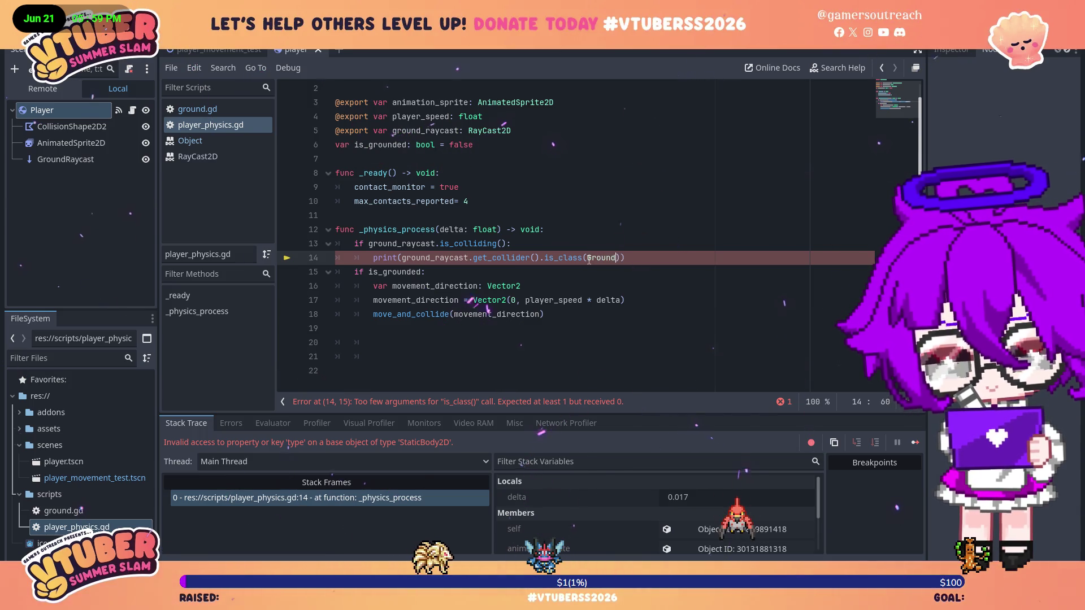
- Pass "Ground" as a quoted string, save, run the game, and stop it after it logs false
left_click(655, 257)
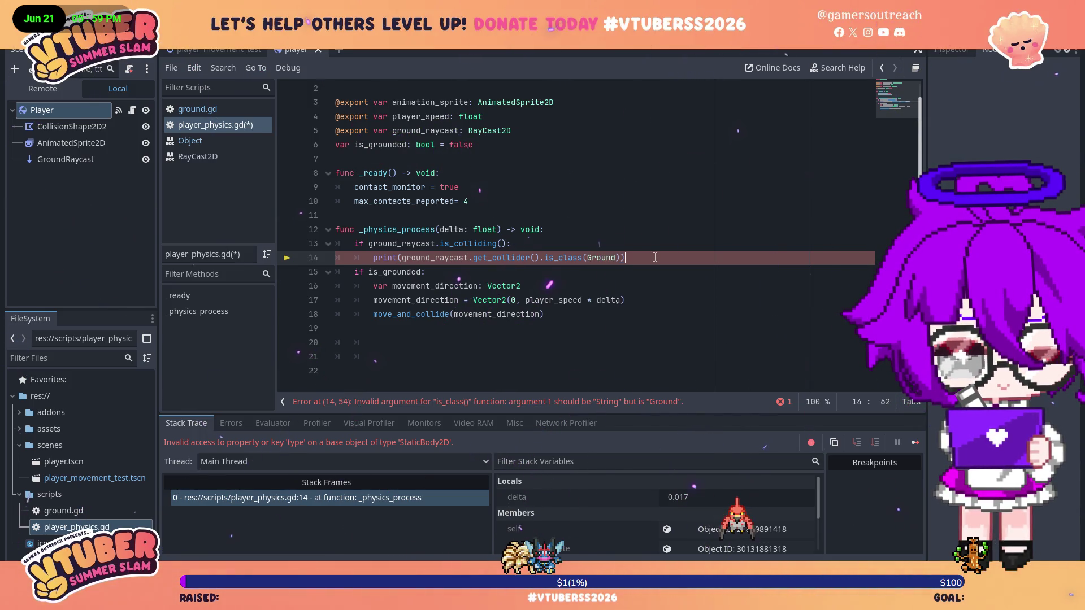
left_click(617, 257)
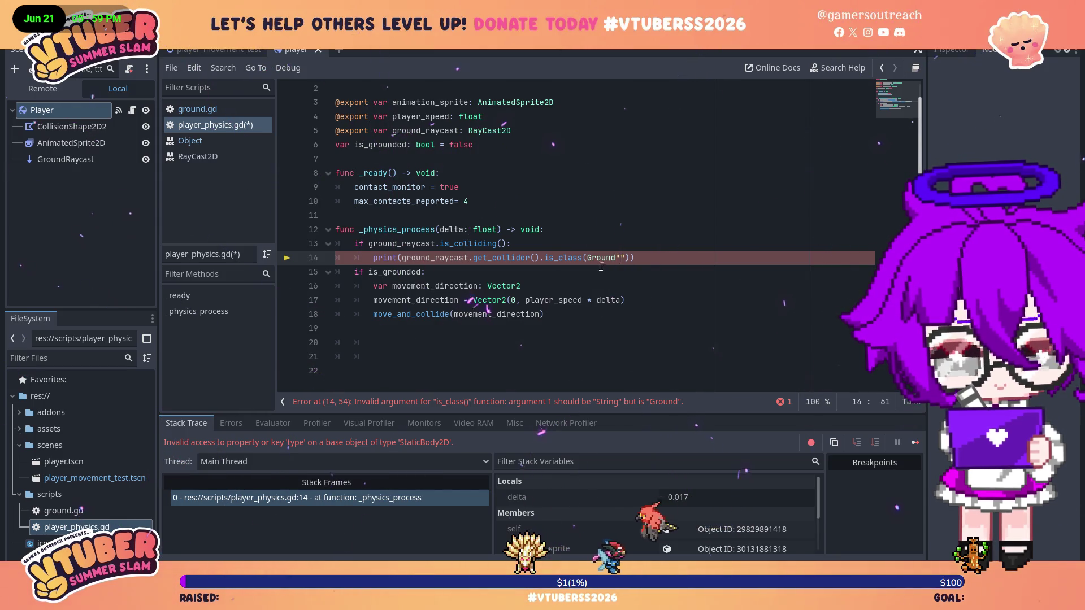
type("\"")
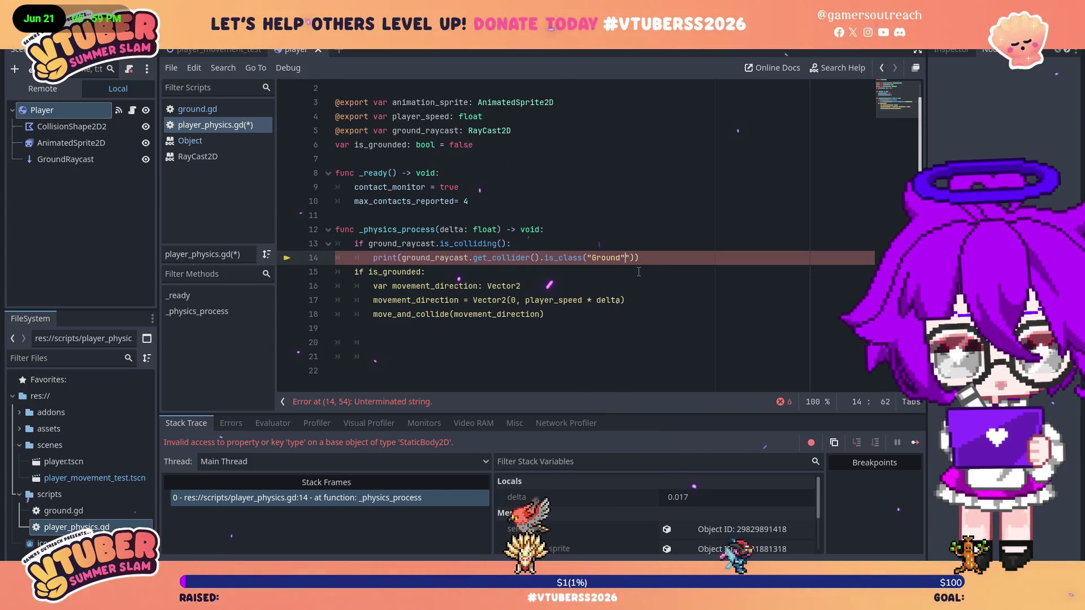
key("Delete")
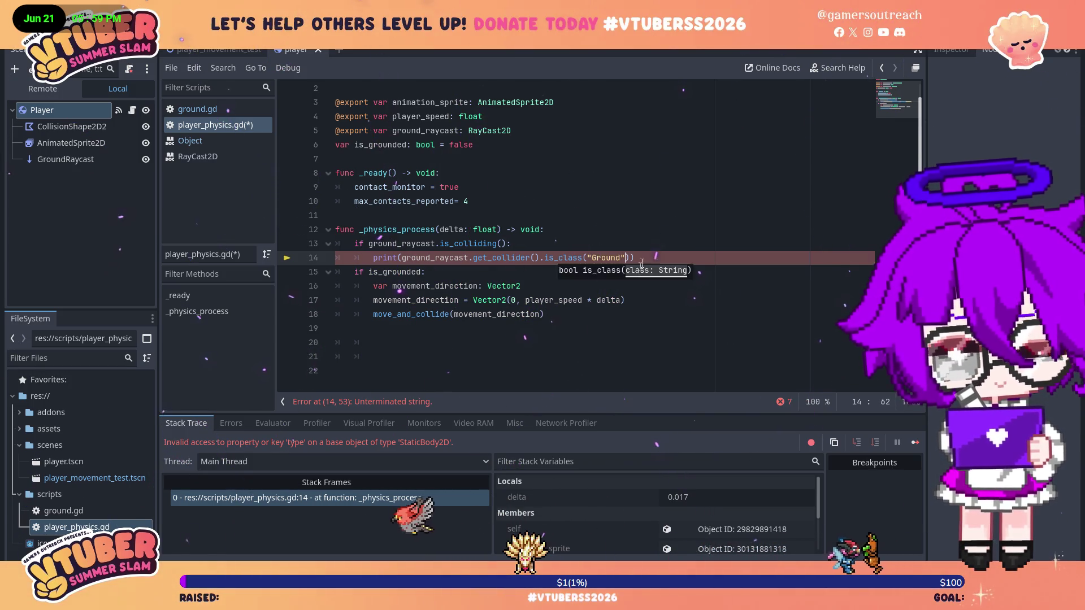
left_click(653, 258)
key("ctrl+s")
key("F5")
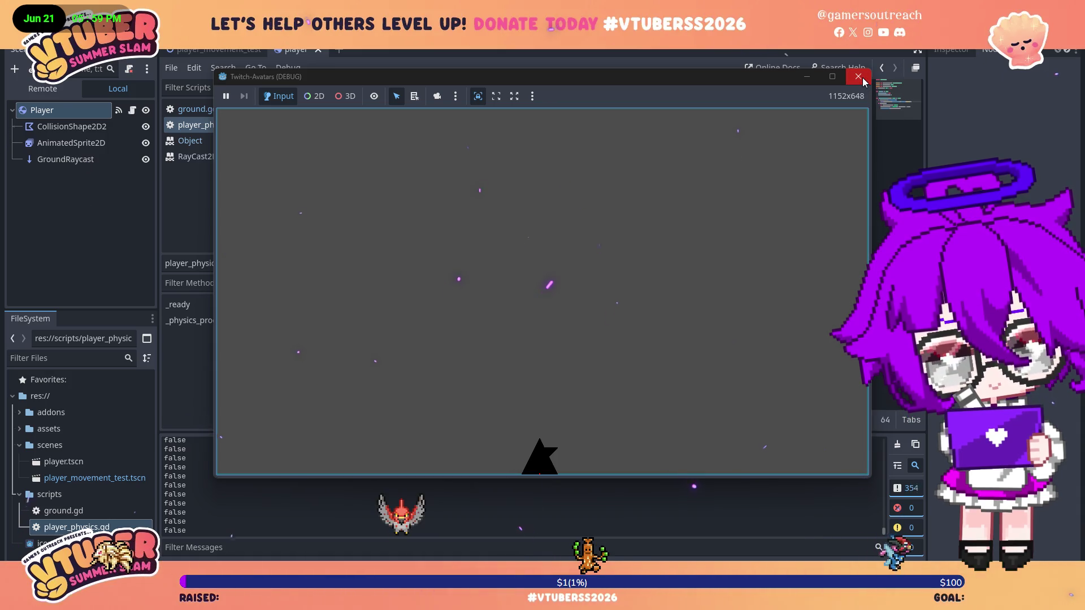
key("F8")
left_click(99, 144)
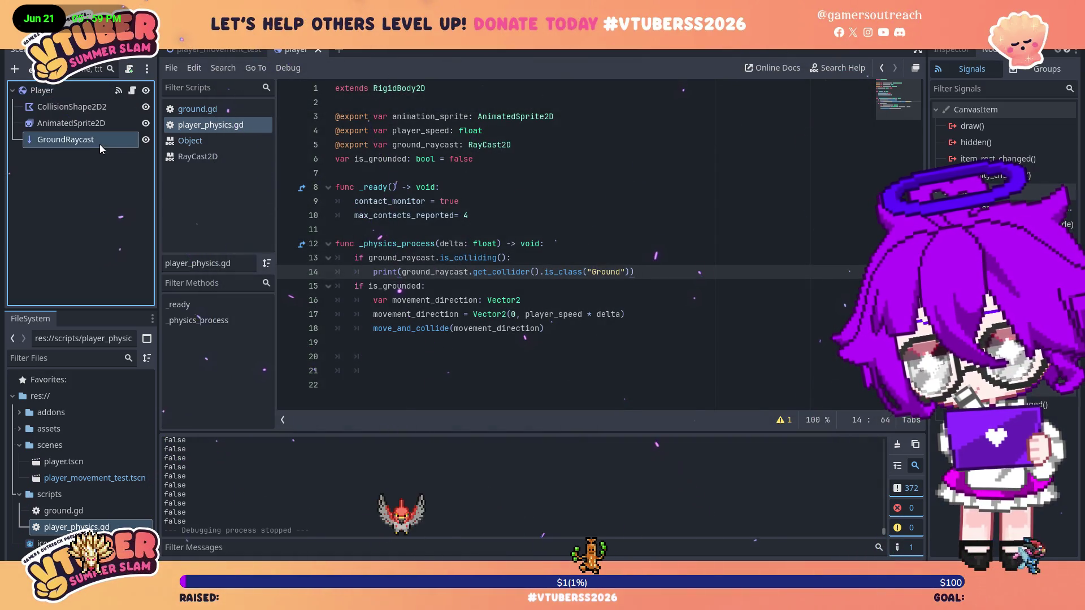
- Re-enable Exclude Parent on GroundRaycast, make line 14 print get_collider().name, and test-run the game
left_click(951, 51)
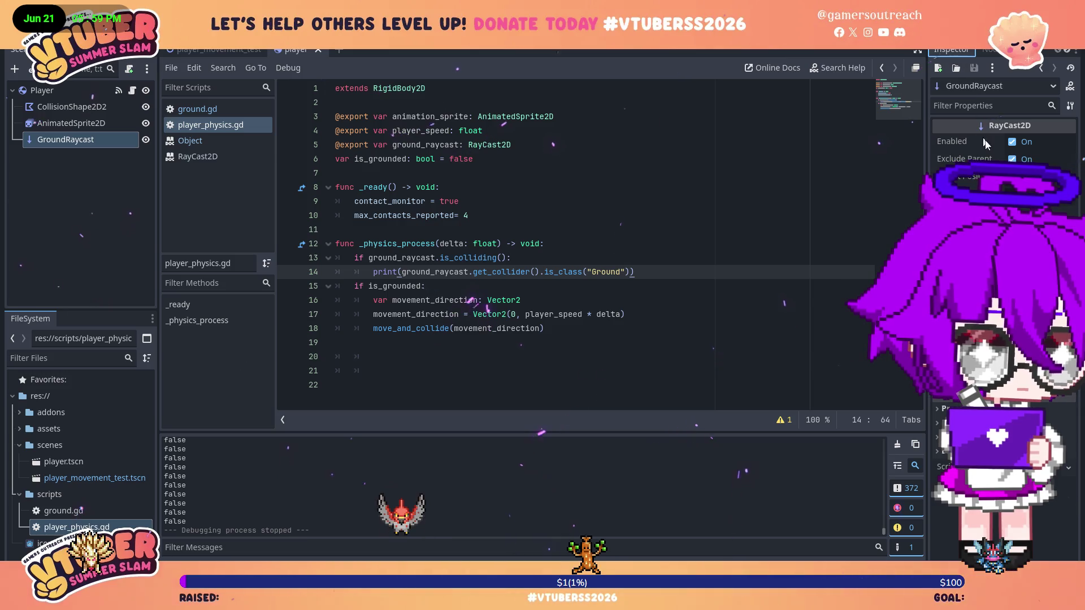
left_click(1013, 159)
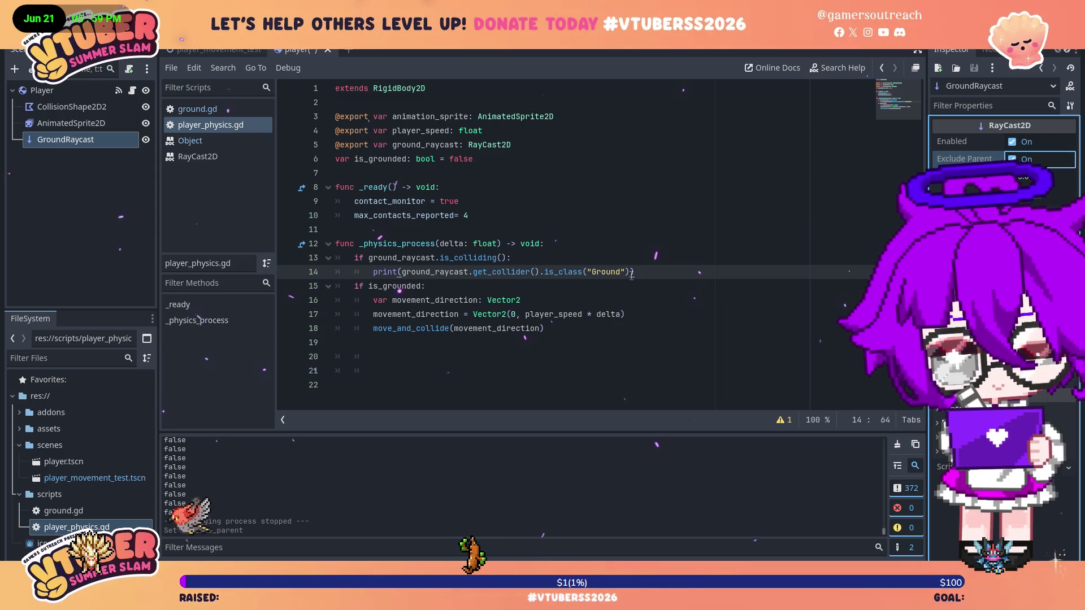
left_click_drag(551, 274, 544, 273)
type("name")
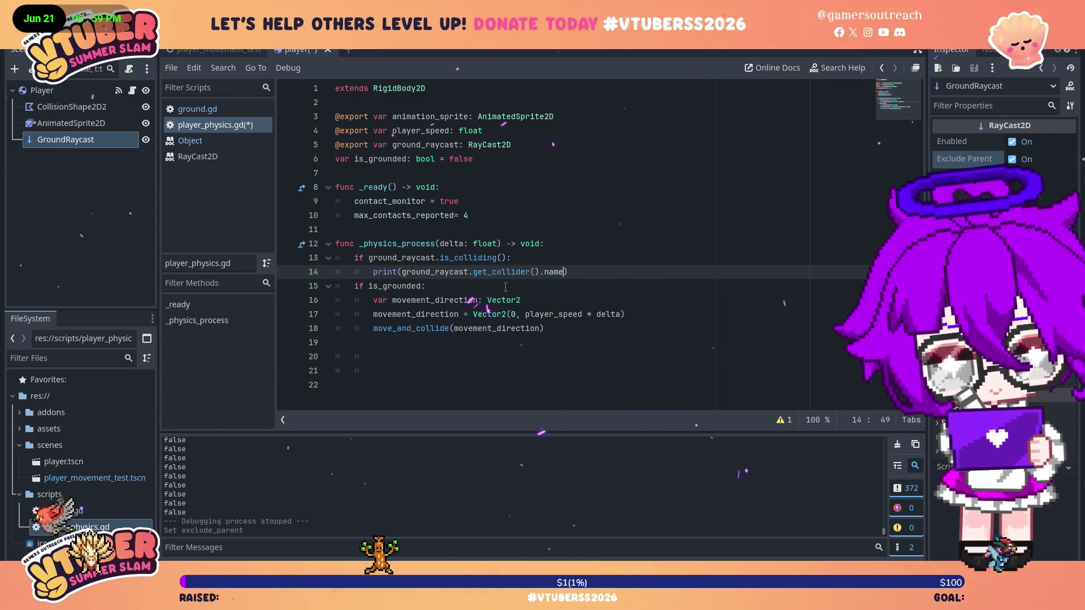
key("F5")
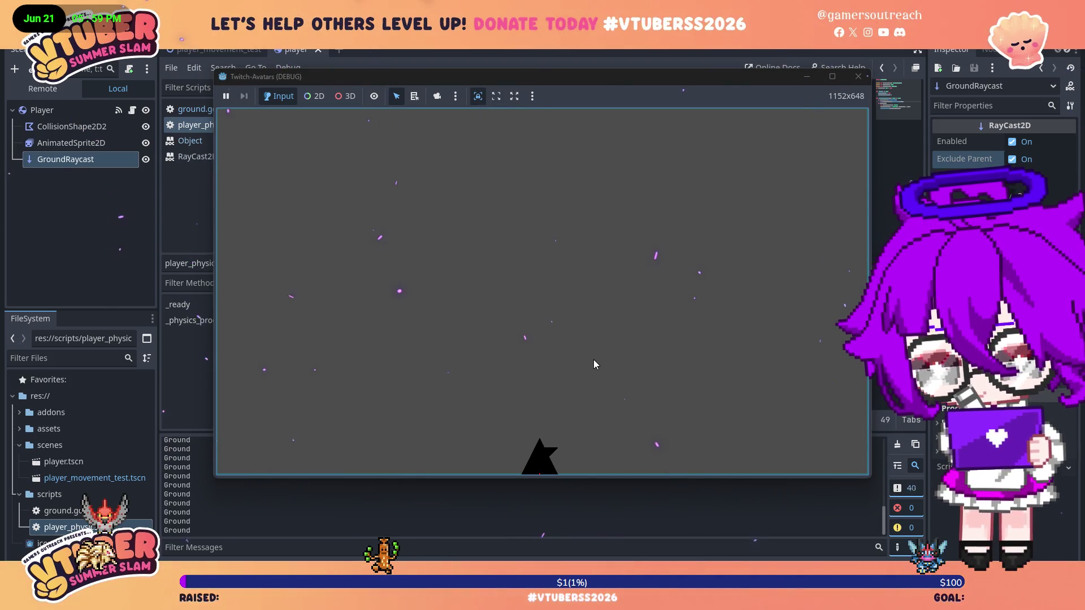
left_click(858, 76)
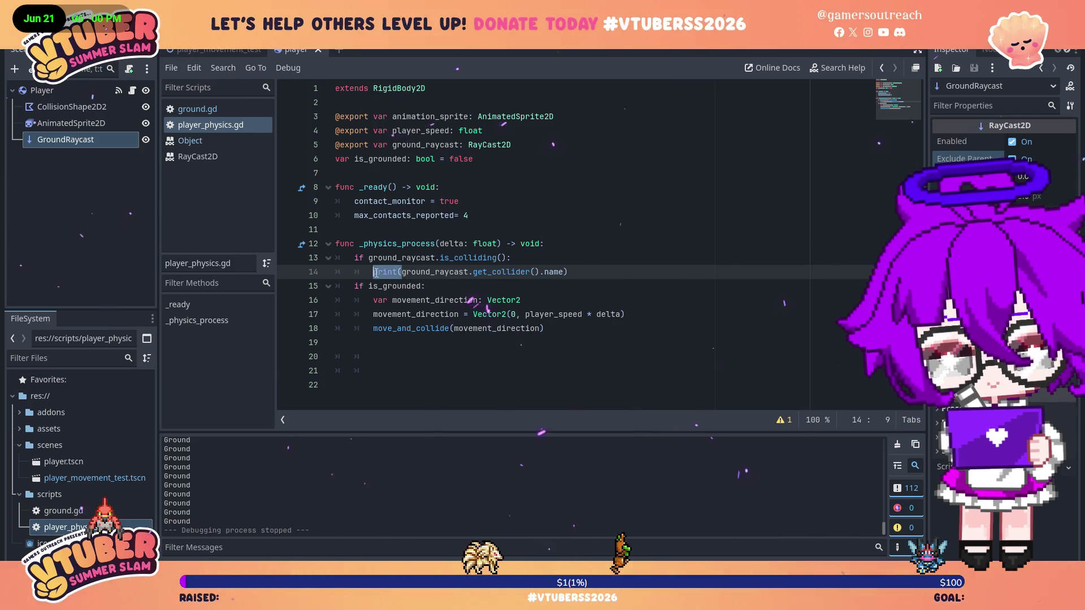
- Finish line 14's name check against "Ground" and save the script
left_click(544, 272)
key("BackSpace")
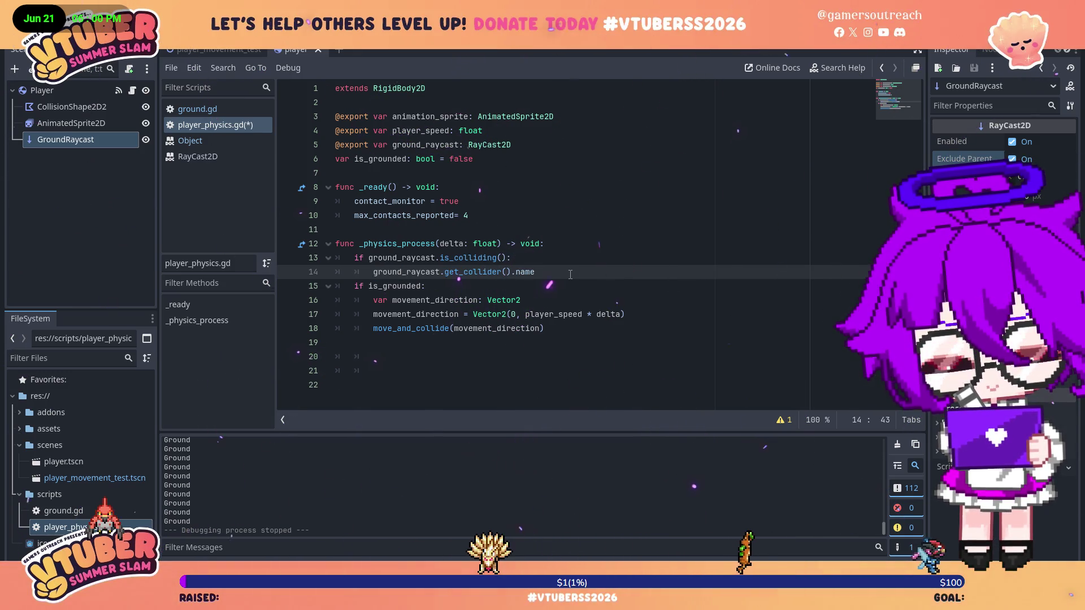
type("\"Ground")
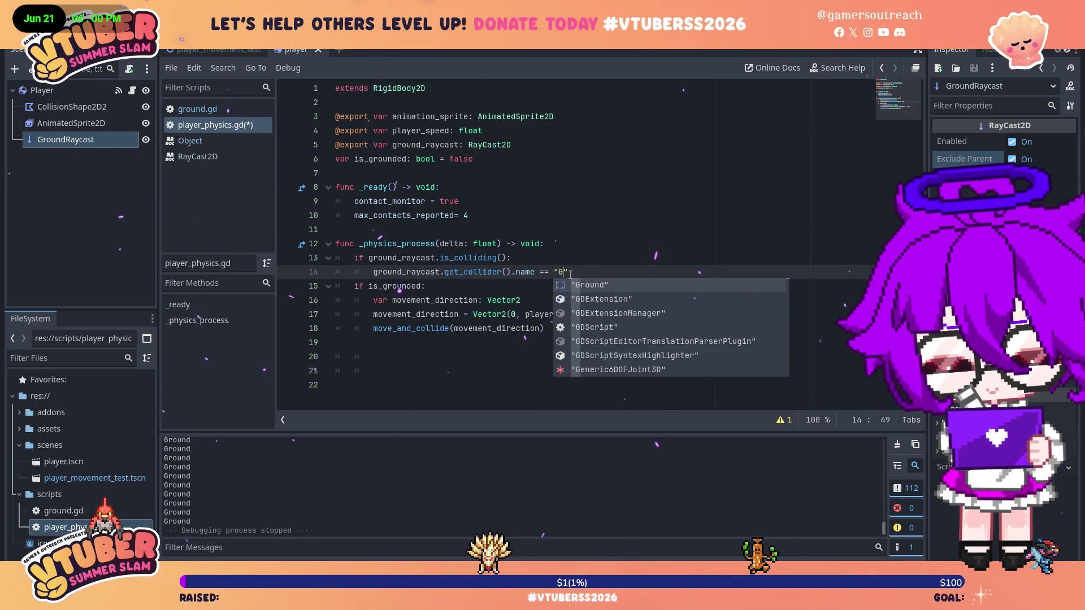
key("Escape")
type("\"")
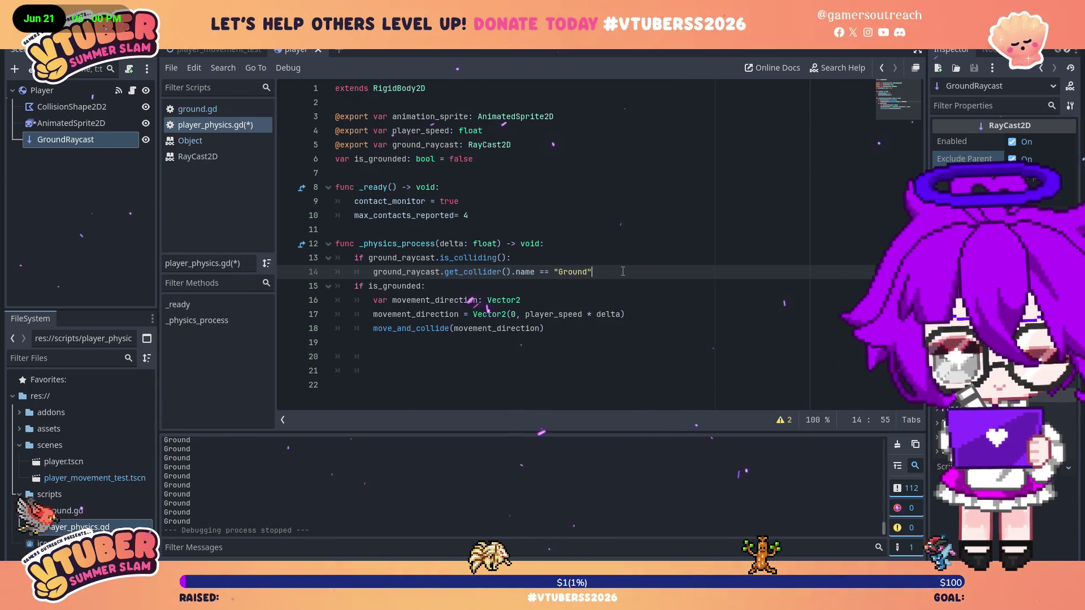
key("ctrl+s")
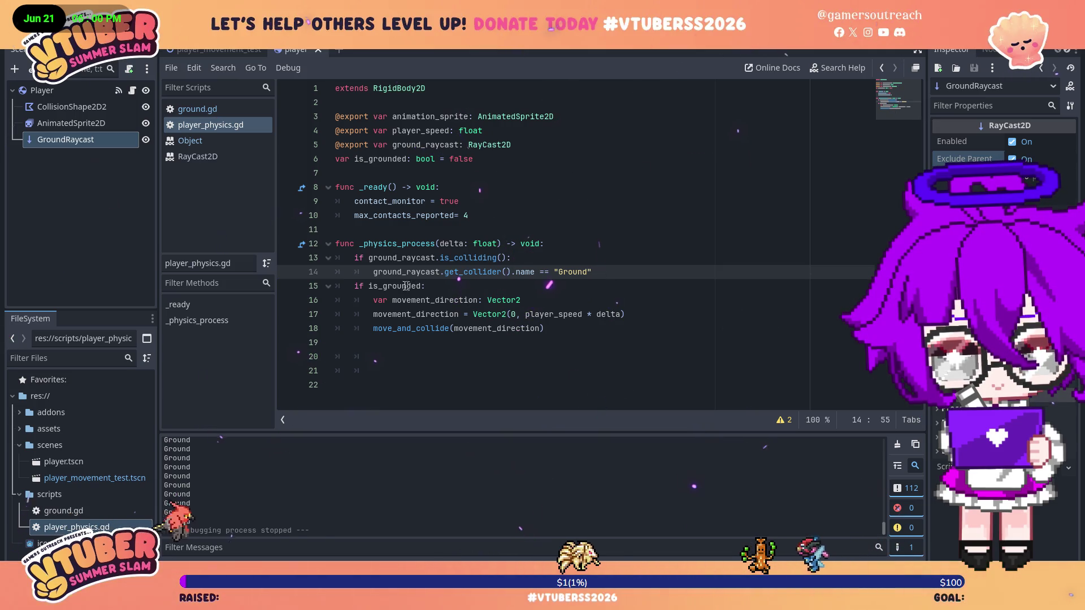
- Turn the name check into an if whose branch sets is_grounded to true
left_click(373, 272)
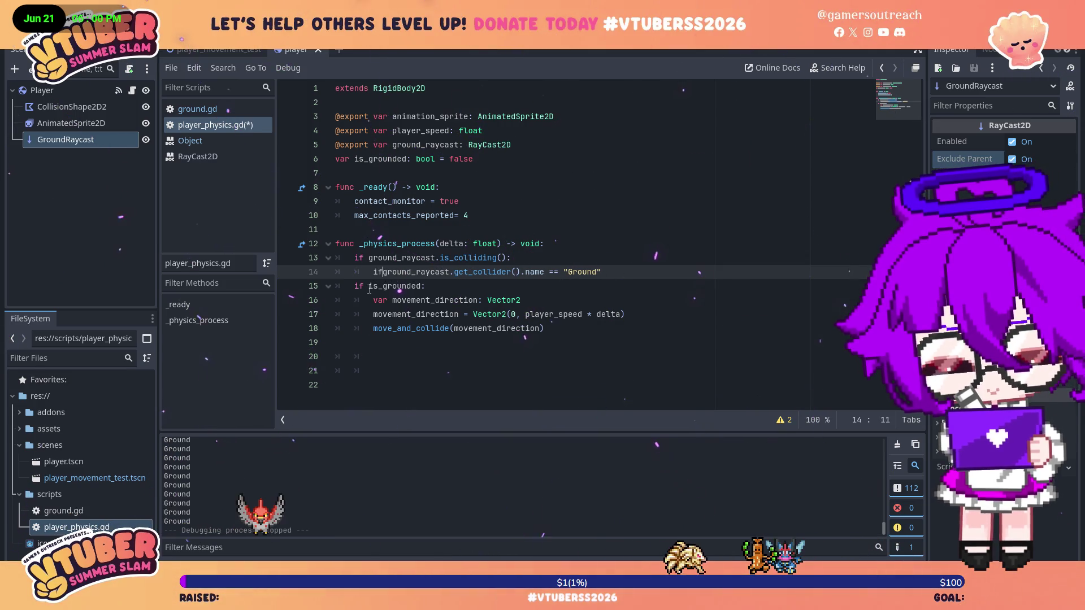
key("End")
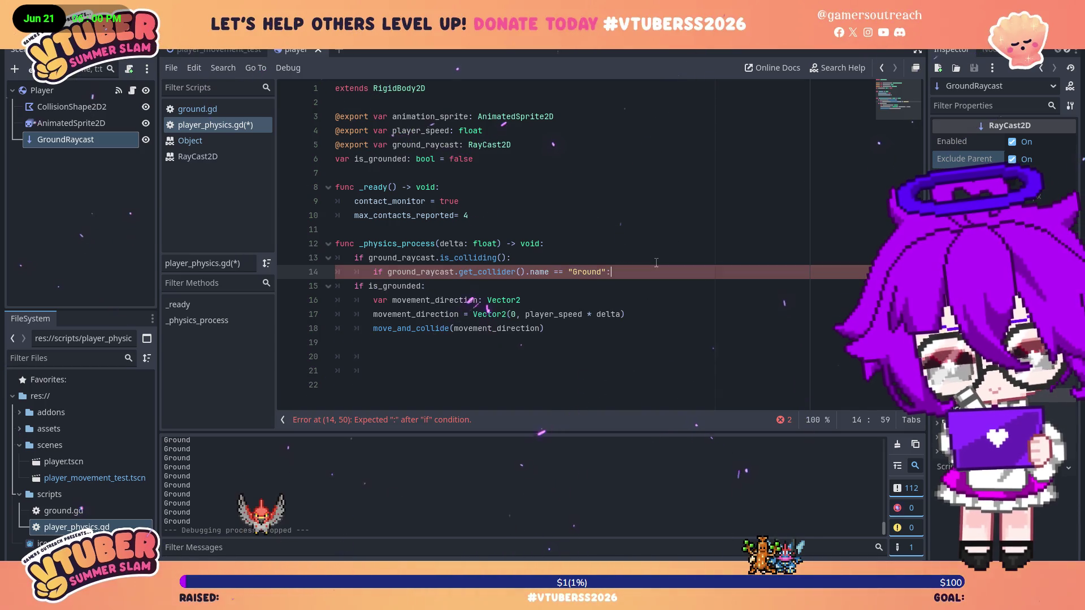
key("Return")
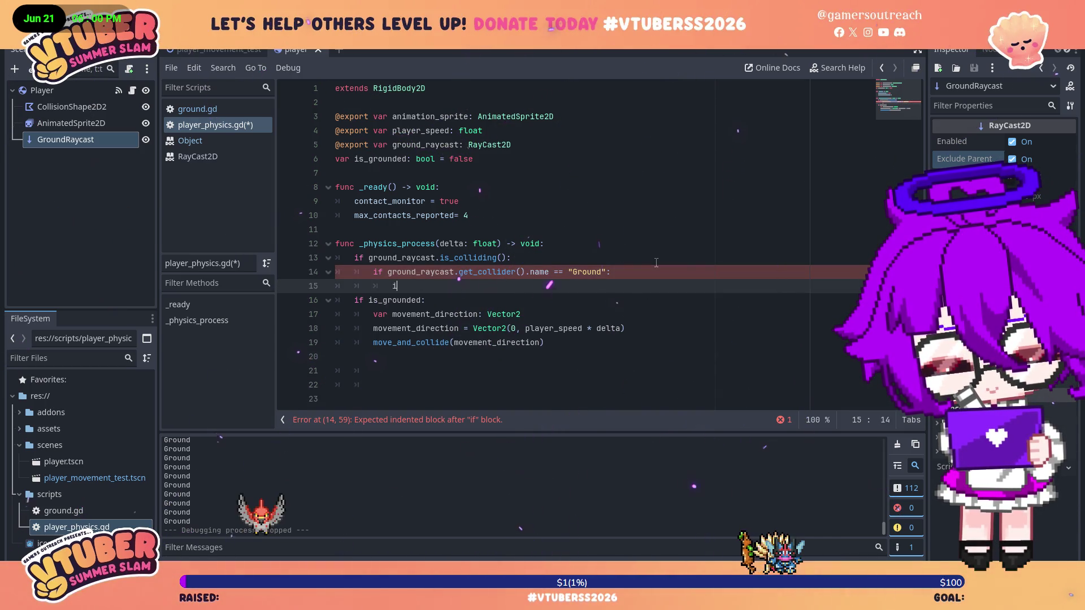
type("is_grounded == t")
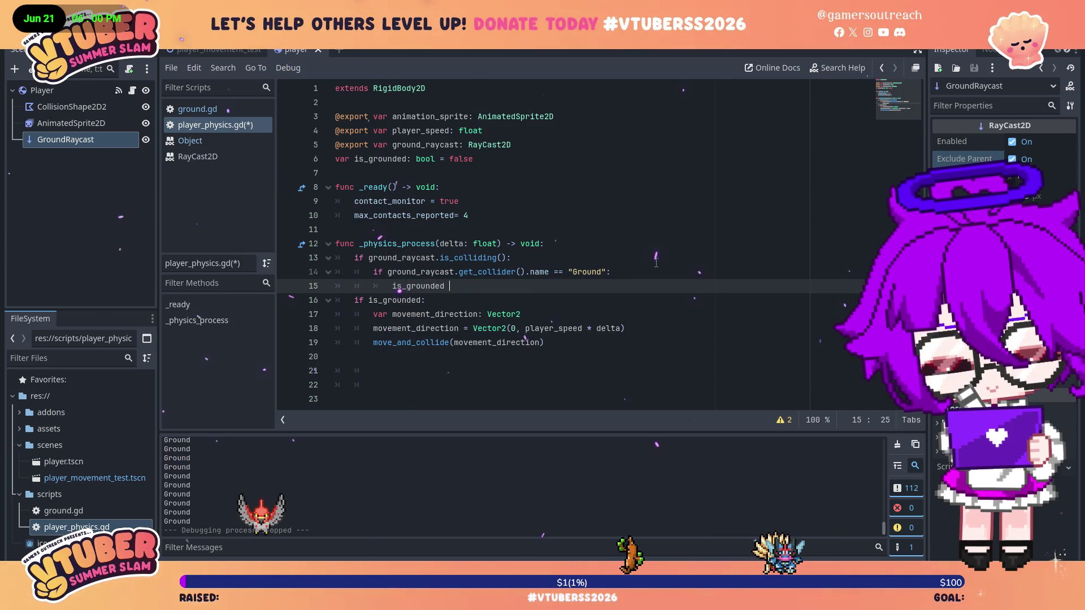
type("rue")
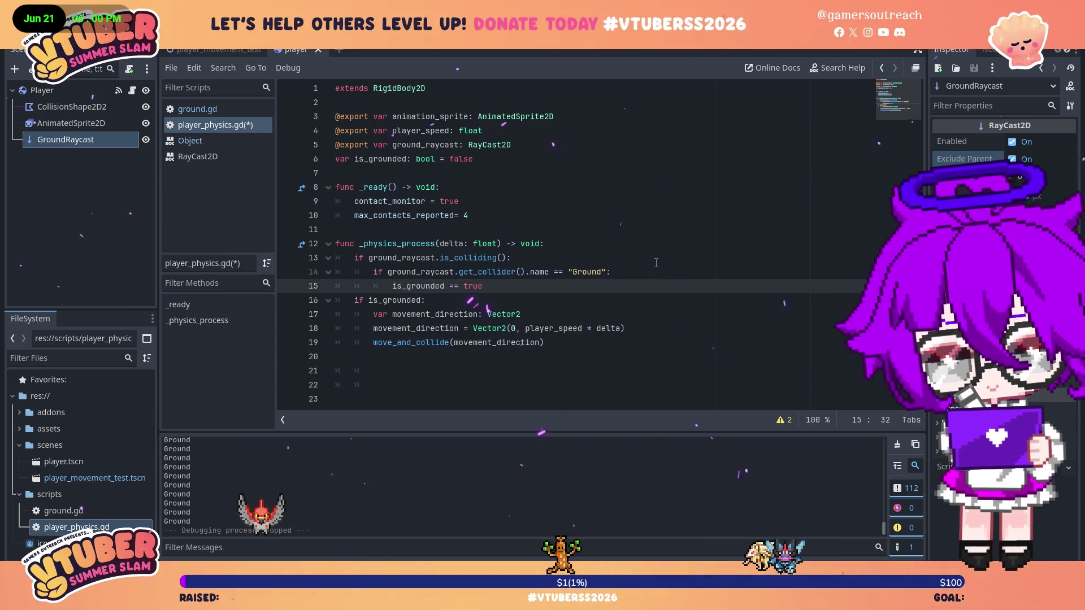
key("Return")
- Add an else branch beneath it that sets is_grounded to false
type("lse:")
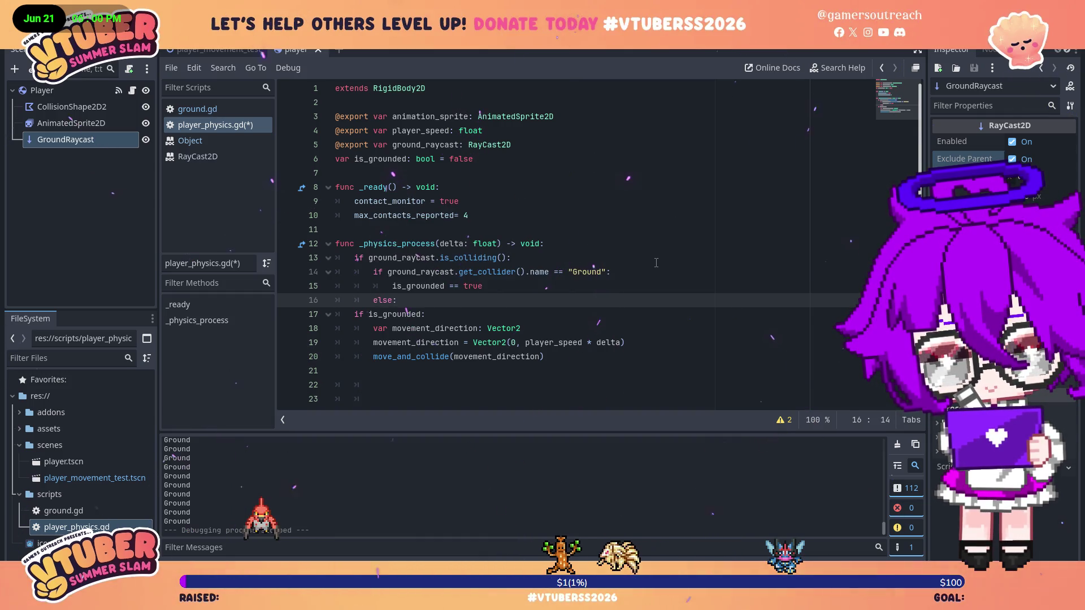
key("Return")
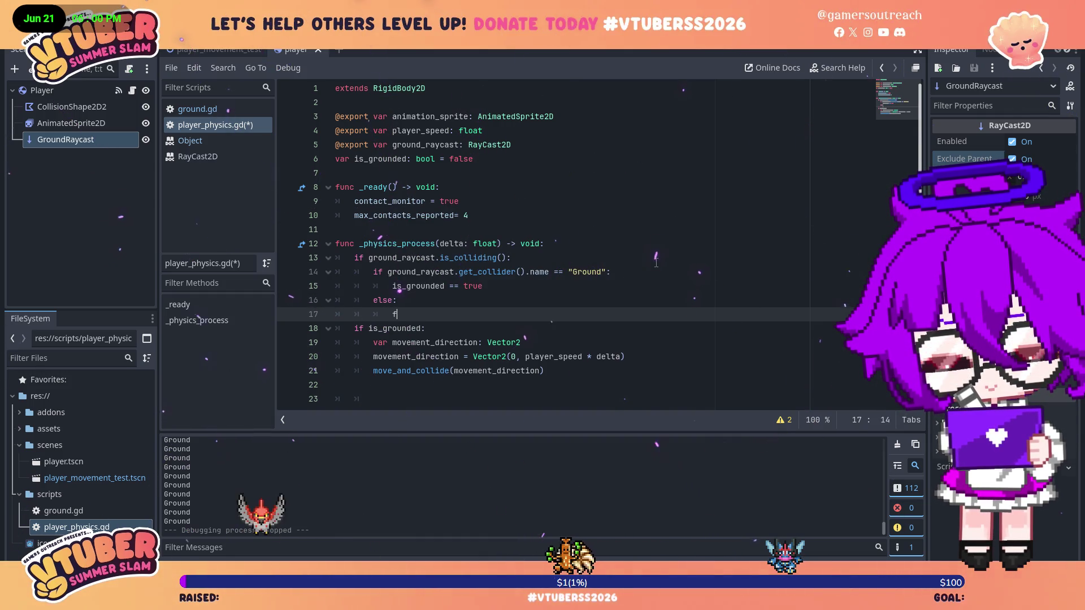
type("alse")
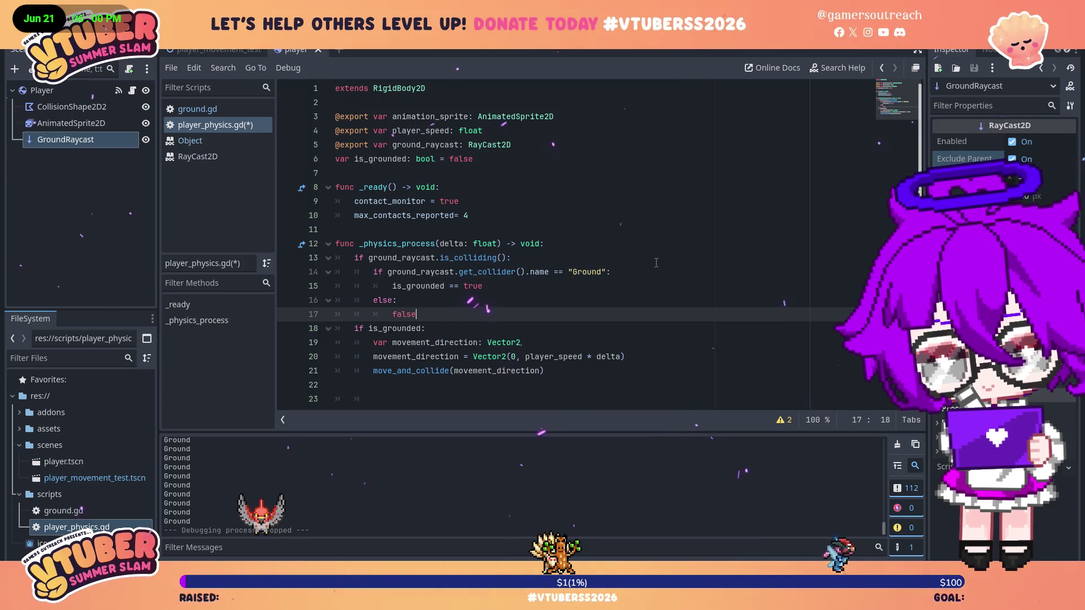
key("BackSpace")
key("BackSpace")
key("BackSpace")
type("i")
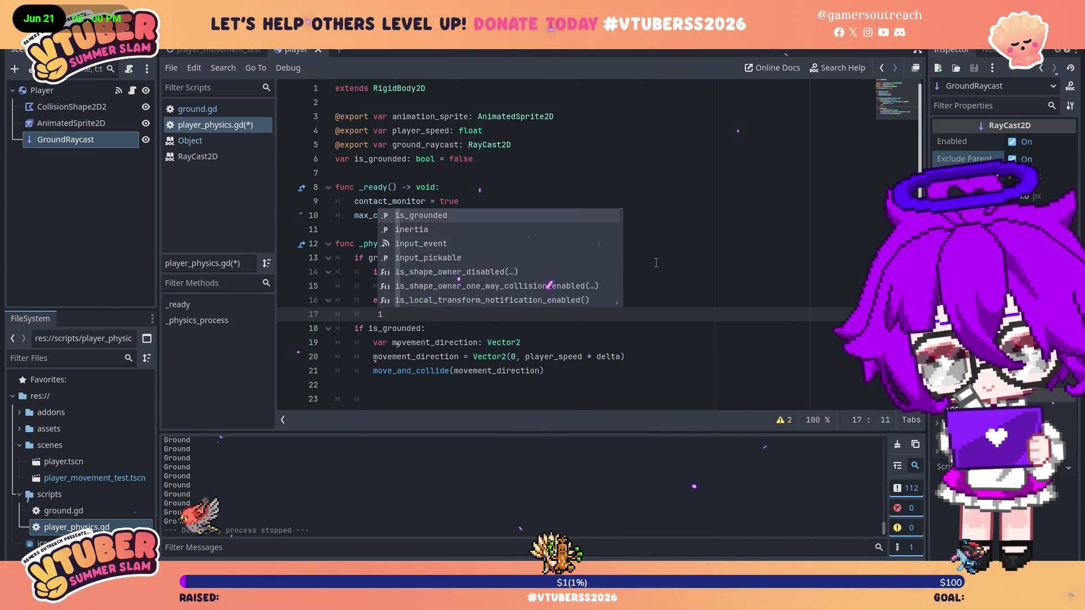
key("BackSpace")
key("BackSpace")
key("Tab")
type("is")
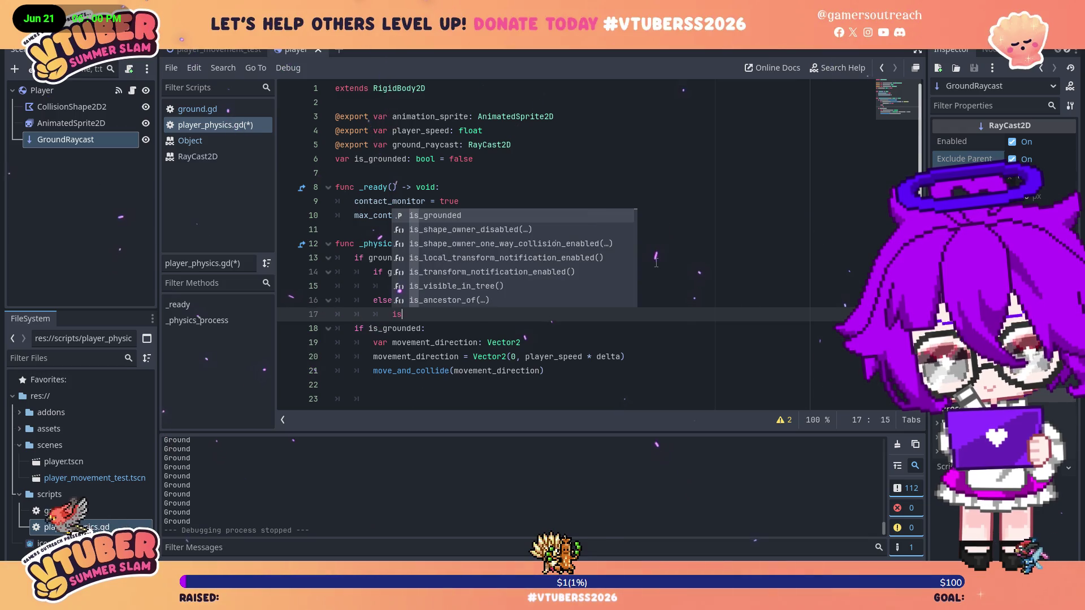
key("Return")
type("false")
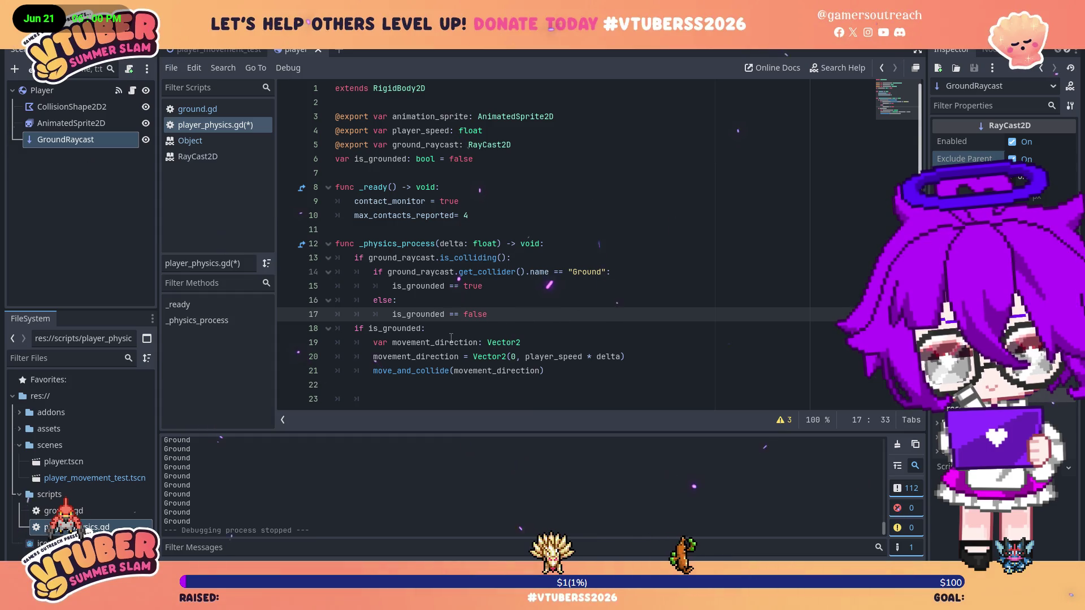
key("Return")
- Add an outer else branch that assigns is_grounded = false
key("BackSpace")
key("BackSpace")
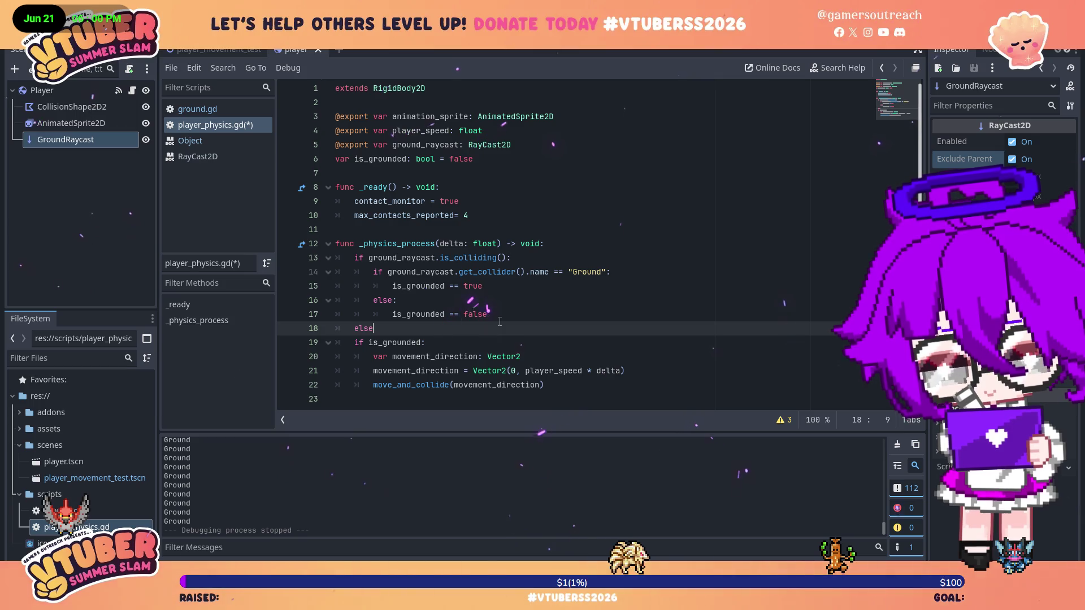
type("e:")
key("Return")
type("is_")
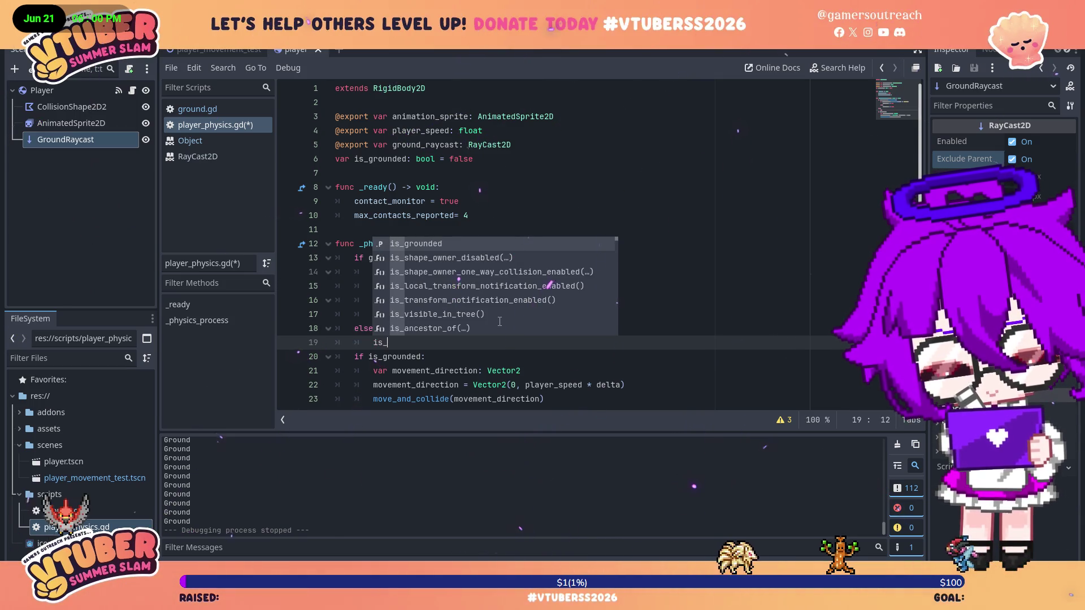
key("Return")
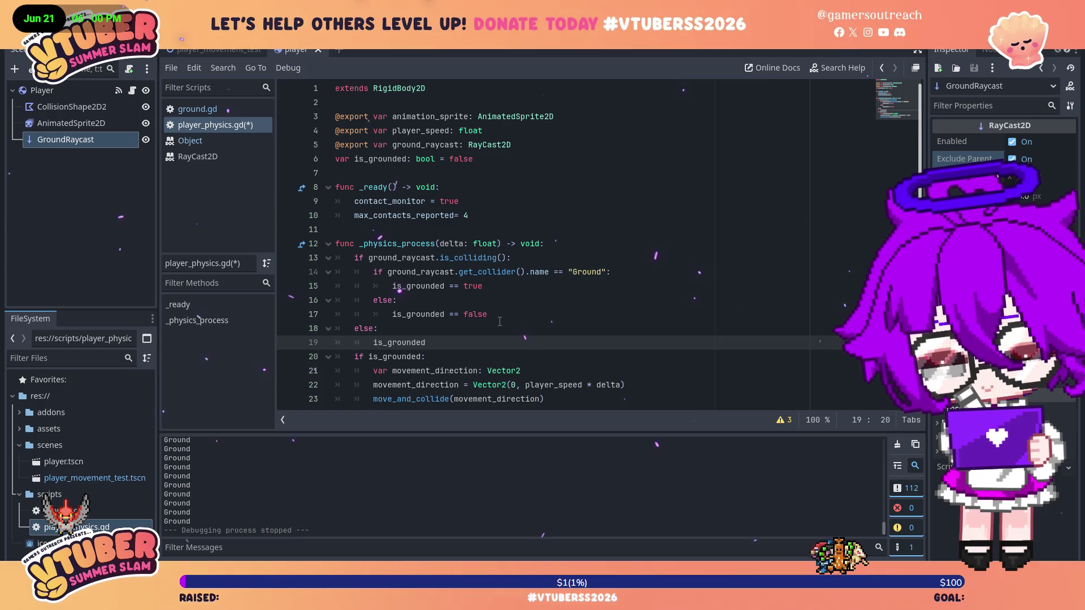
type("=")
key("BackSpace")
key("BackSpace")
key("BackSpace")
type("f")
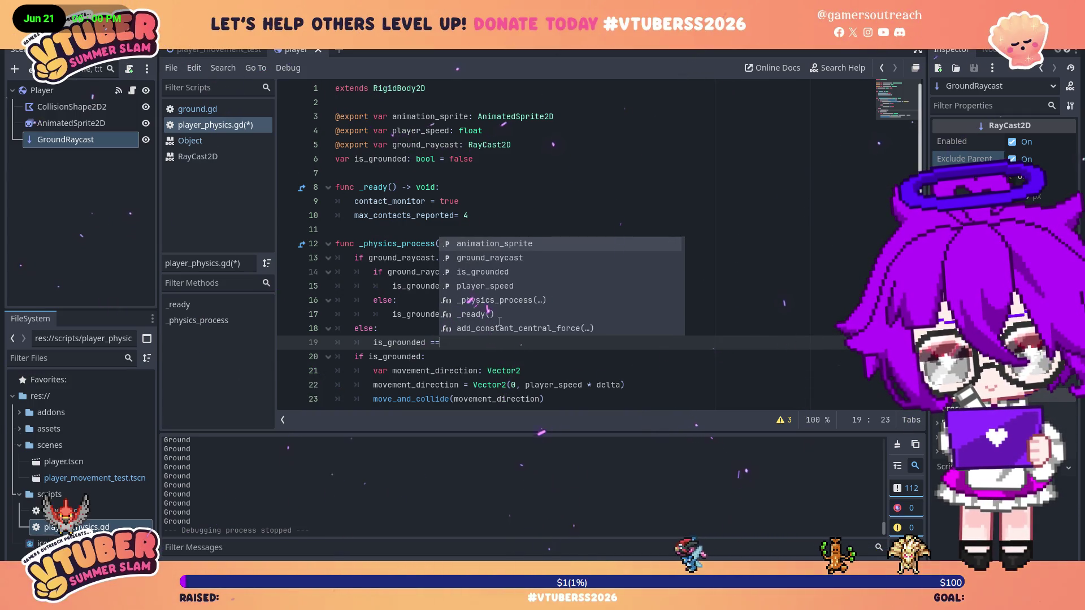
key("Return")
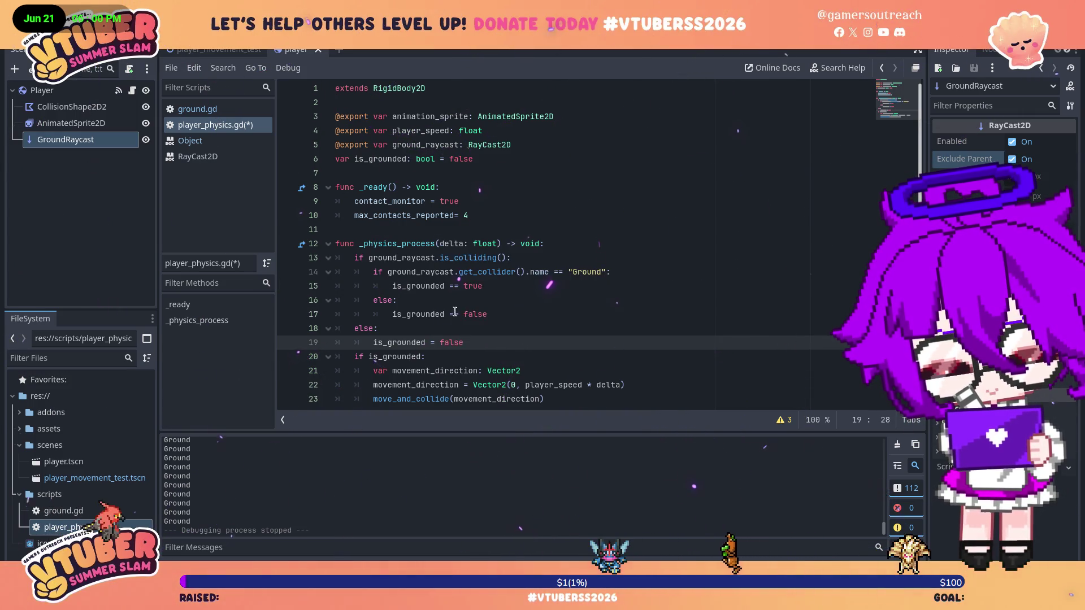
- Change the == comparisons on lines 15 and 17 into assignments and save
left_click(454, 314)
left_click(454, 286)
key("BackSpace")
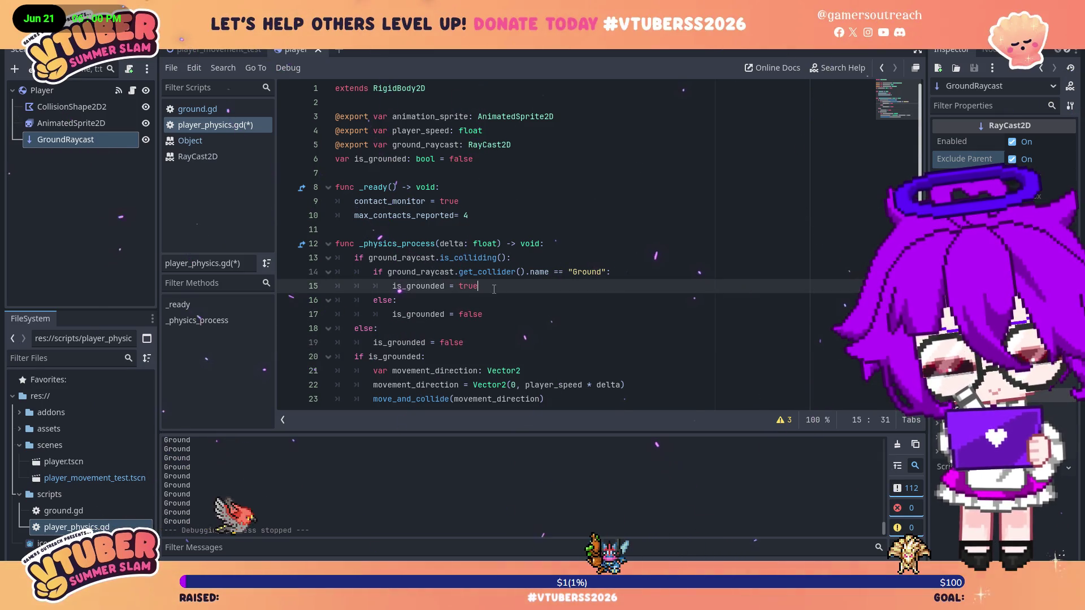
key("End")
scroll(548, 355, "down", 1)
key("ctrl+s")
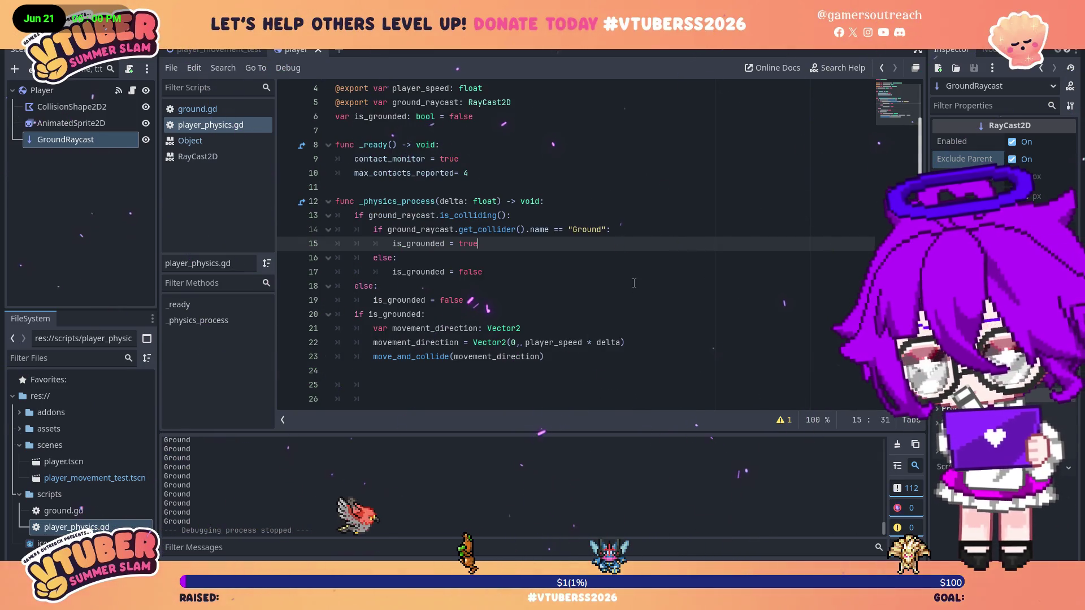
- Test-run the game, then select the Player node in the scene tree
key("F5")
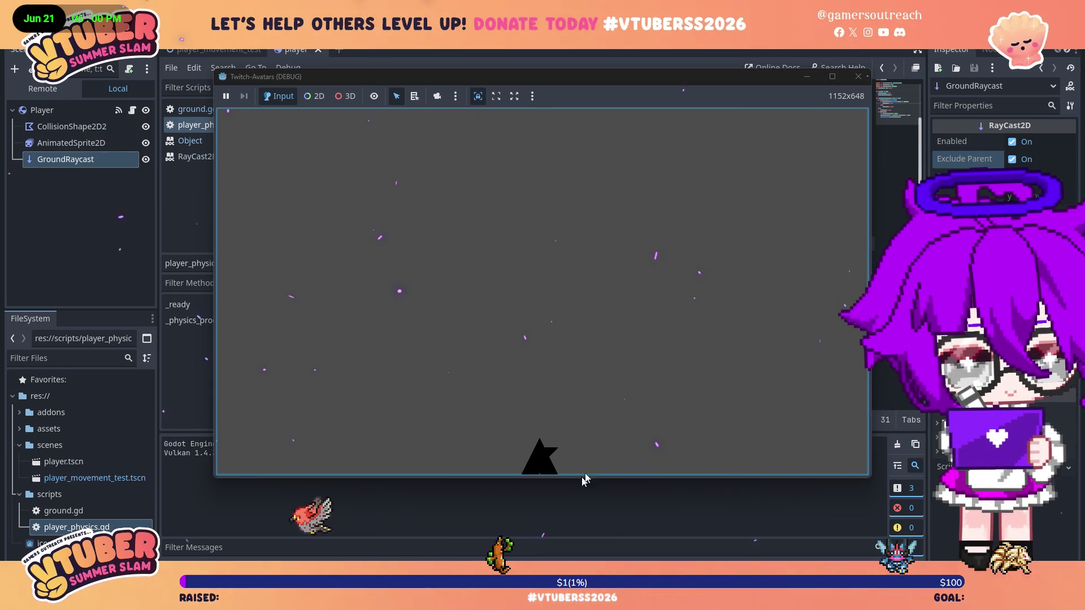
left_click(859, 77)
scroll(540, 144, "up", 3)
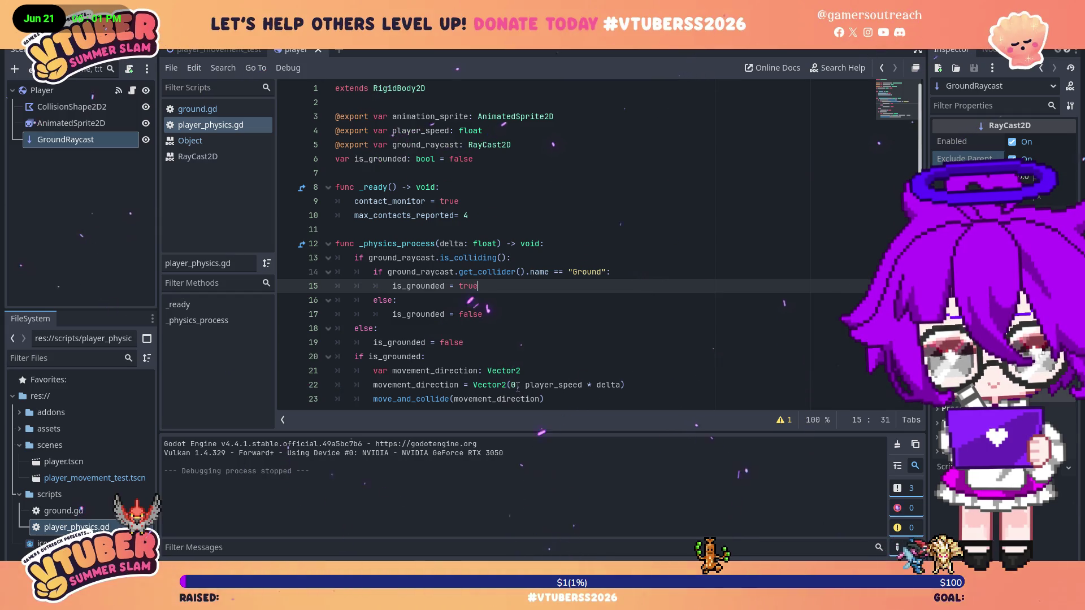
left_click(106, 124)
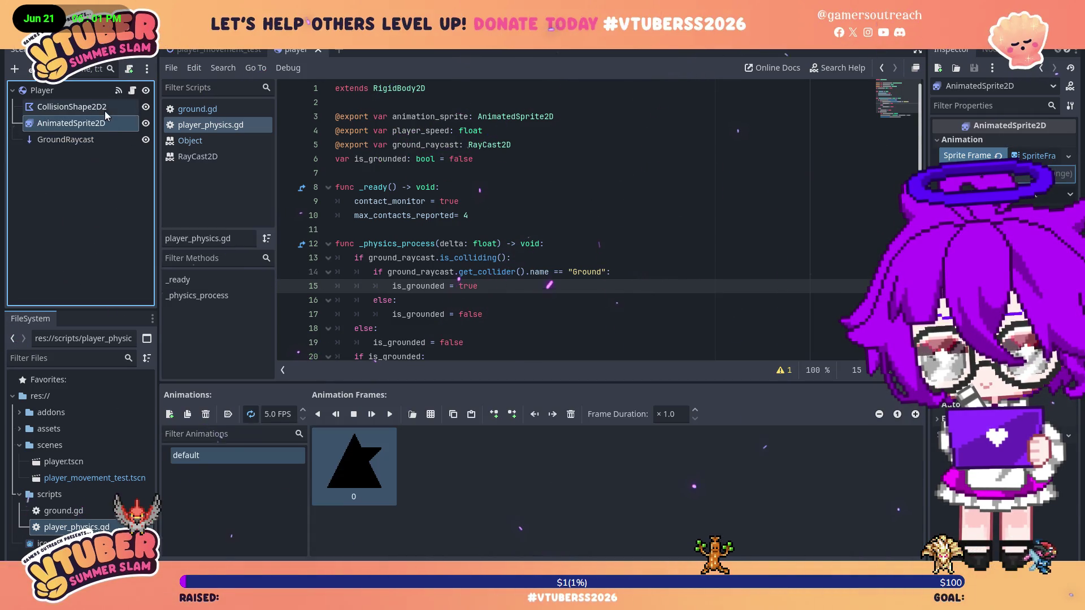
left_click(130, 140)
left_click(99, 109)
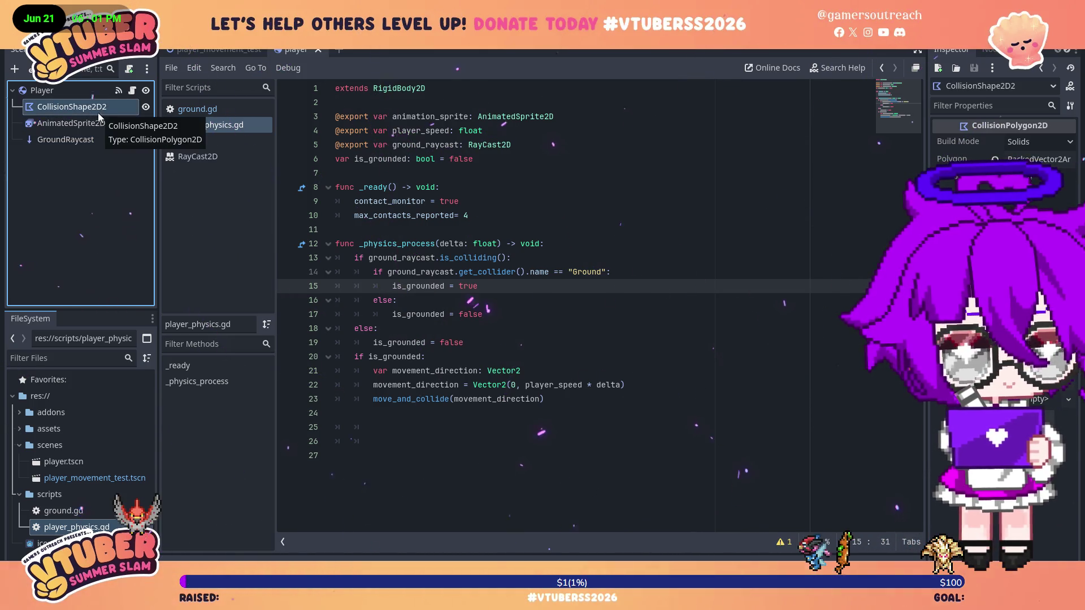
left_click(87, 92)
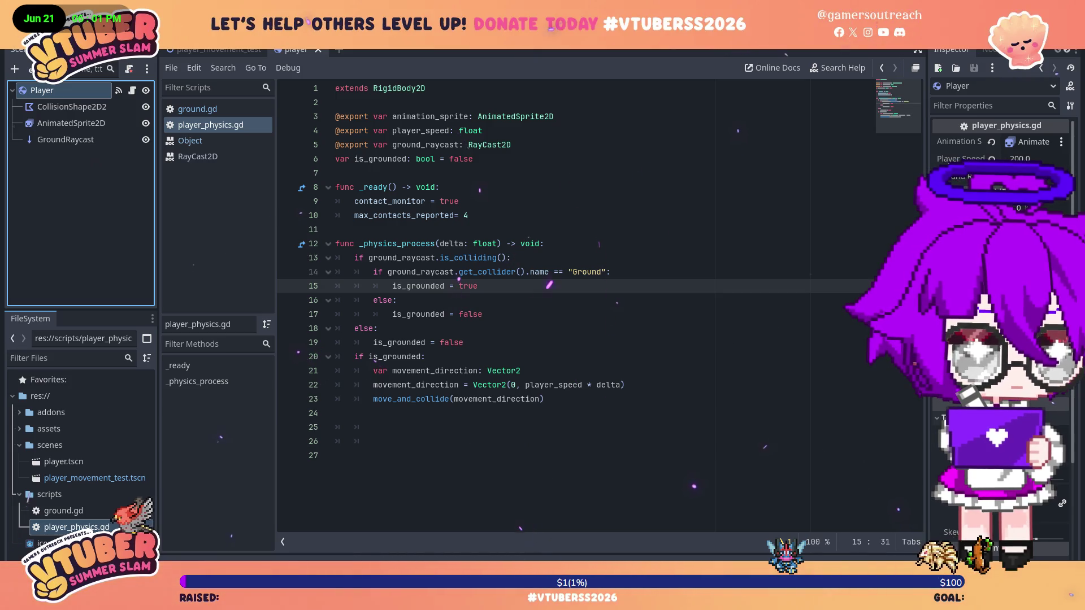
- Set Player Speed to 2000 and run the game again
double_click(1029, 160)
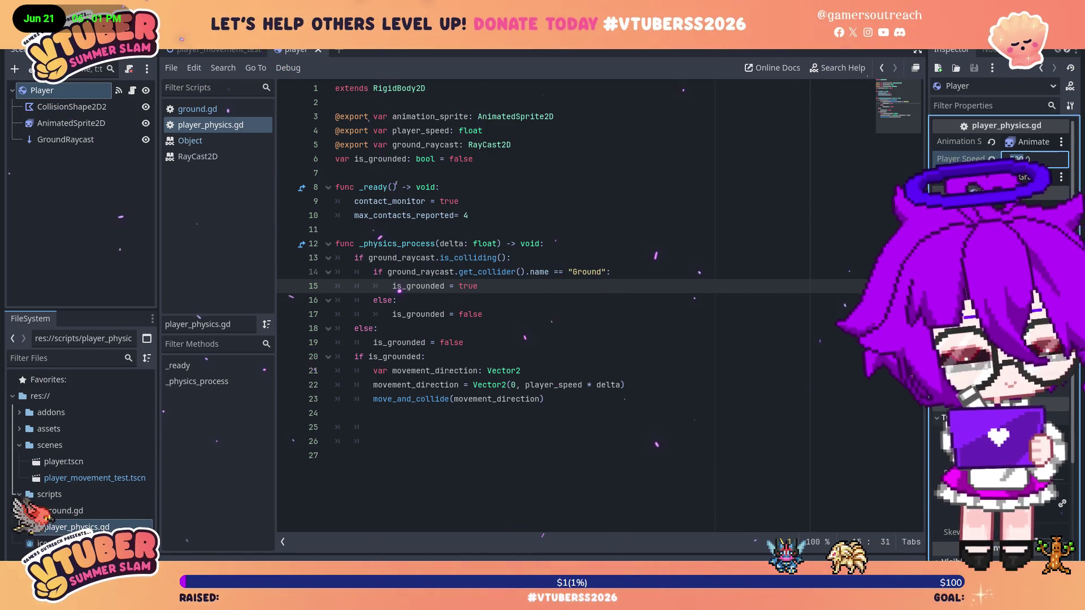
type("2000")
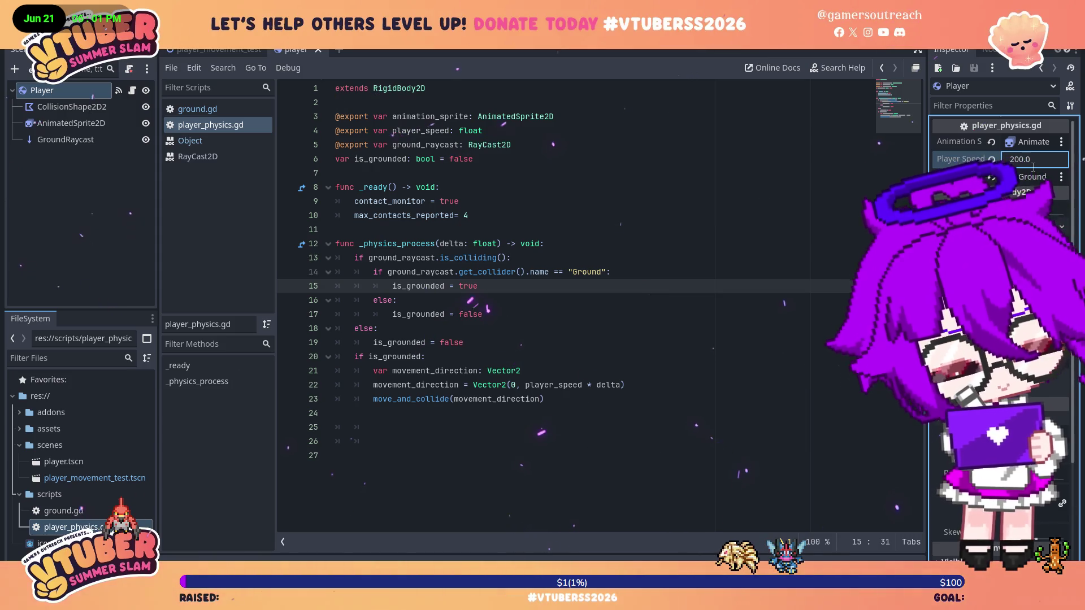
left_click(734, 160)
key("F5")
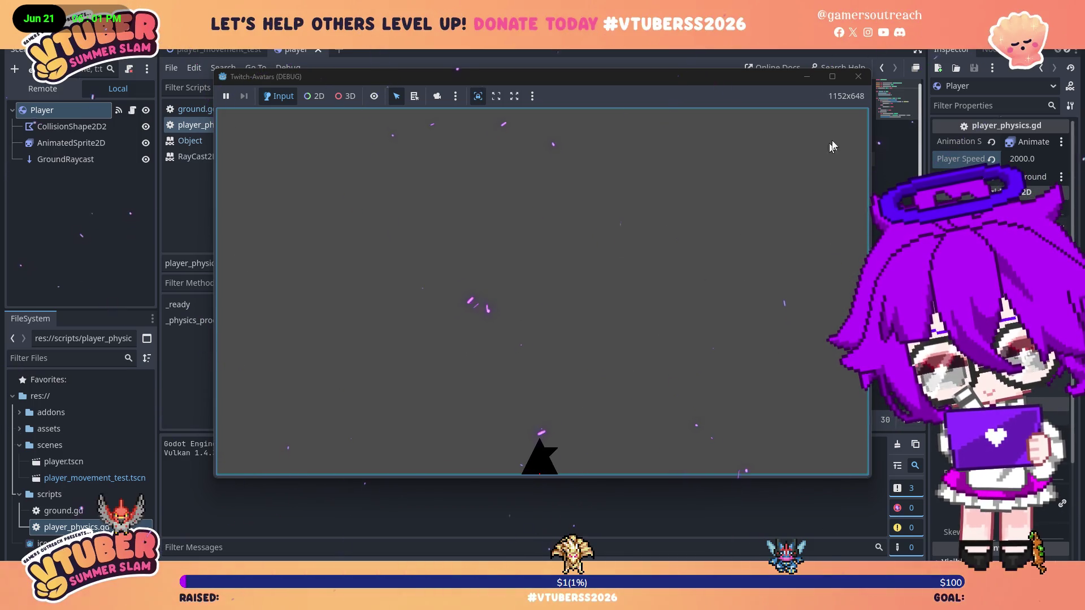
left_click(857, 83)
left_click(648, 271)
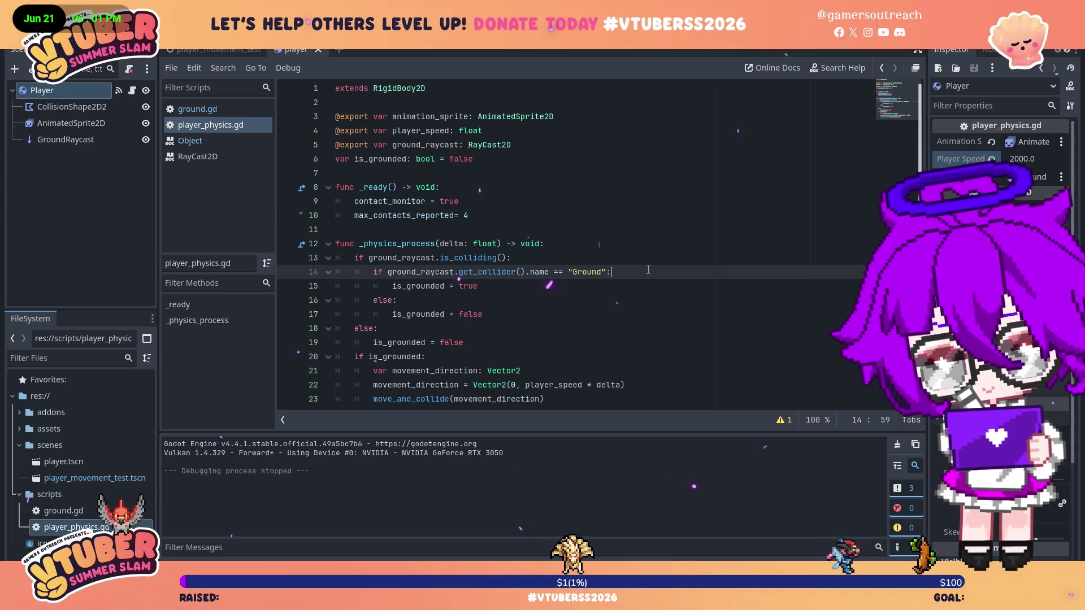
- Add print("Grounded") under the Ground check and a Moving print under if is_grounded, then save
key("Return")
type("print(\"Grou")
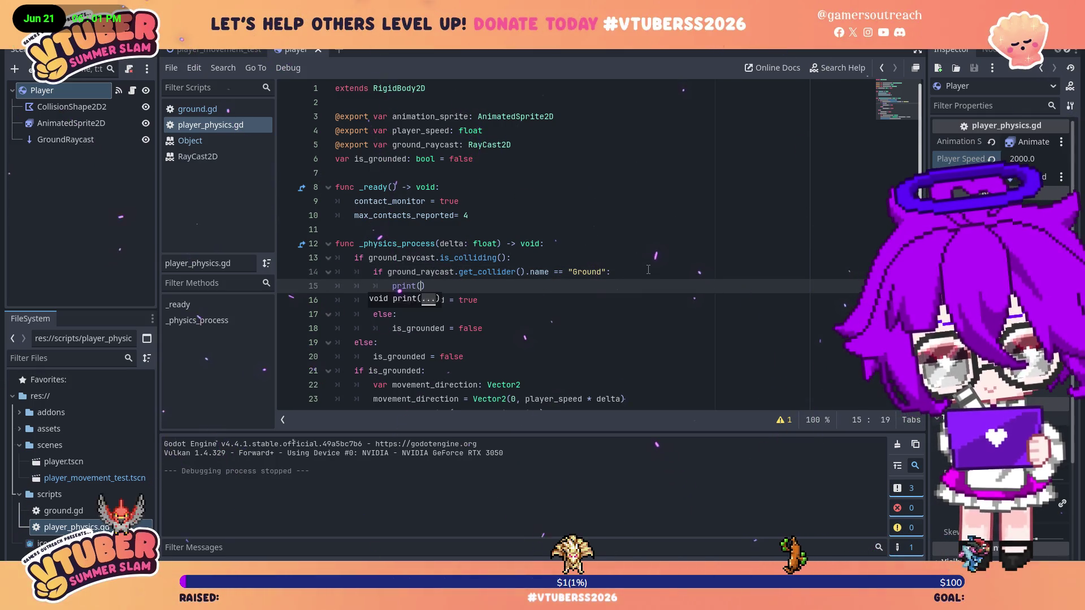
type("nded")
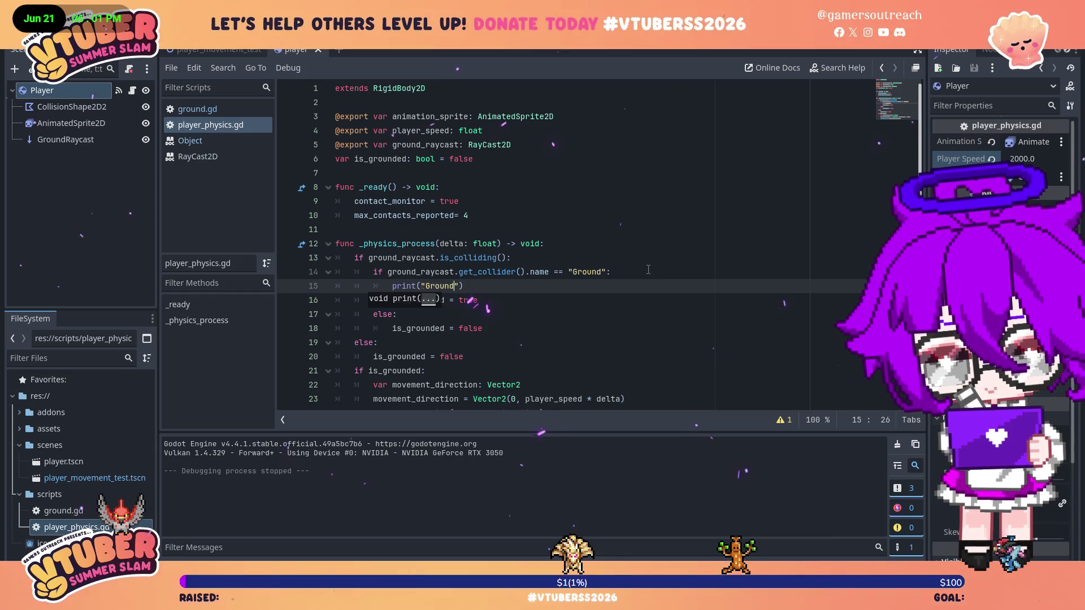
scroll(565, 299, "down", 2)
left_click(487, 301)
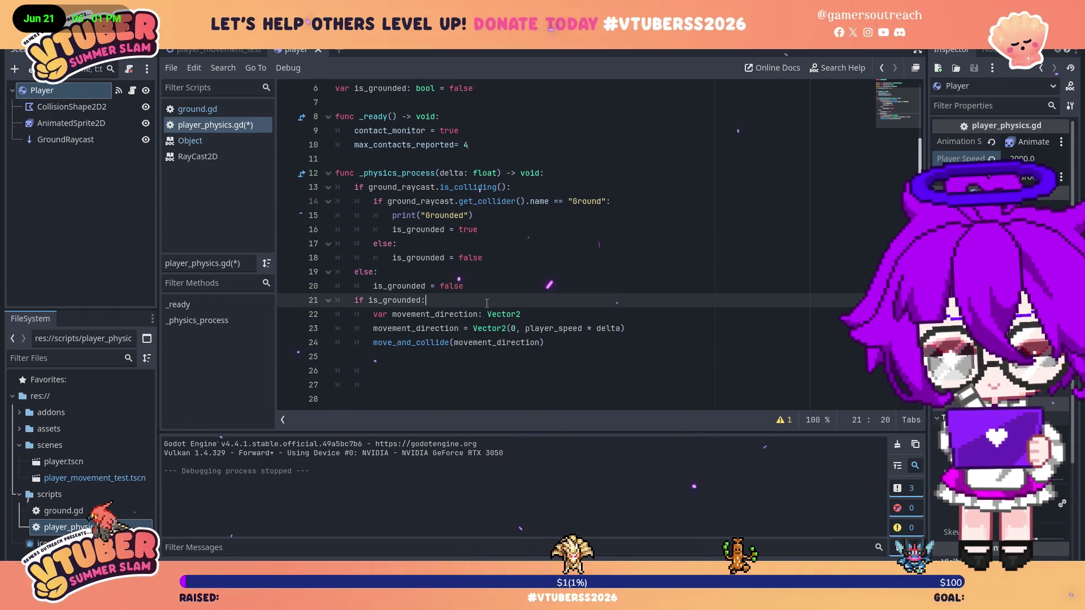
key("Return")
type("print(")
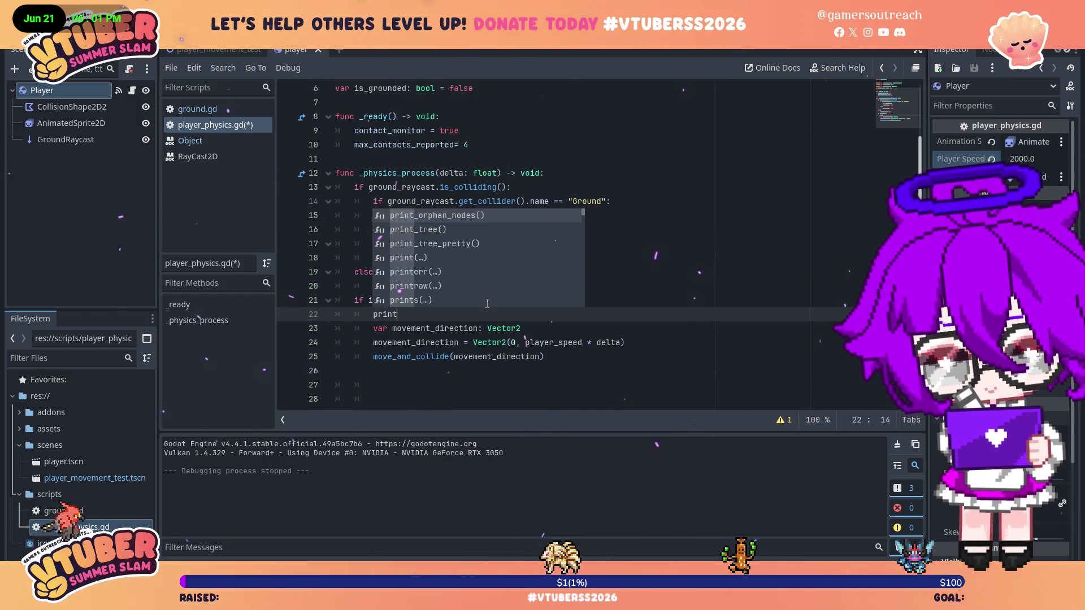
type("oo")
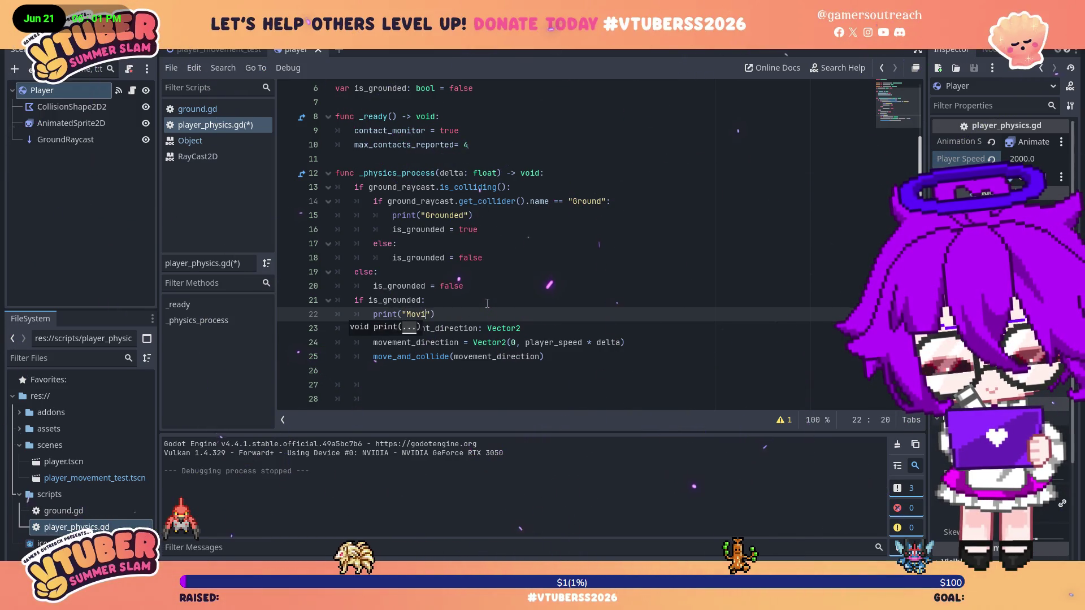
type("ng")
key("ctrl+s")
key("Up")
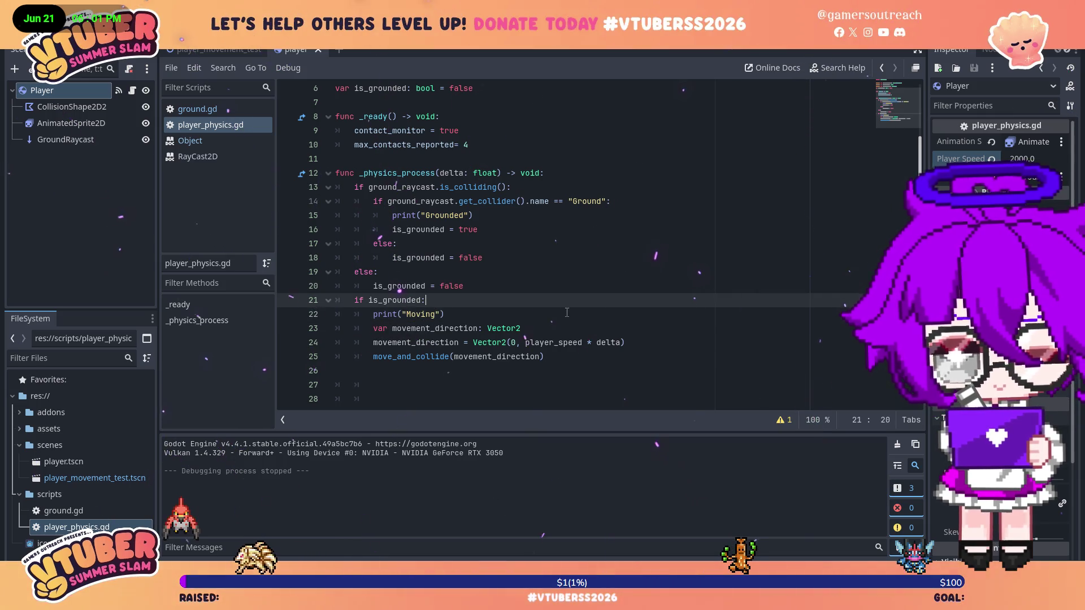
left_click(567, 313)
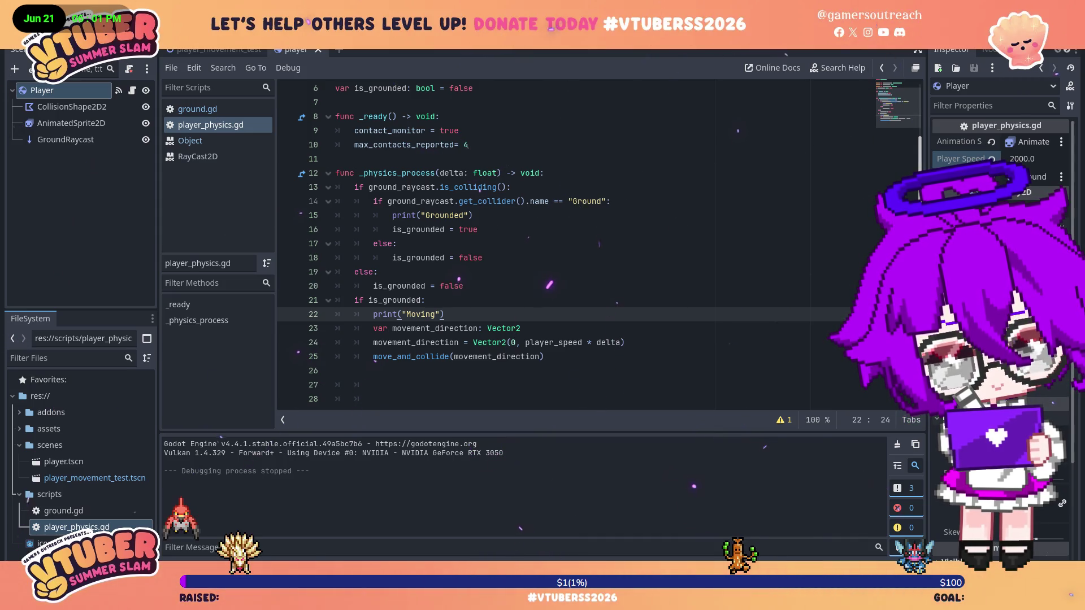
- Test-run the game to check the printed messages
key("F5")
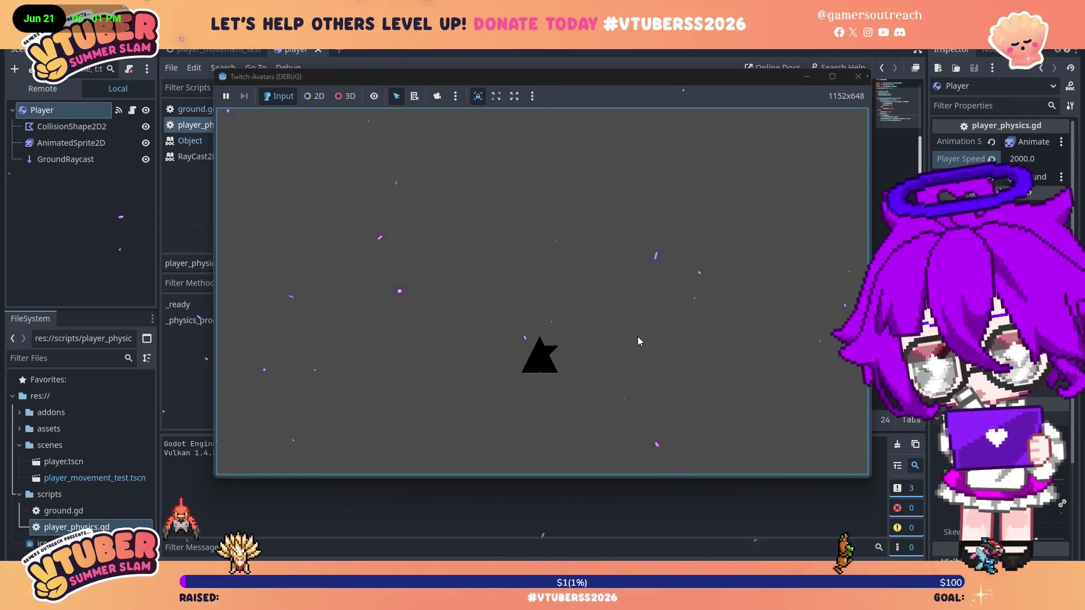
left_click(858, 77)
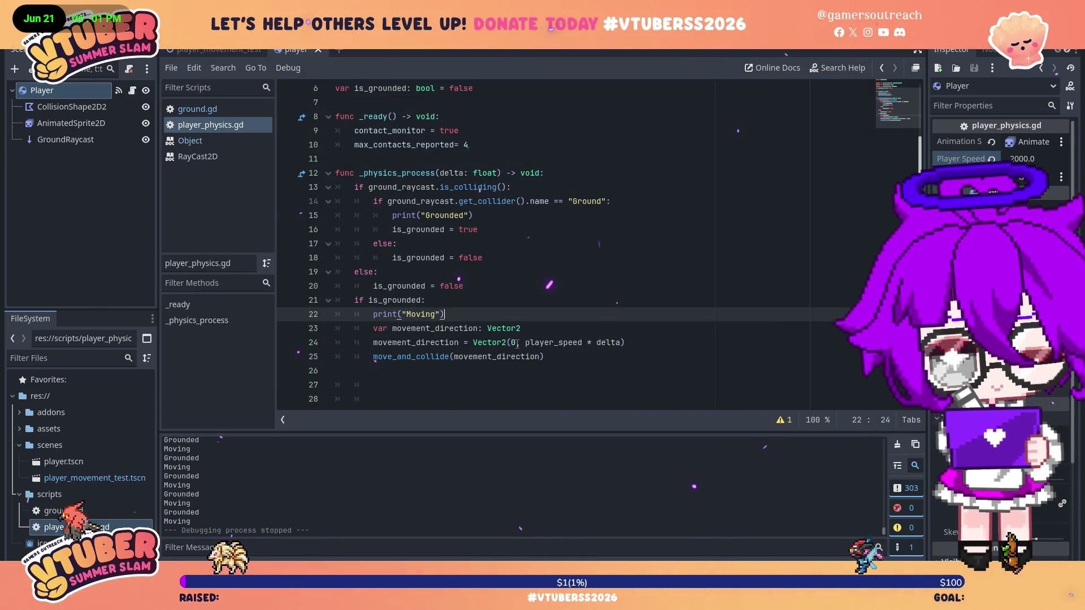
left_click(517, 343)
- Try 10 as the movement vector's x component and test-run the game
key("BackSpace")
type("10")
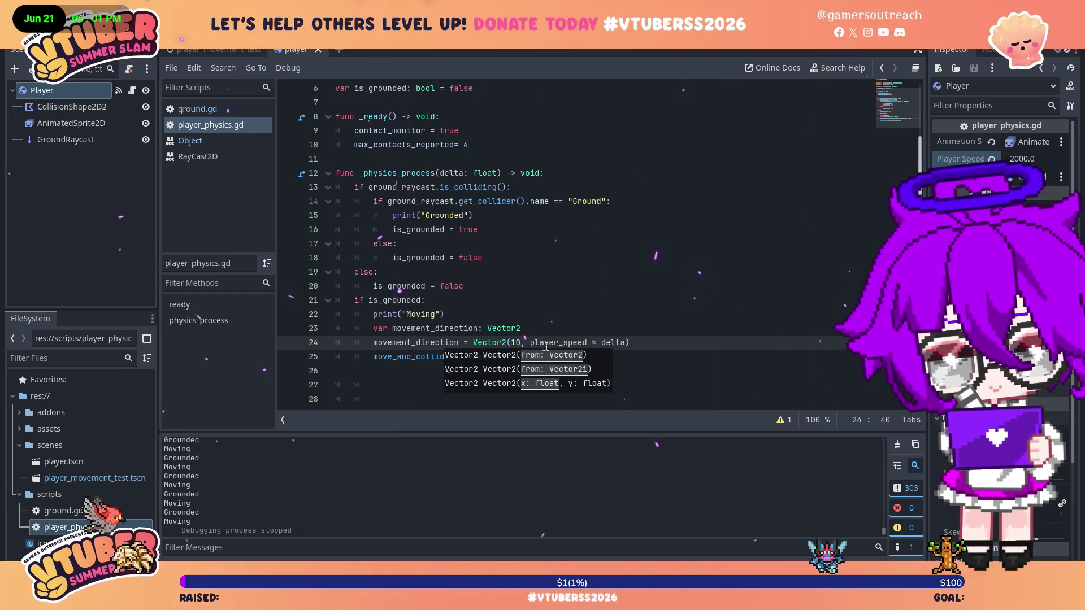
left_click(640, 339)
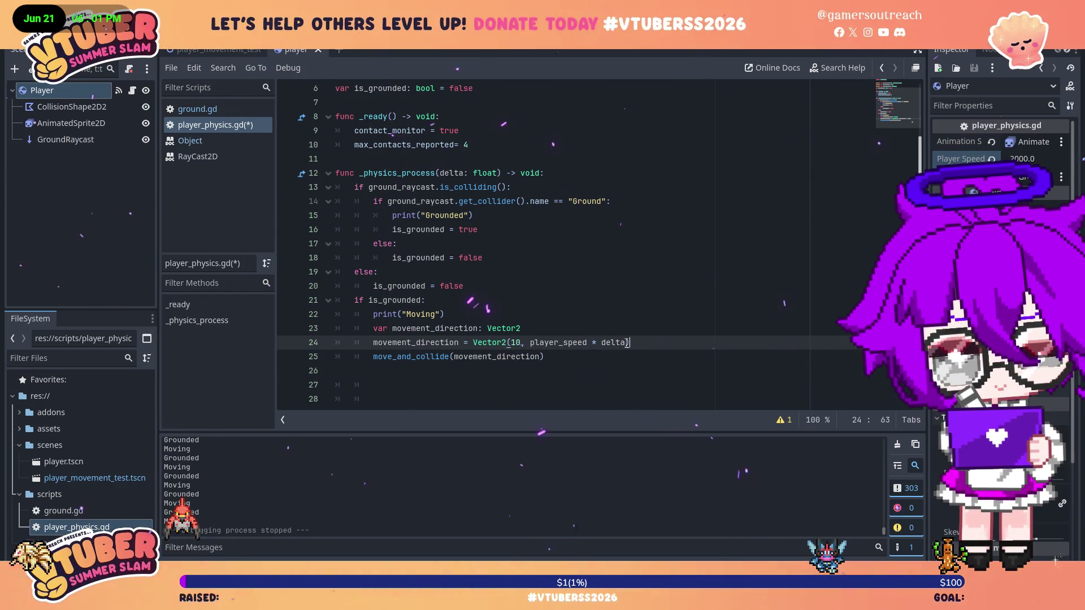
left_click_drag(626, 343, 593, 343)
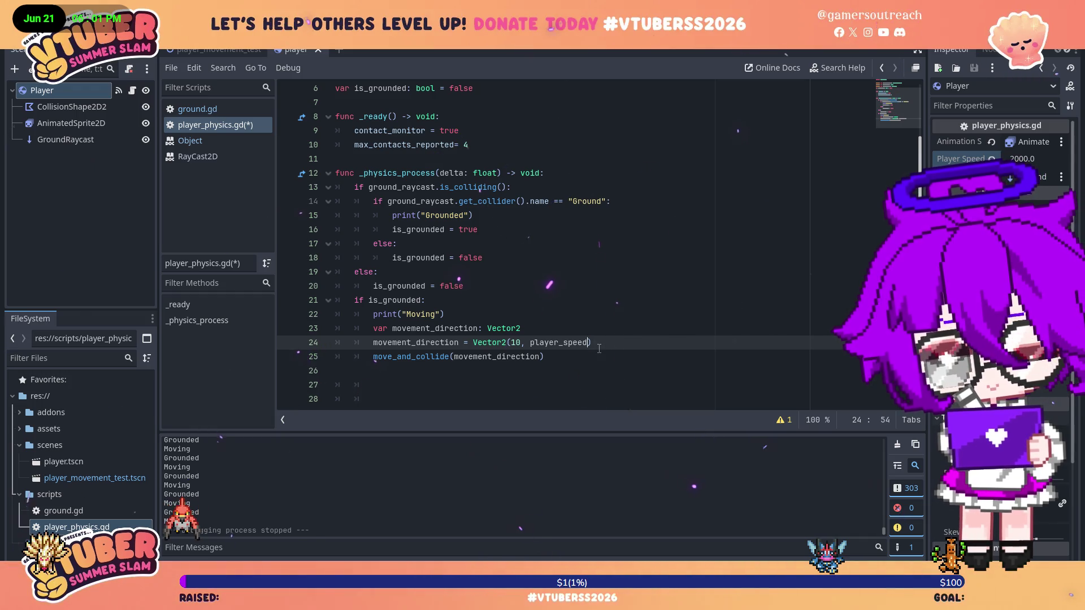
key("F5")
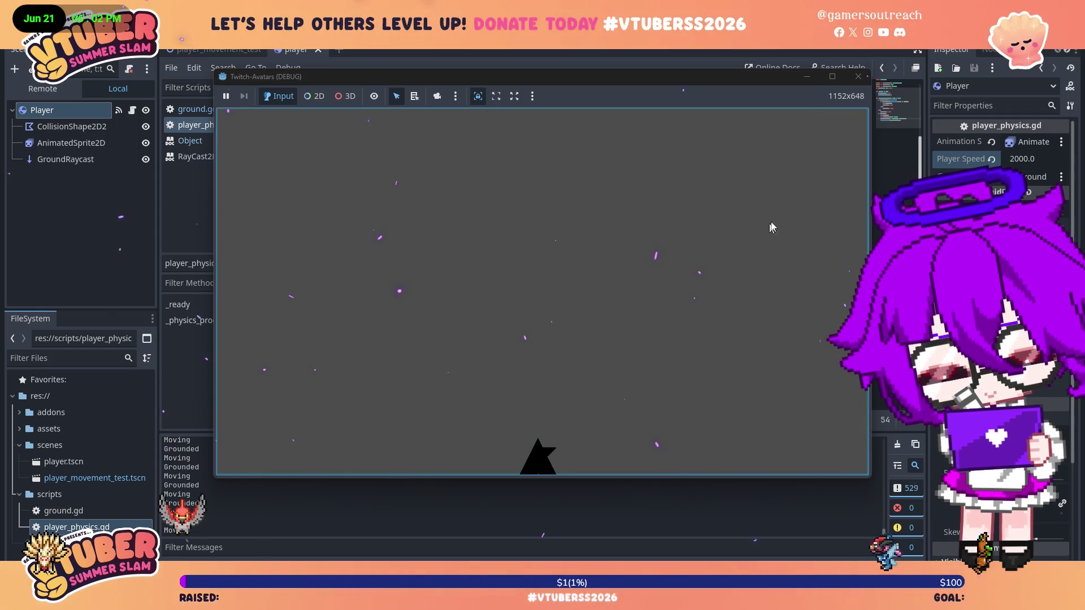
left_click(857, 77)
- Make line 24 use Vector2(player_speed * delta, 0), save, and test the horizontal movement
type("* delta")
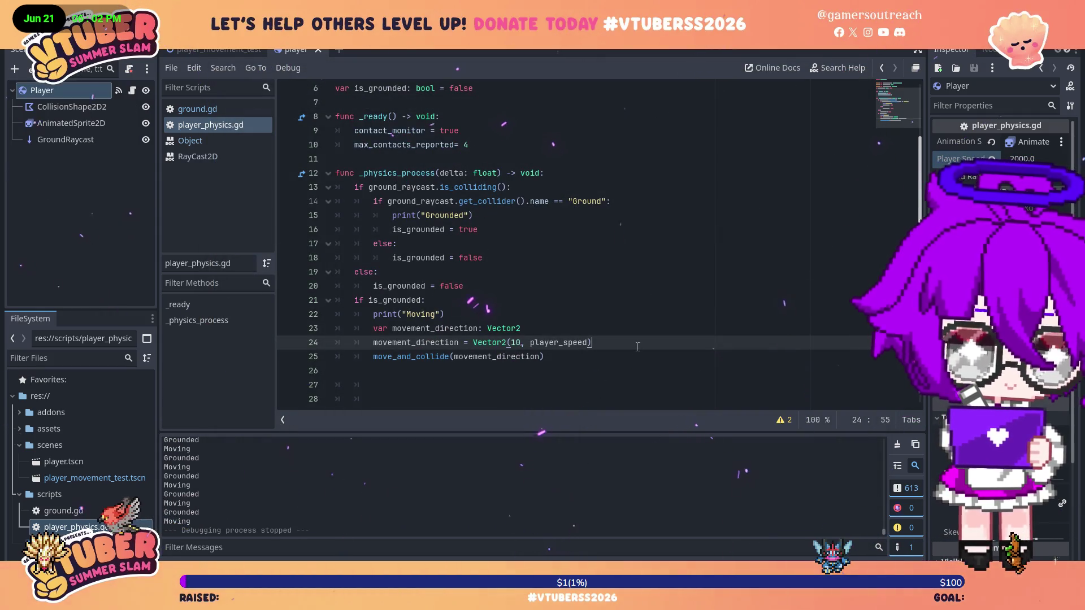
left_click_drag(588, 342, 627, 343)
left_click_drag(530, 343, 625, 343)
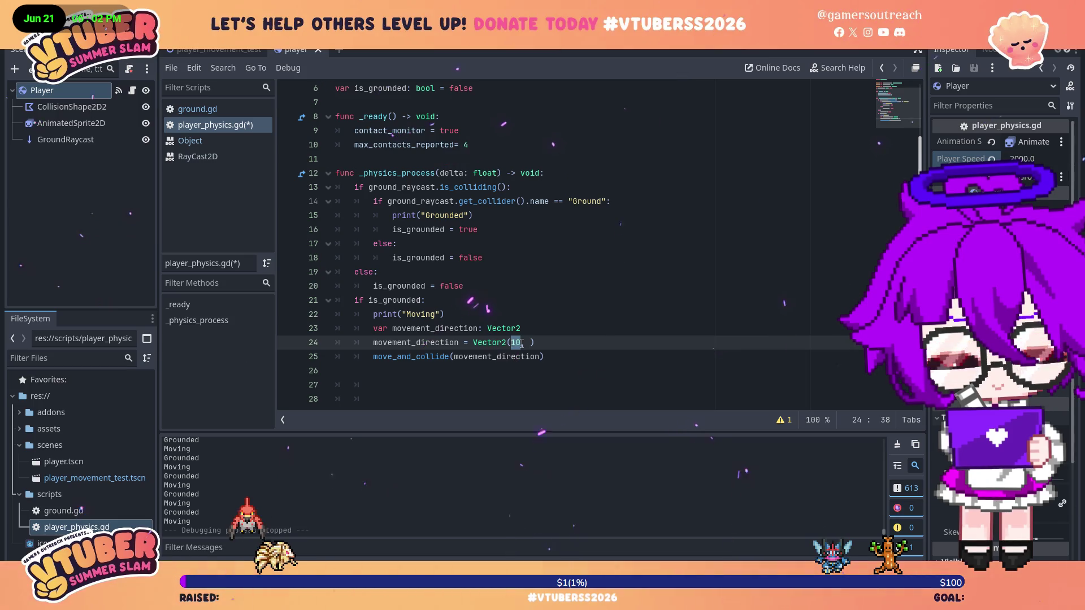
type("player_speed * delta")
type("0")
key("ctrl+s")
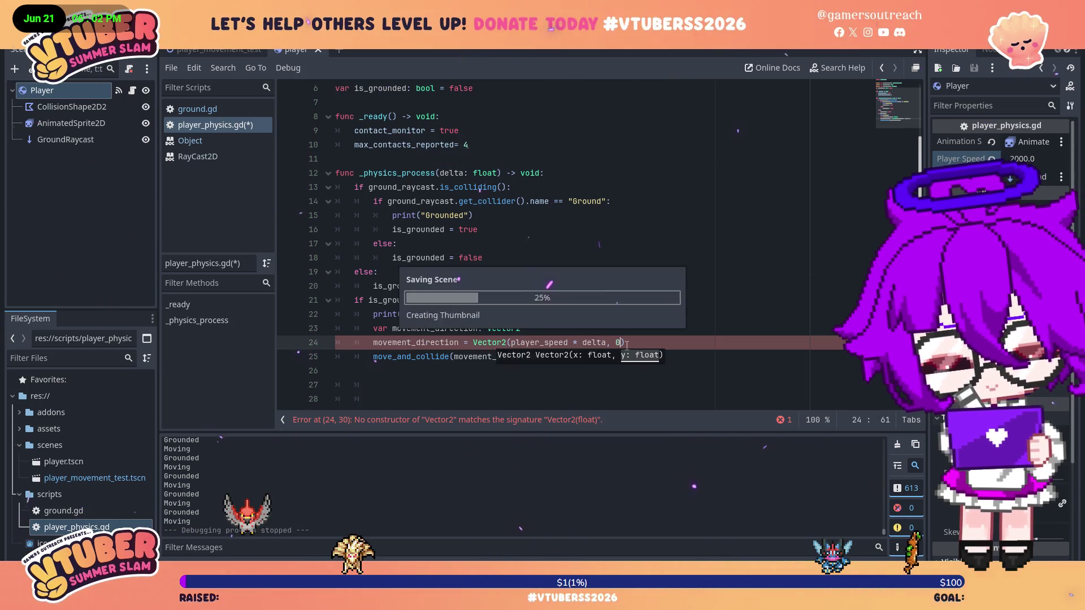
key("F5")
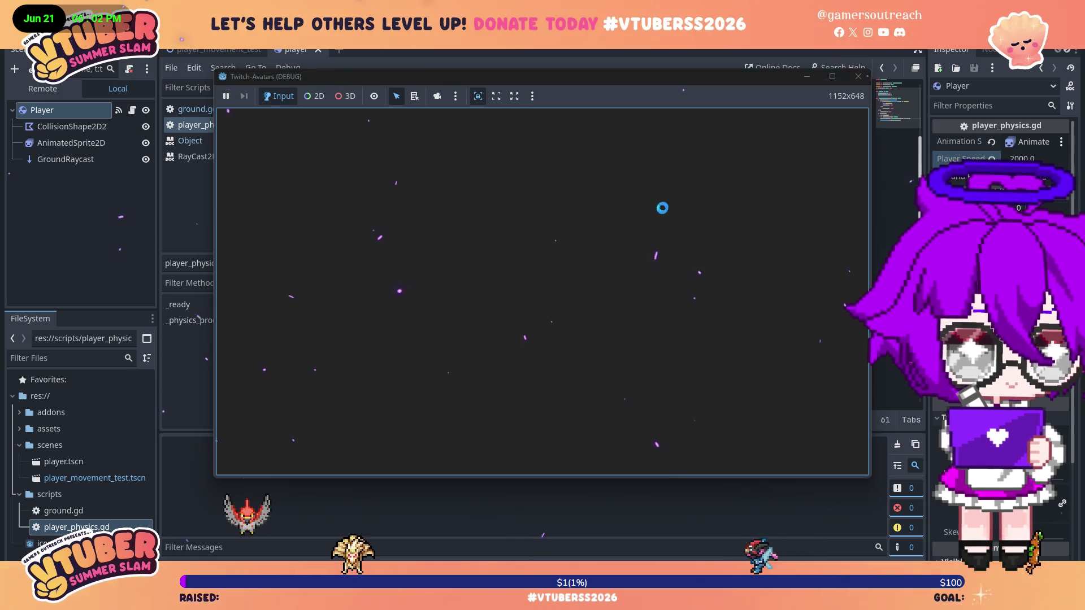
key("Right")
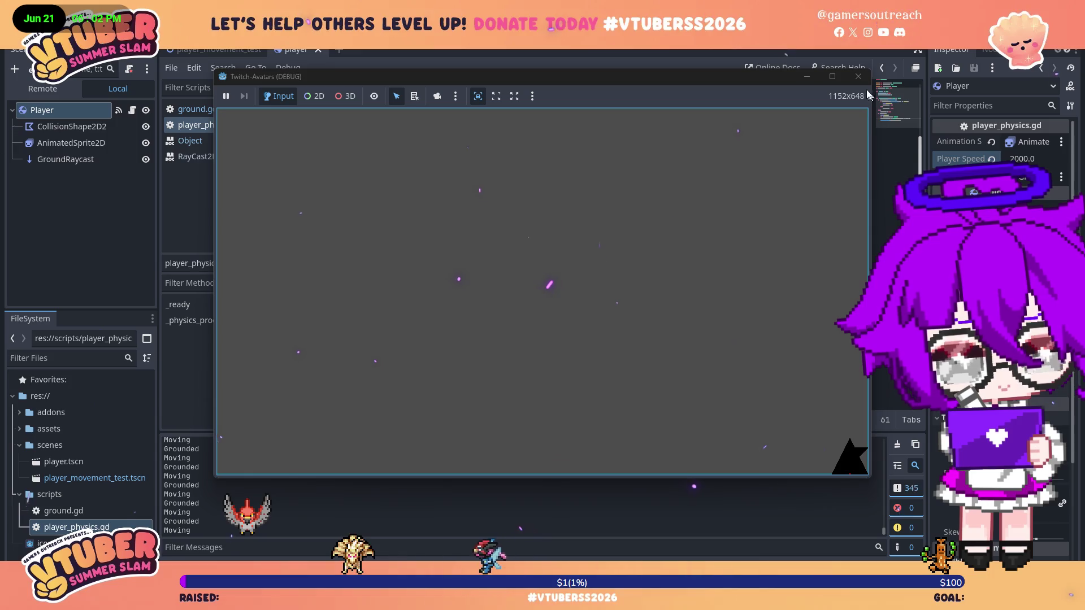
left_click(858, 76)
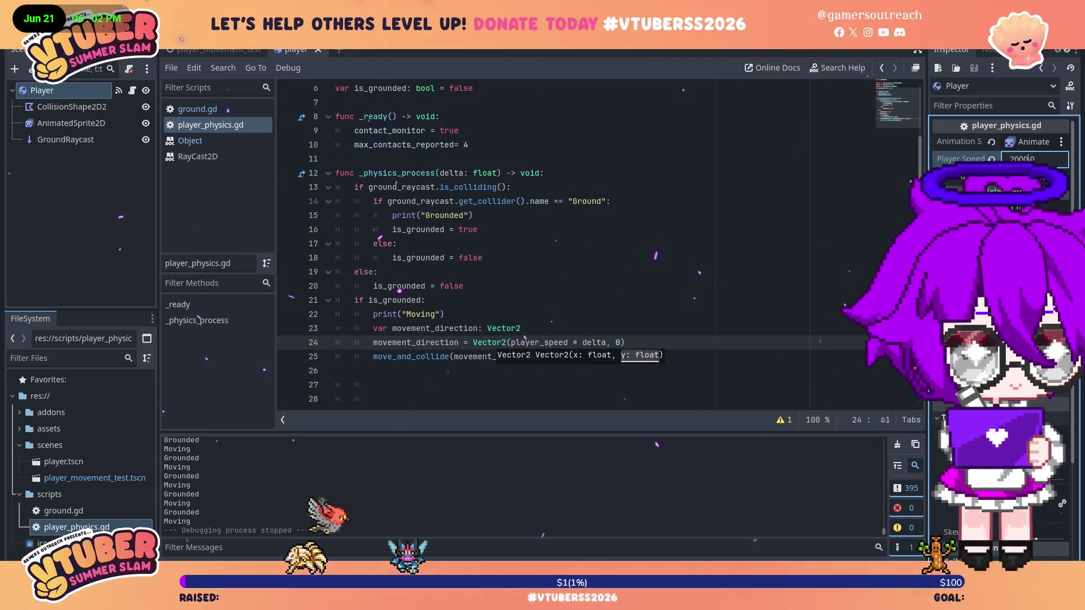
- Set Player Speed to 200.0 and run the game again
key("Return")
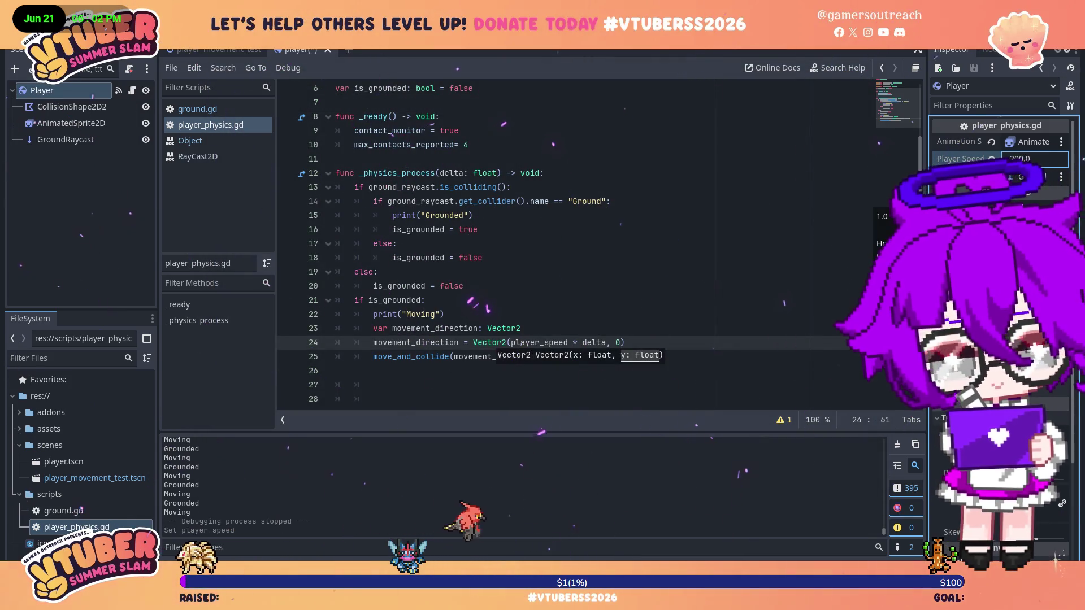
key("F5")
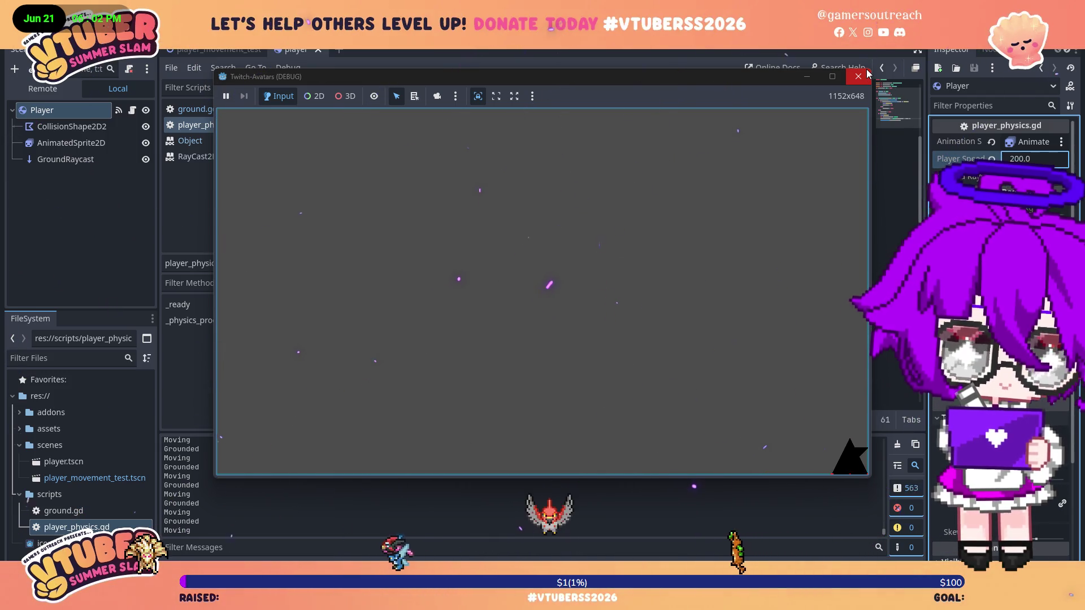
left_click(867, 71)
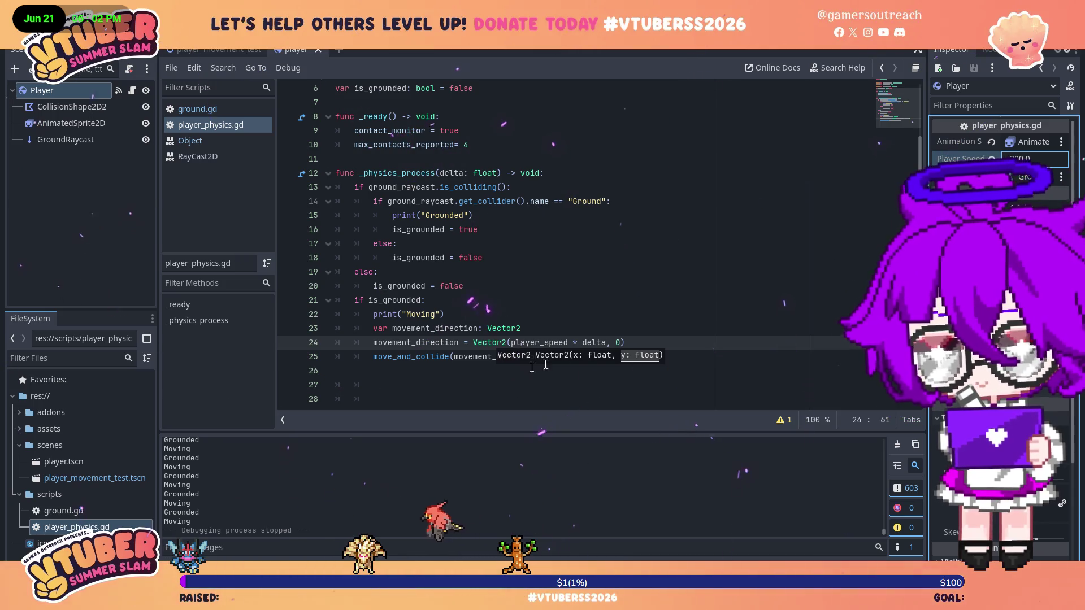
type(")")
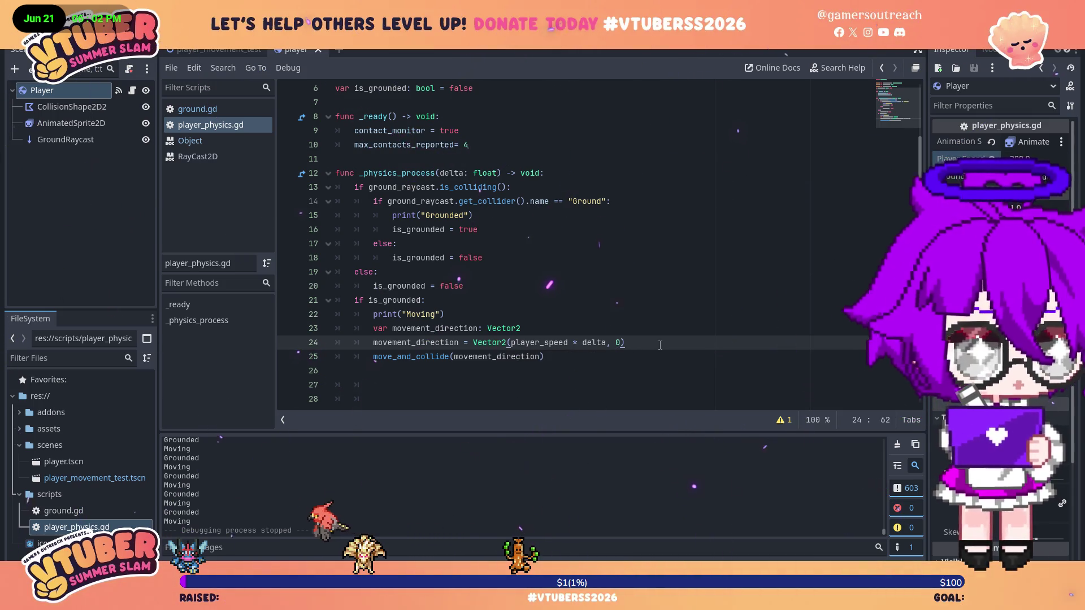
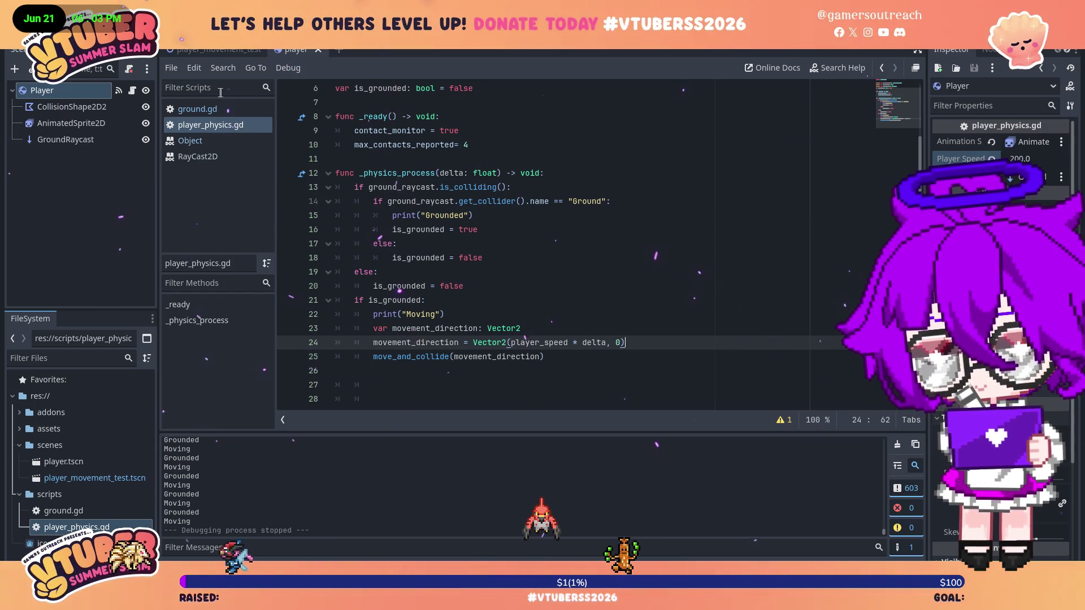
- Add a RayCast2D child named FrontRaycast under Player, then return to player_physics.gd
left_click(102, 93)
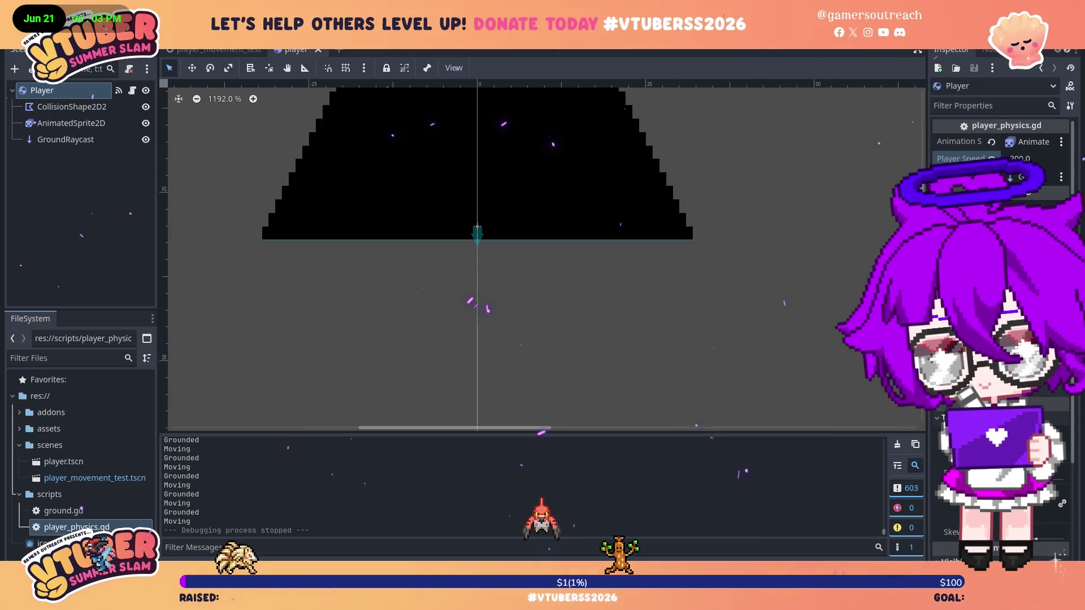
scroll(499, 317, "up", 5)
scroll(509, 319, "right", 2)
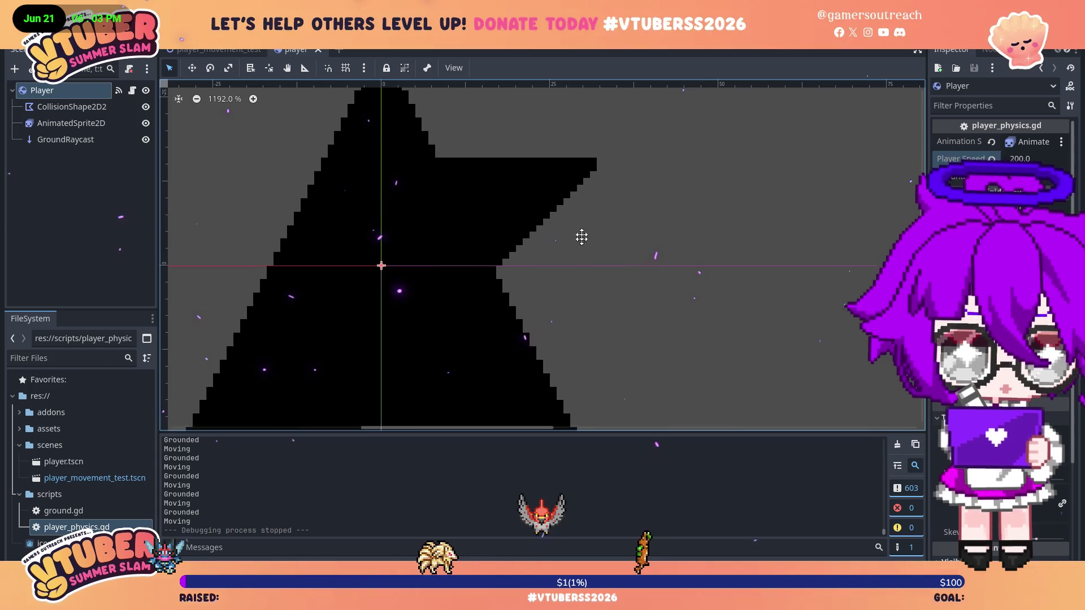
scroll(577, 173, "down", 2)
scroll(565, 175, "up", 1)
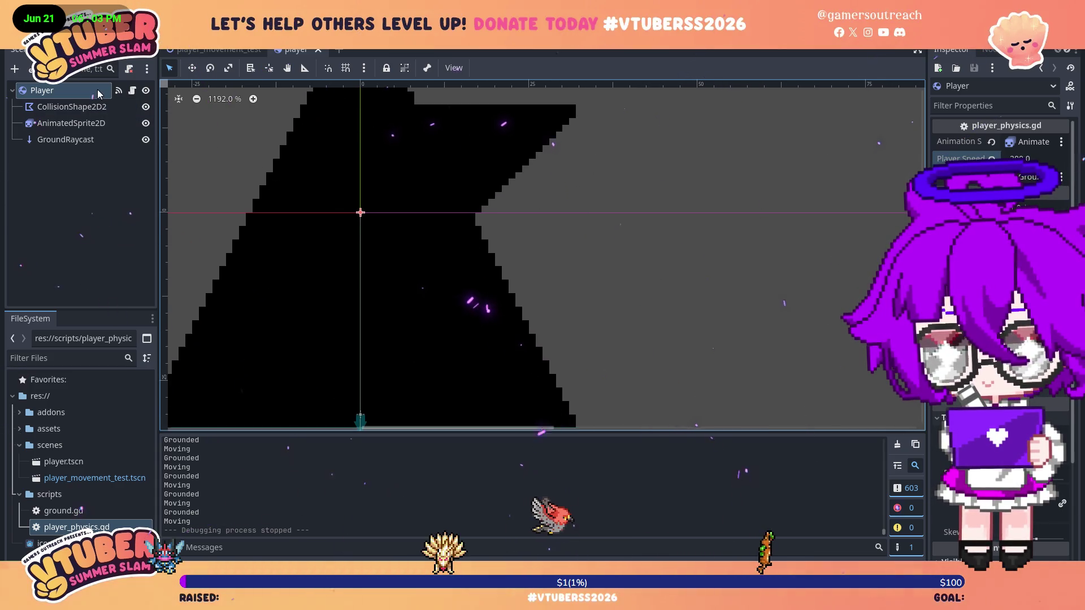
right_click(99, 91)
left_click(130, 121)
type("ray")
key("Return")
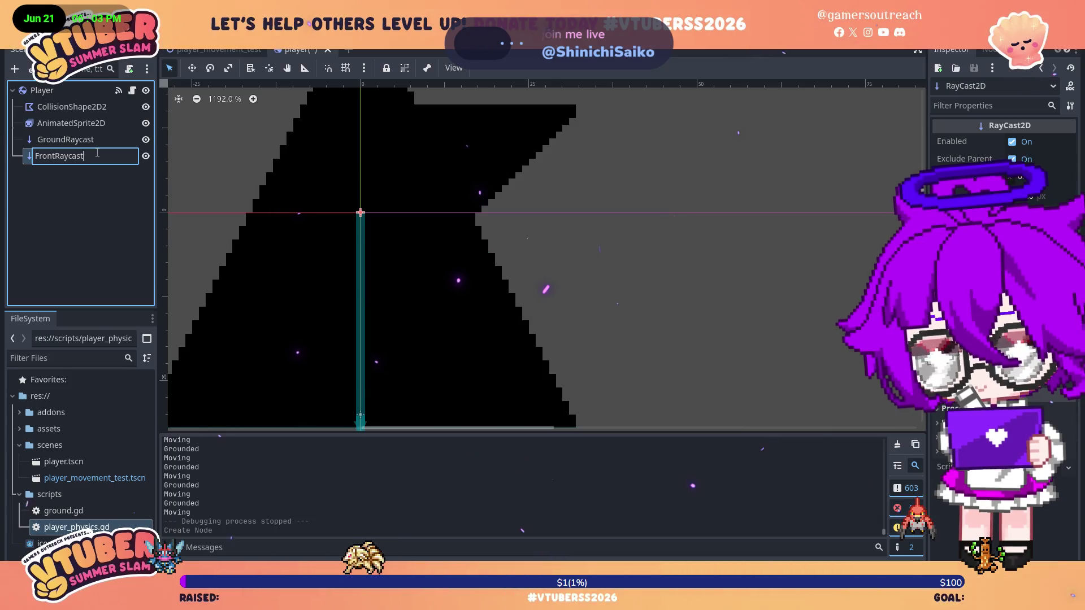
type("FrontRaycast")
key("Return")
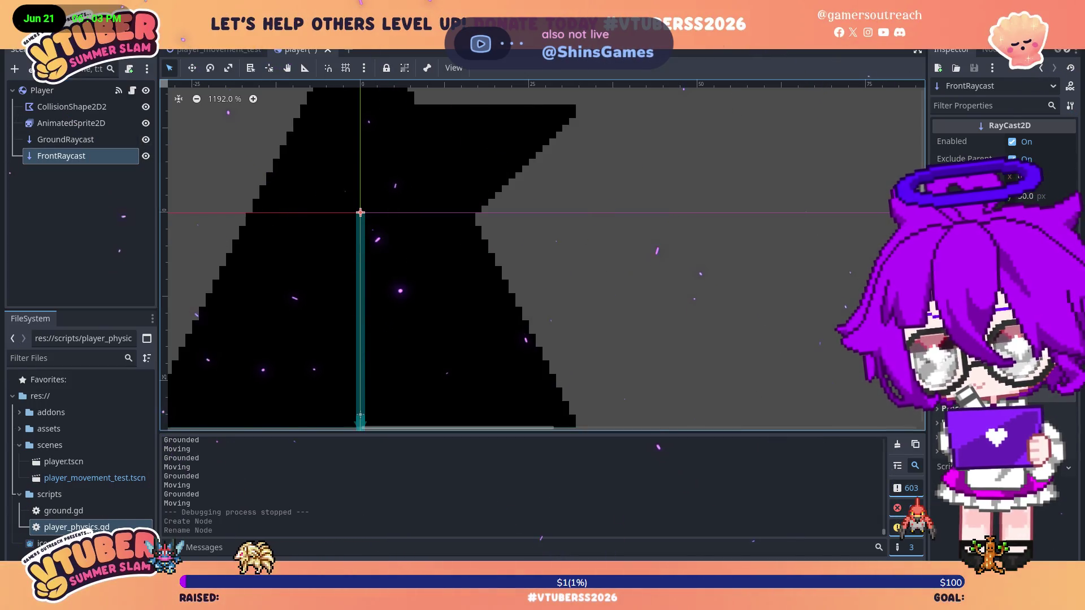
key("ctrl+F3")
scroll(529, 194, "up", 2)
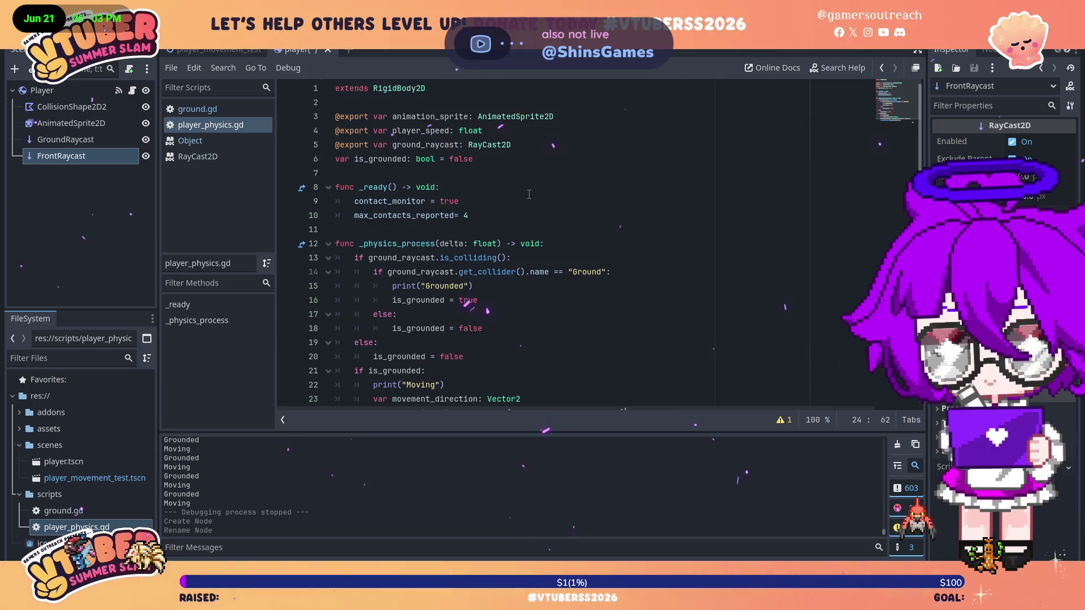
left_click(560, 148)
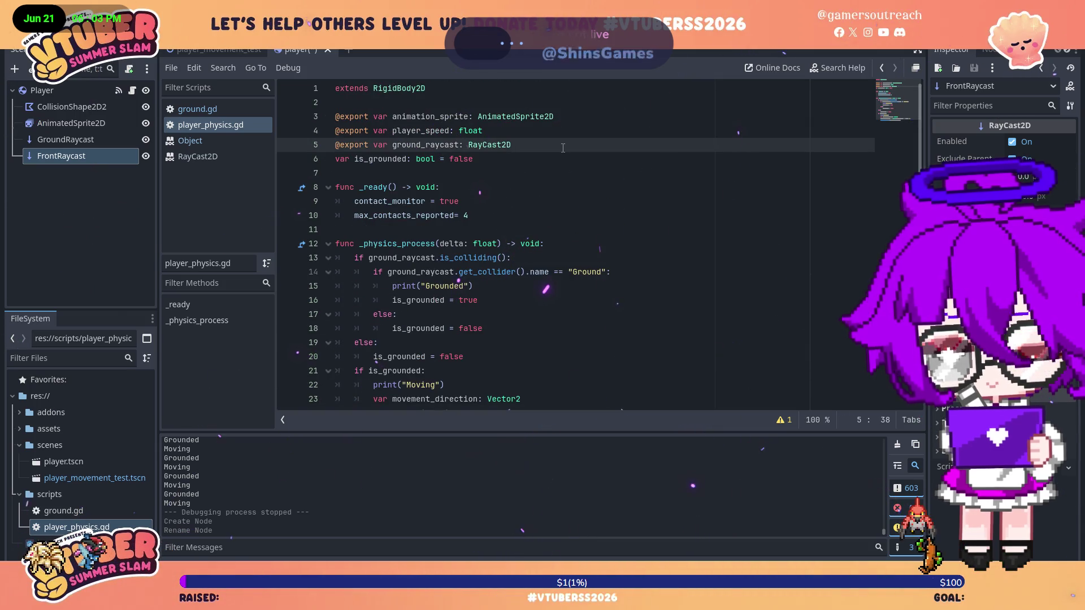
key("Return")
key("BackSpace")
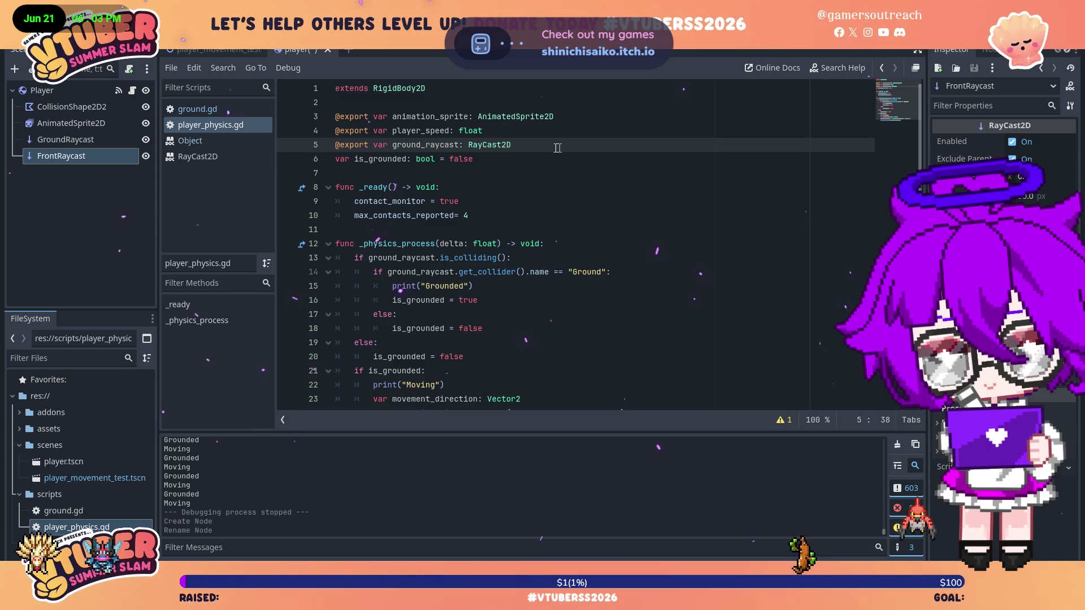
left_click(582, 159)
key("Return")
type("@export ")
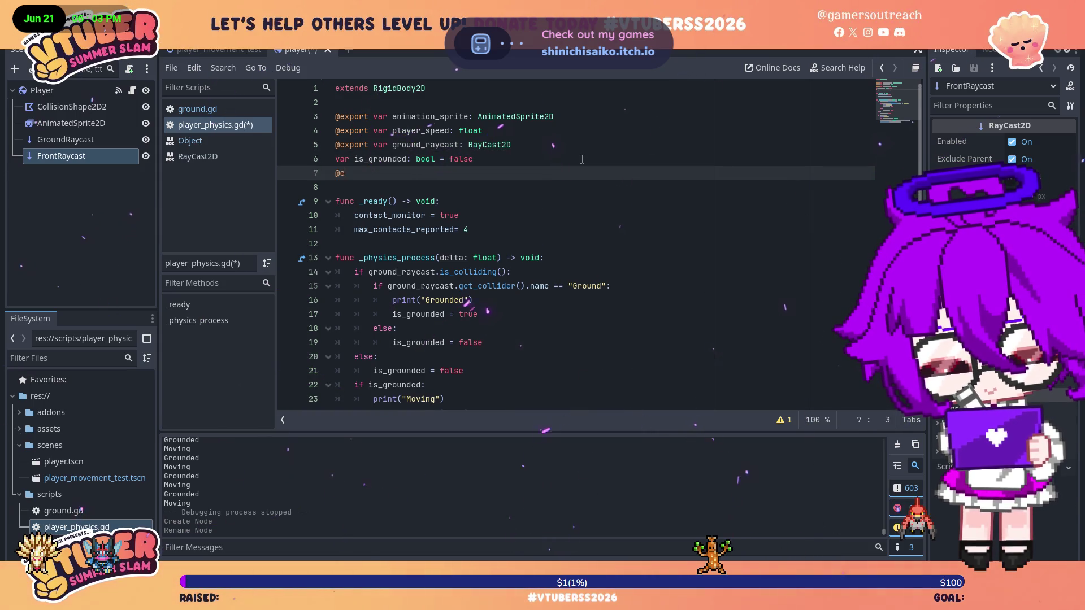
type("var ")
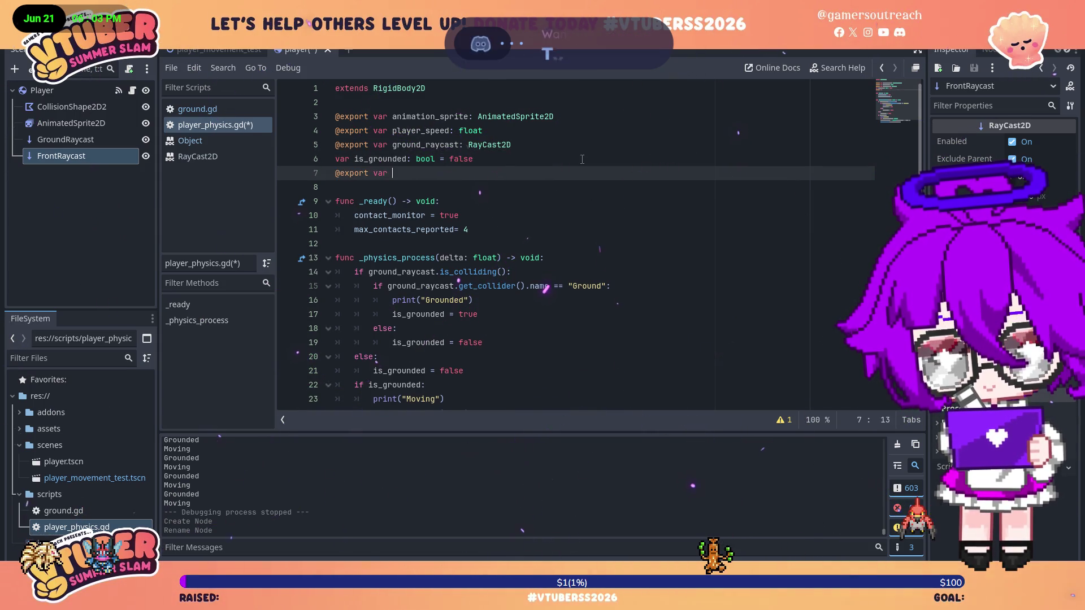
type("fro")
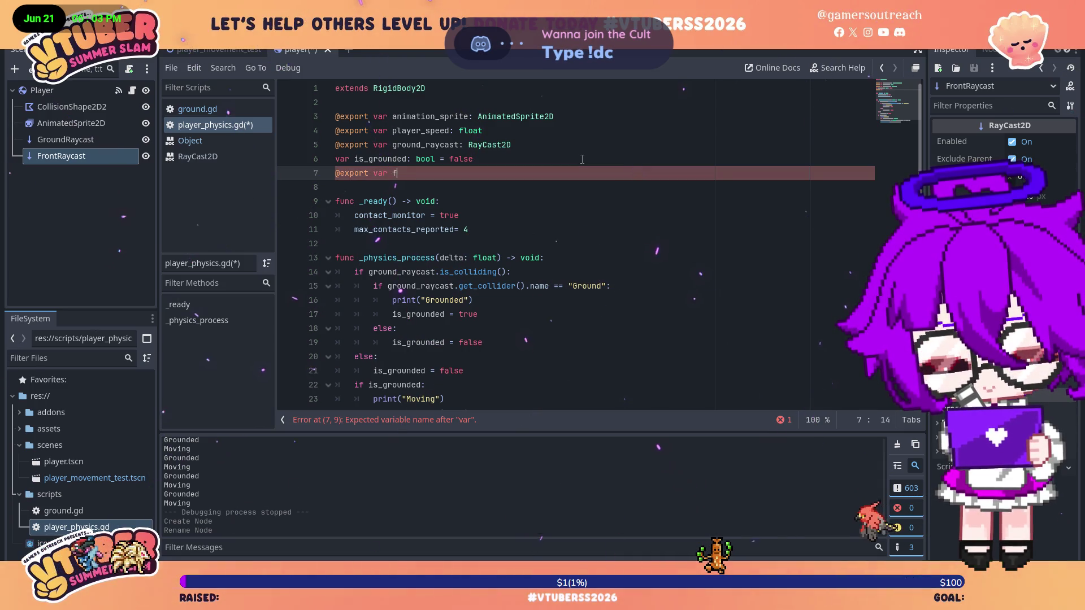
type("nt_raycast")
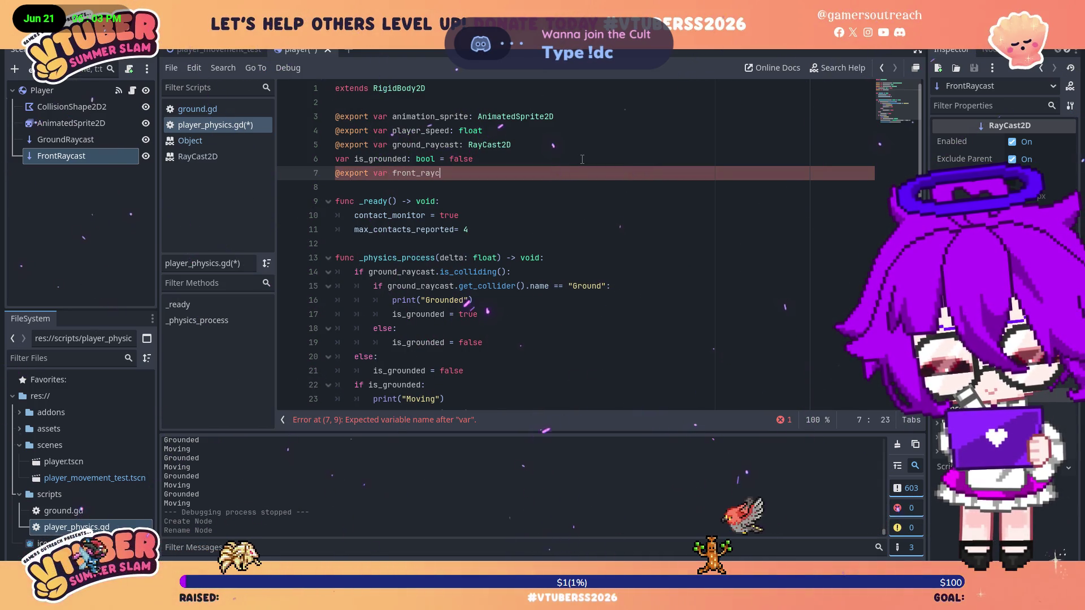
type(":")
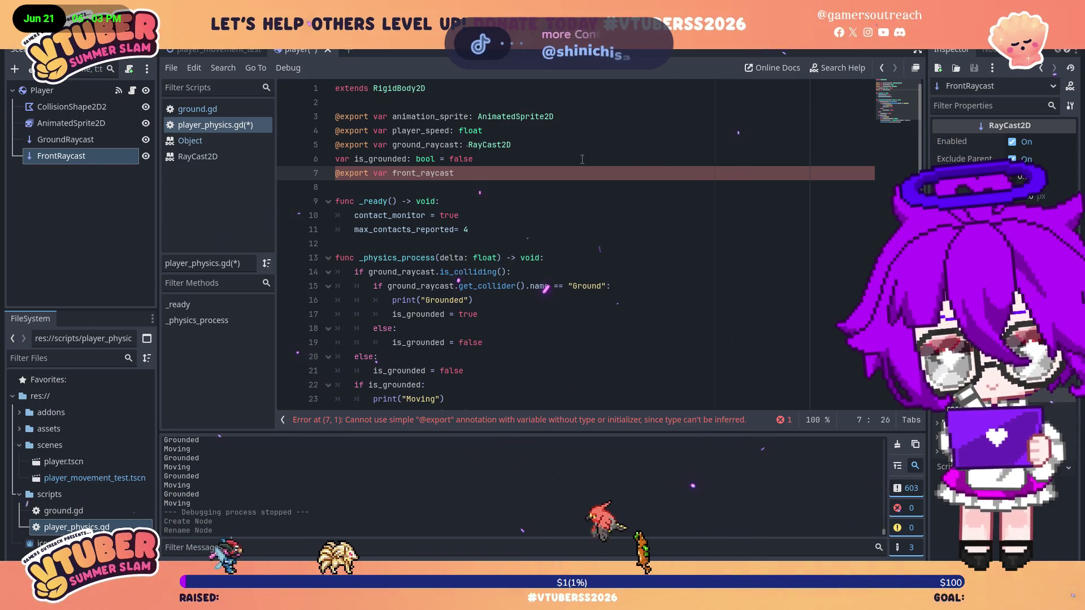
type(" Raycast")
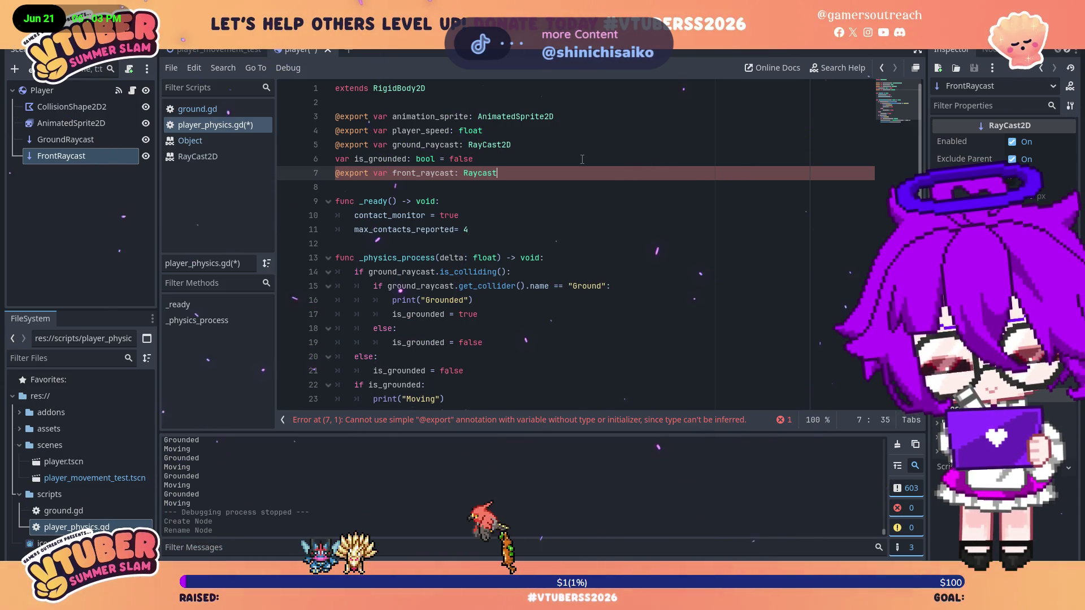
type("2d")
key("Return")
key("ctrl+s")
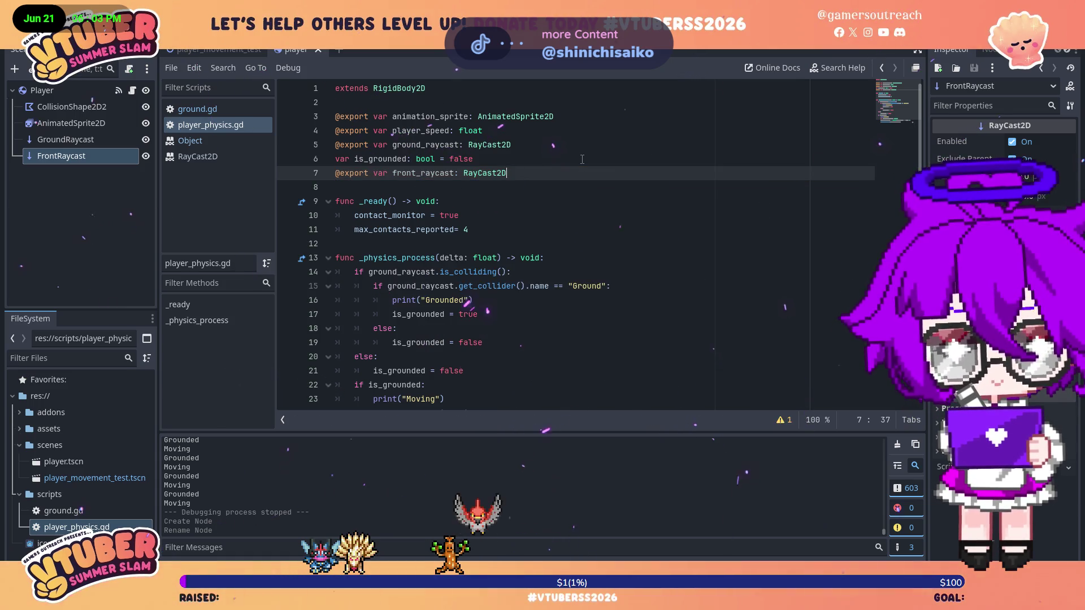
left_click(68, 91)
mouse_move(87, 154)
left_mouse_down()
mouse_move(509, 181)
mouse_move(1006, 193)
left_mouse_up()
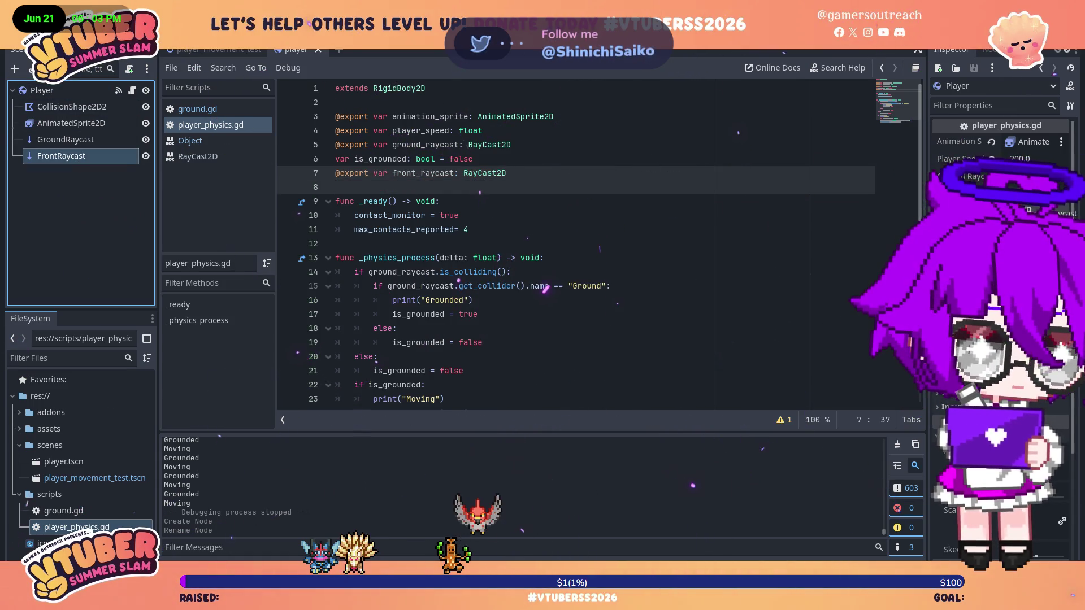
- Add 'var is_looking_right: bool = true' below the raycast export
left_click(548, 172)
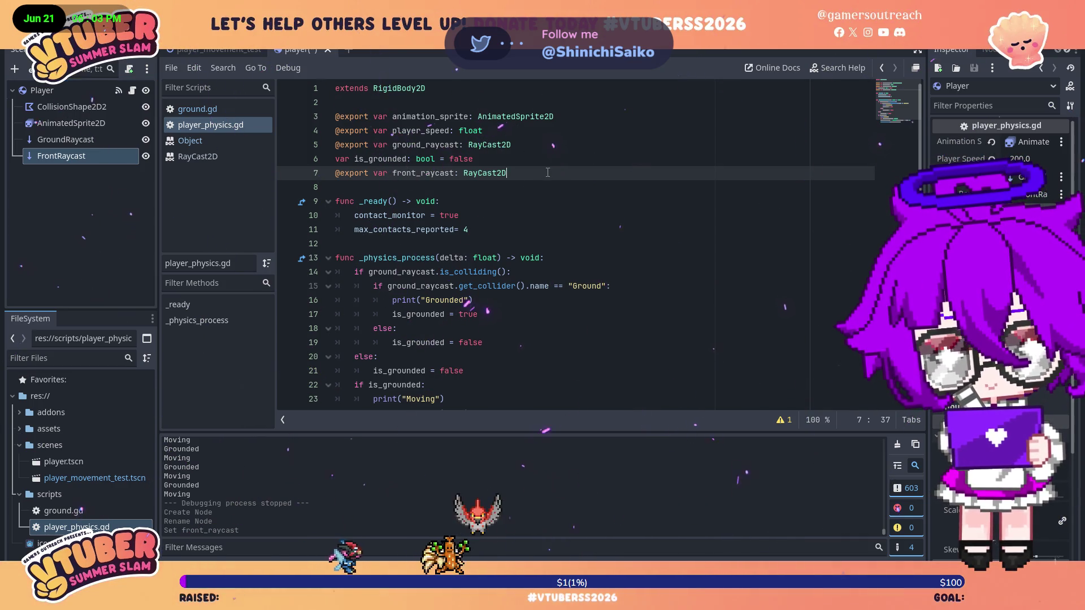
scroll(546, 171, "down", 1)
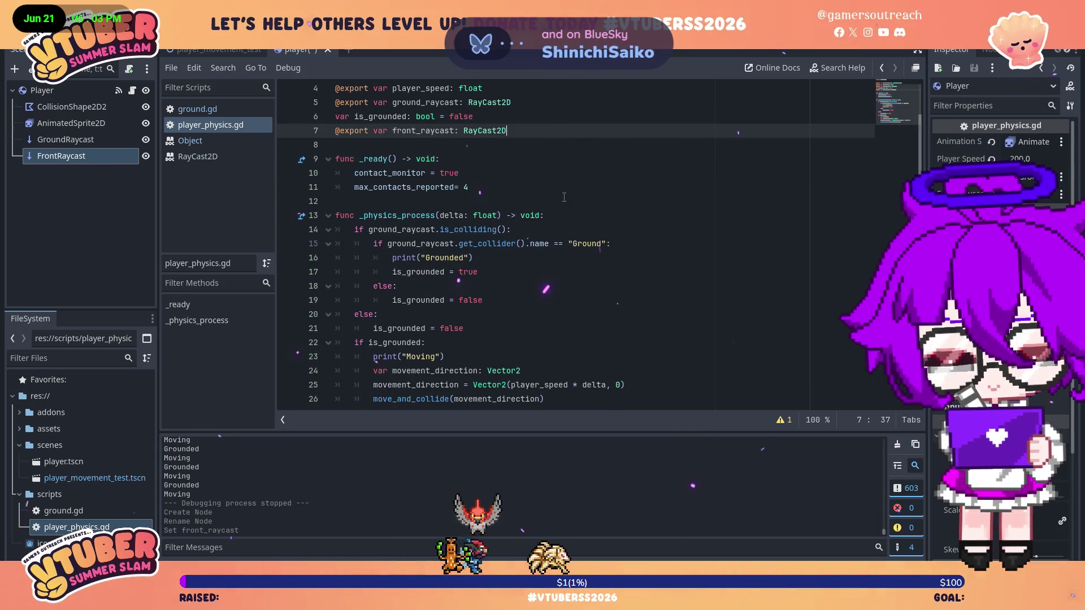
scroll(566, 204, "down", 1)
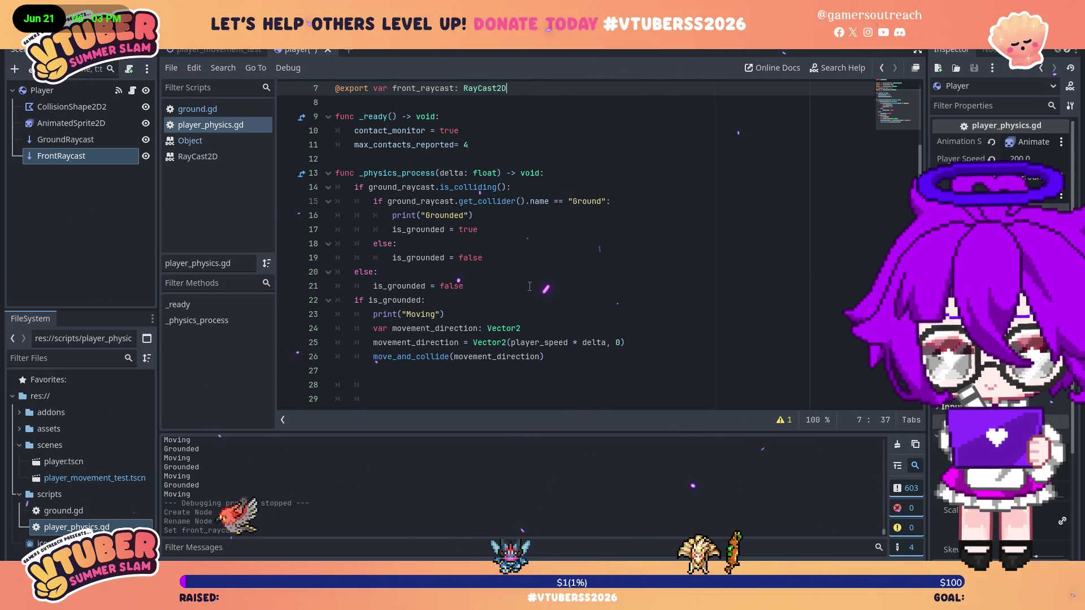
scroll(530, 289, "up", 1)
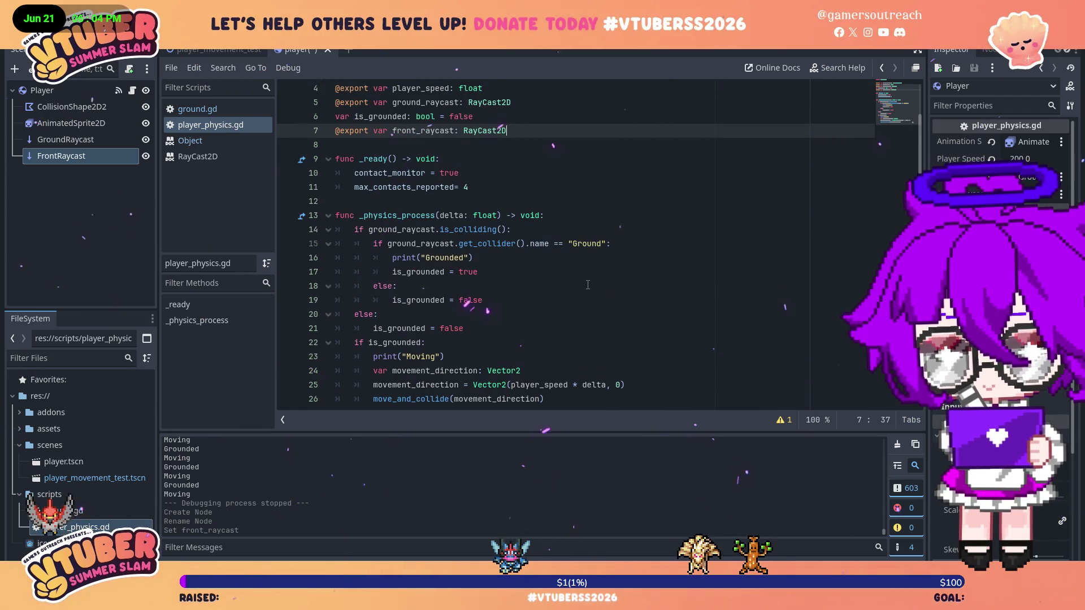
scroll(548, 175, "up", 1)
key("Return")
type("var is")
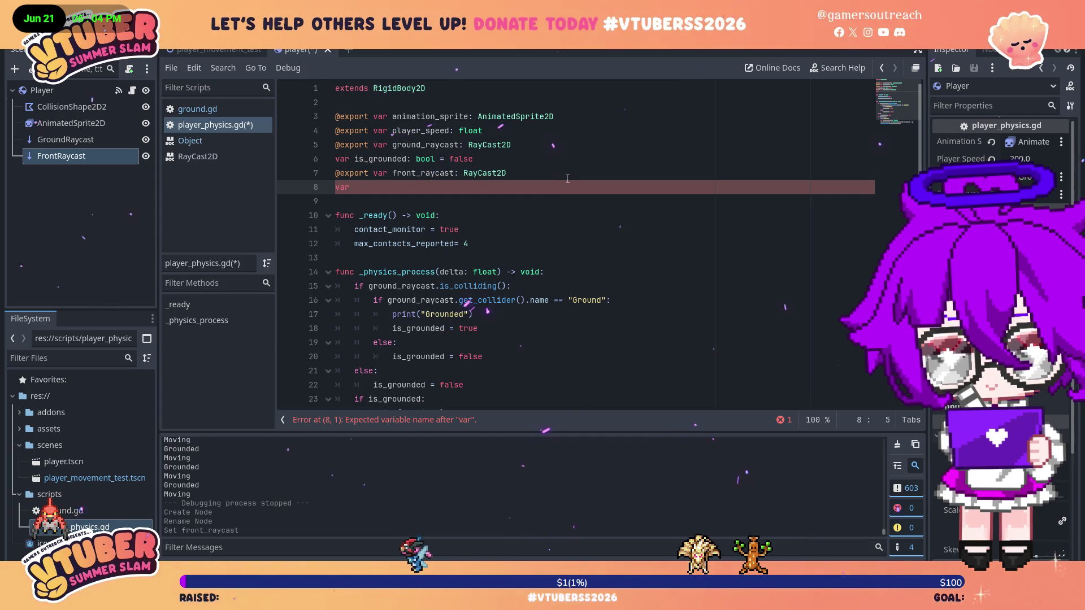
type("_l")
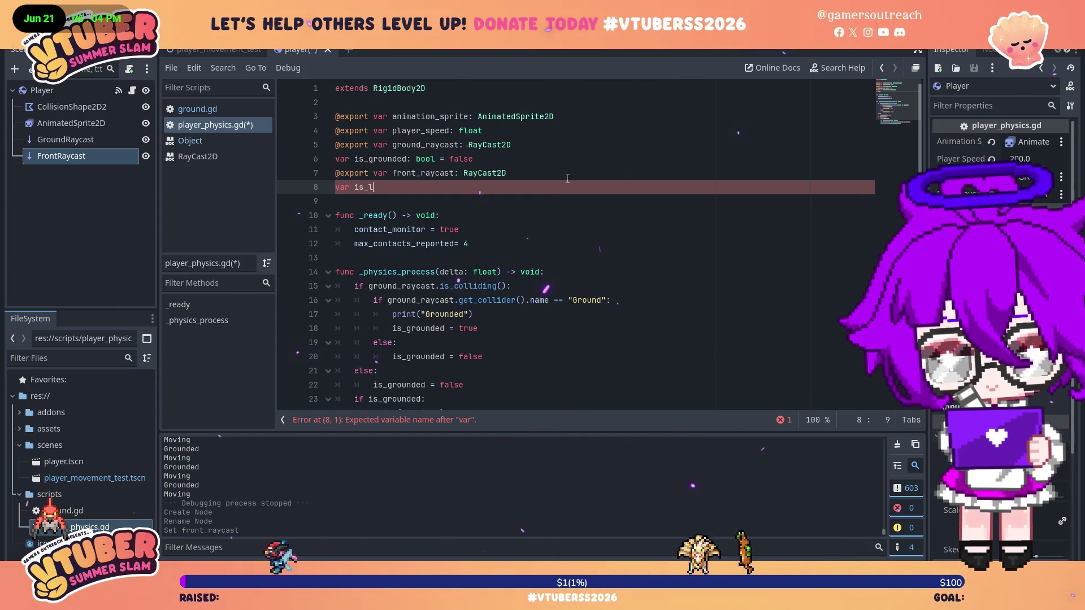
type("ooking_")
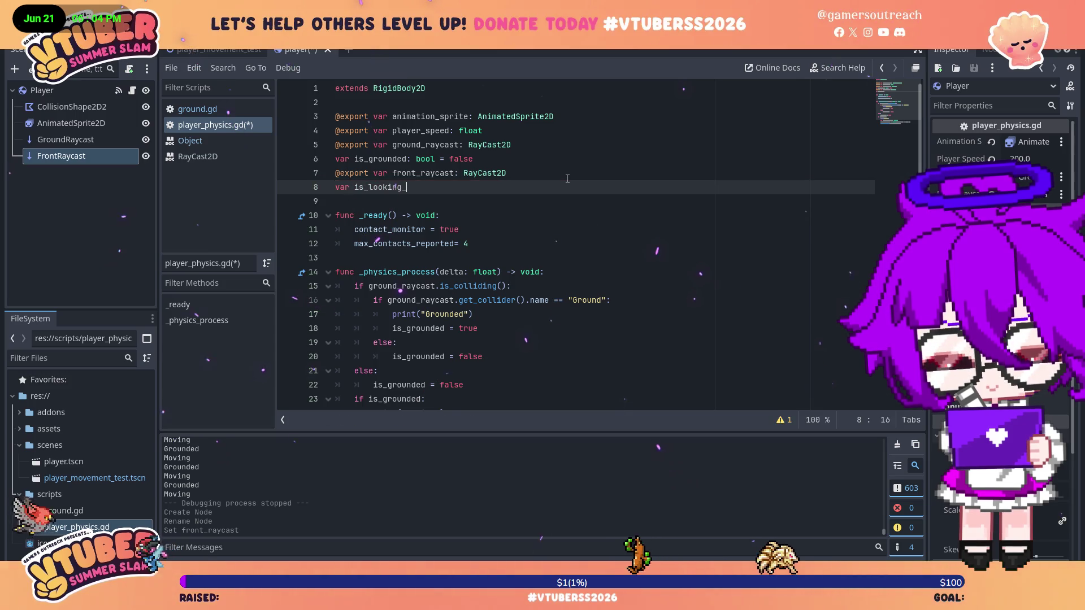
type("right")
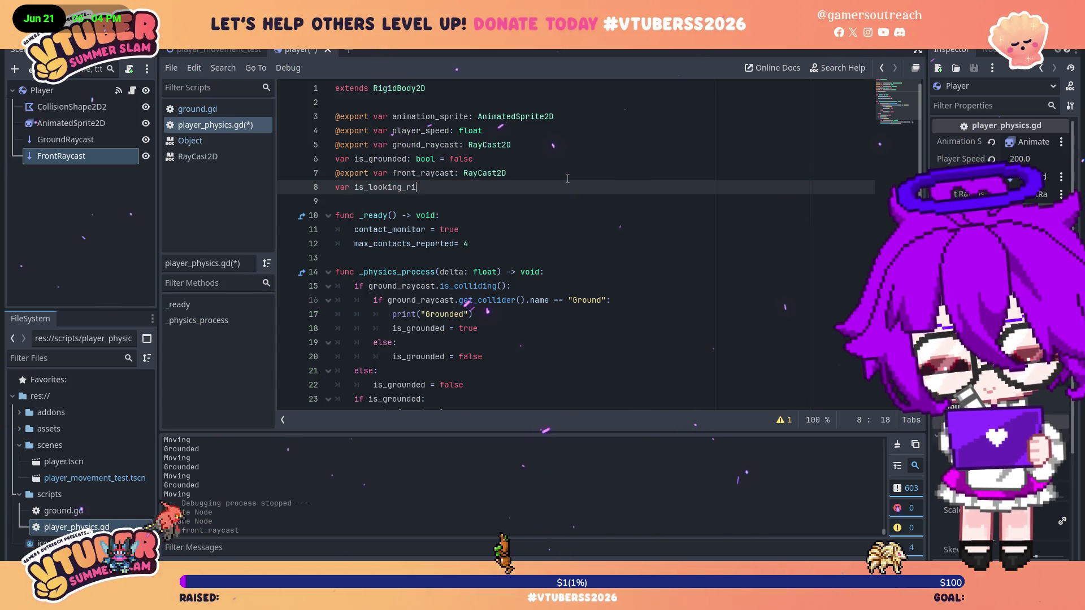
type(": ")
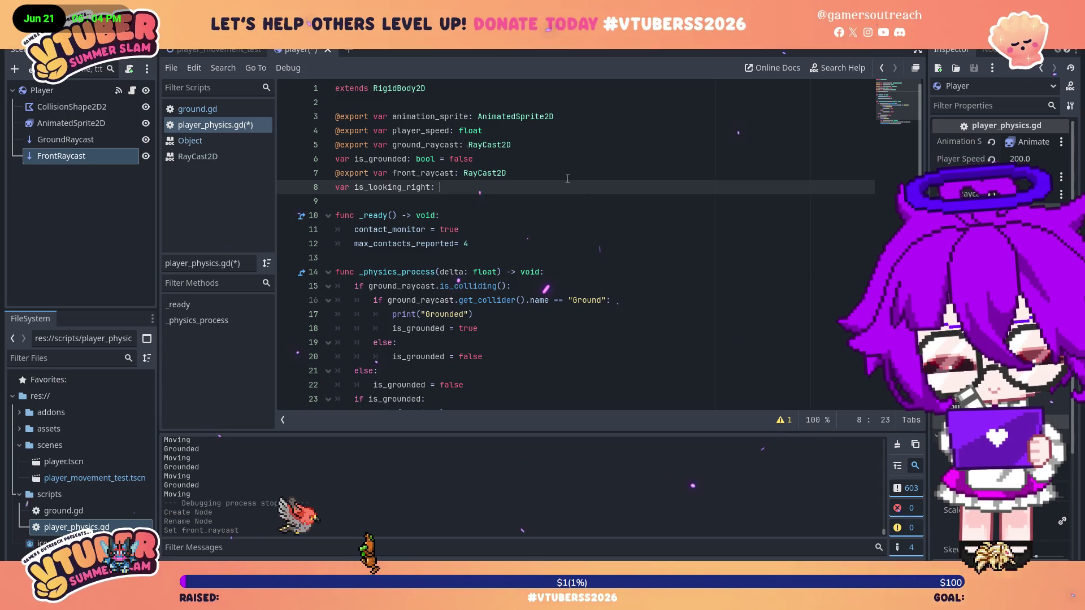
type("bool = ")
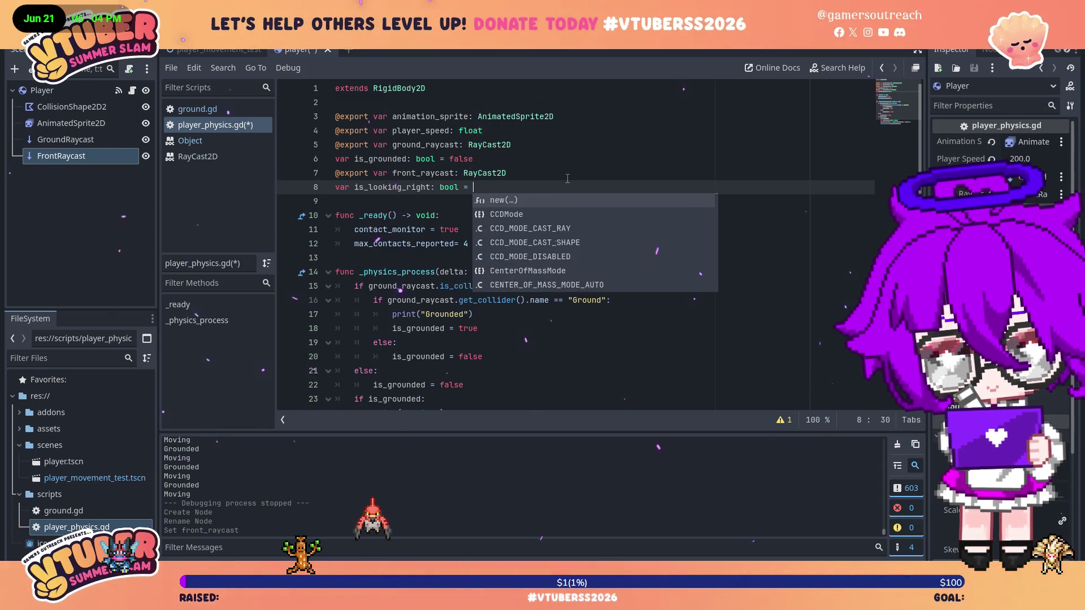
type("true")
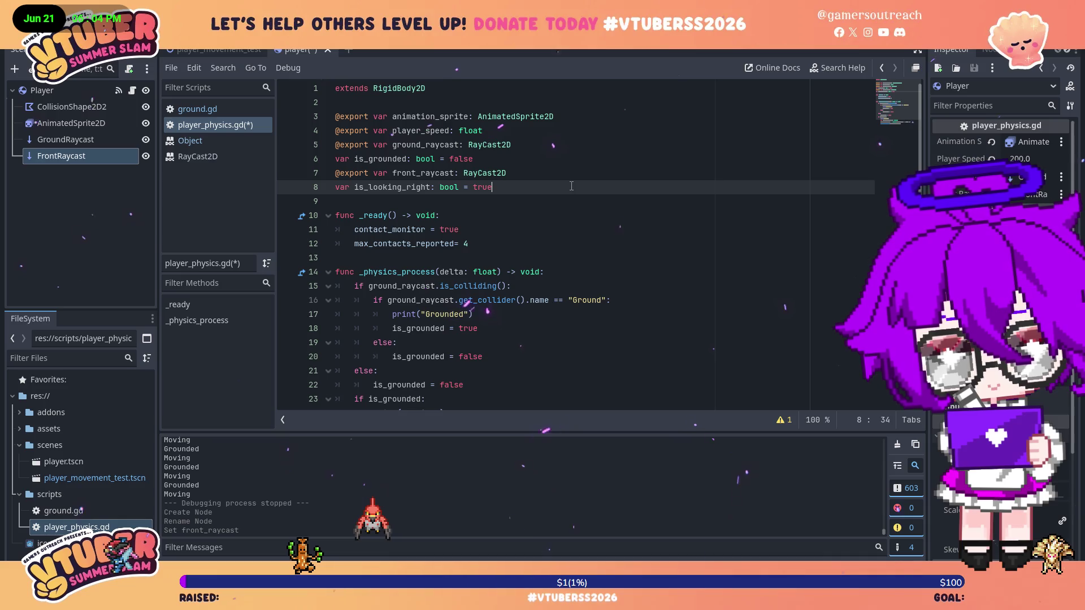
- Save player_physics.gd with the is_looking_right = true declaration
key("ctrl+s")
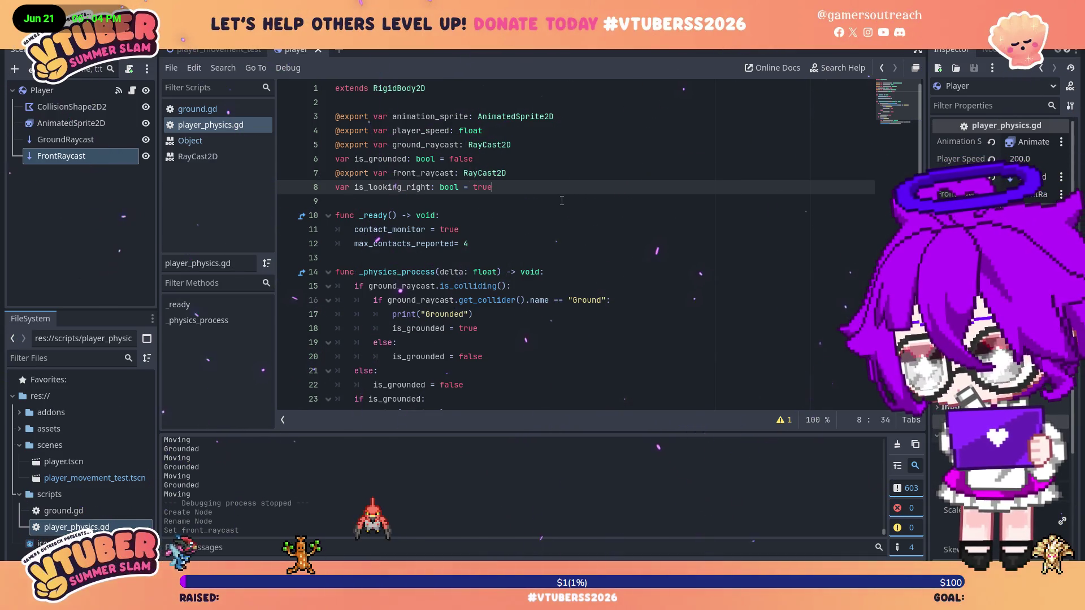
scroll(534, 208, "down", 2)
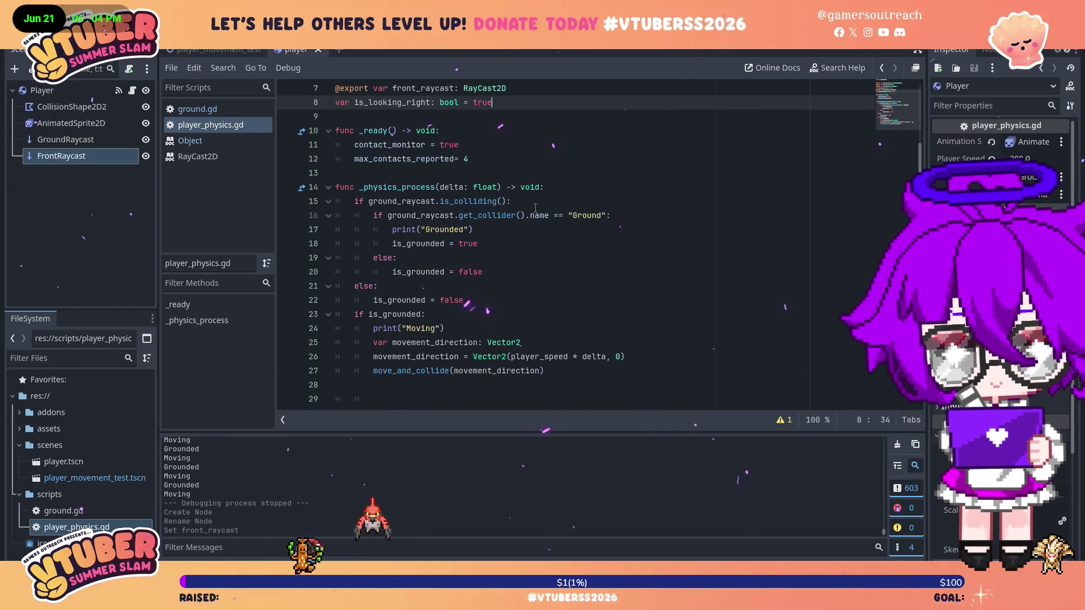
scroll(535, 208, "down", 1)
- Replace the print("Moving") debug line with an 'if is_looking_right:' condition
left_click_drag(537, 301, 373, 301)
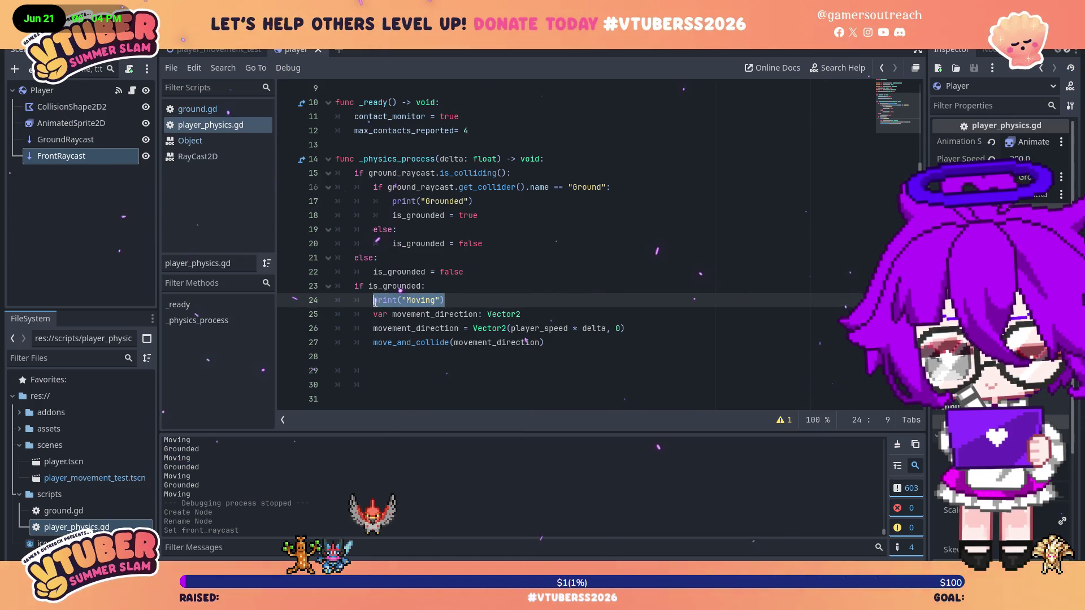
type("if ")
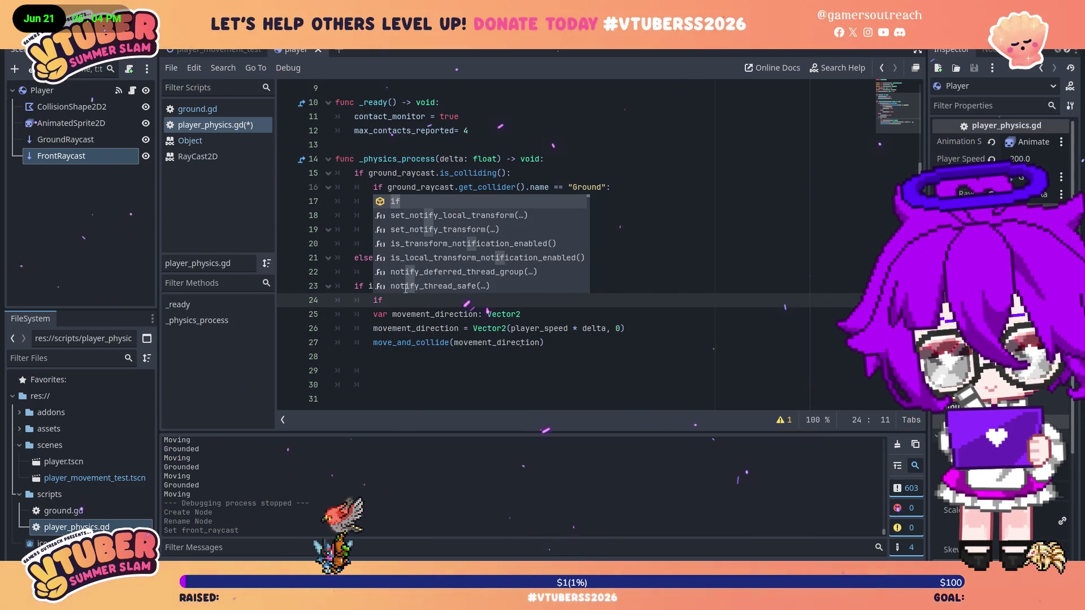
type("is")
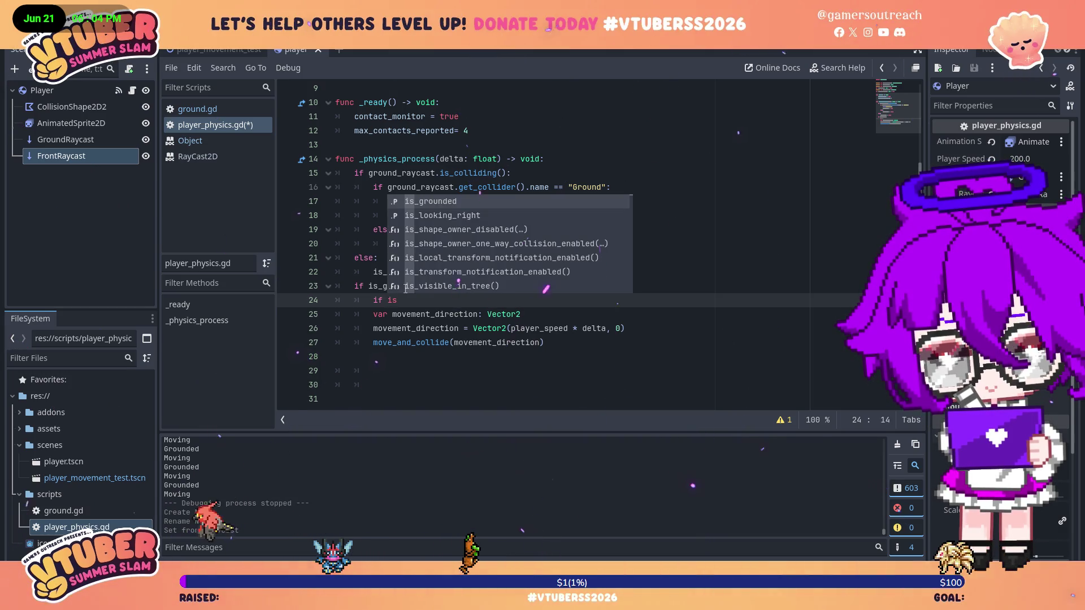
type("_m")
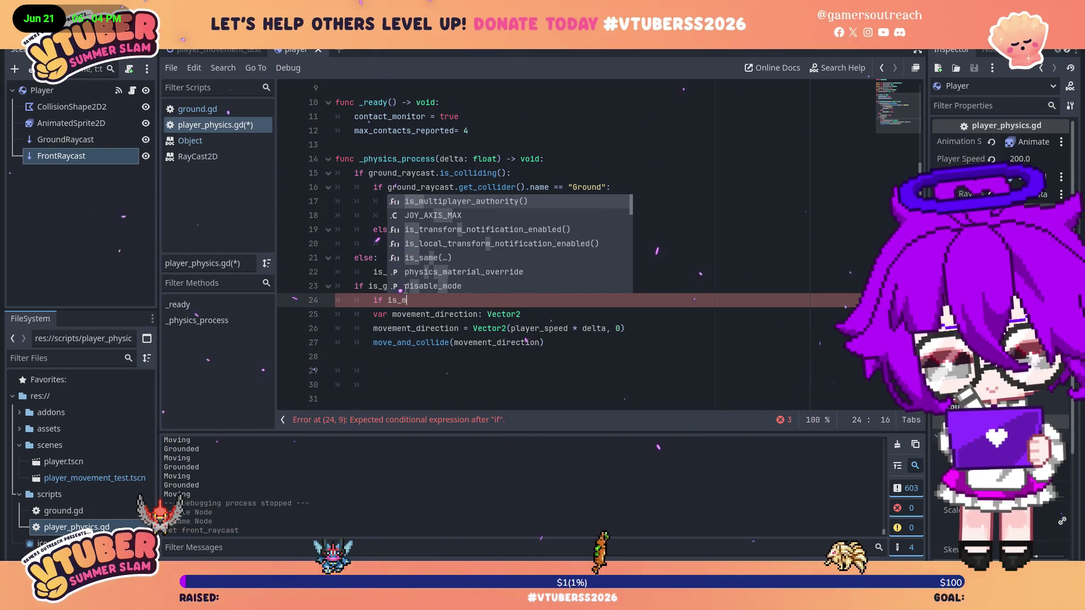
type("ov")
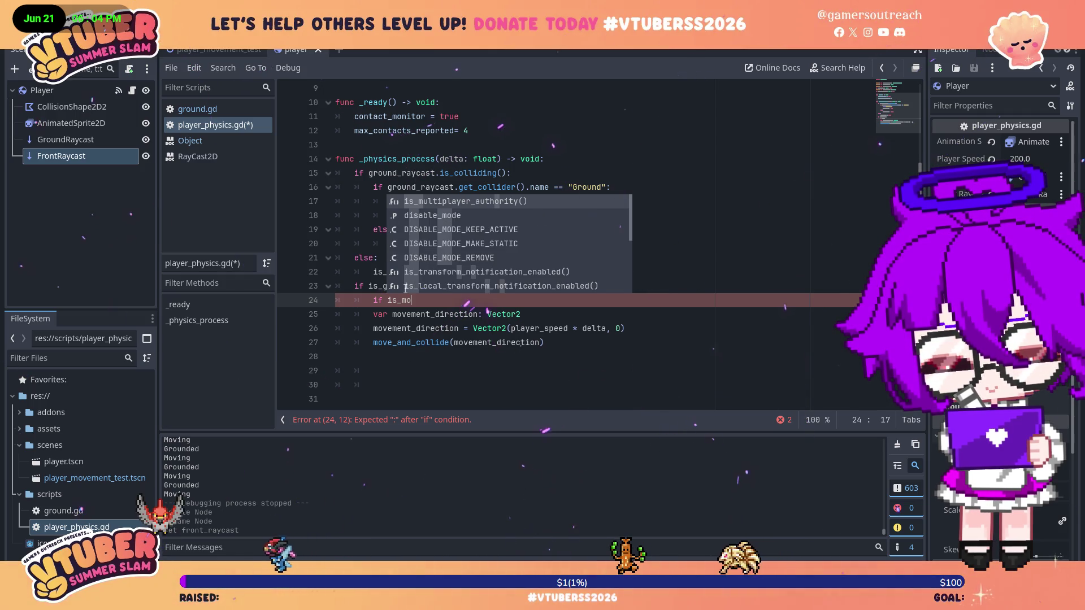
key("BackSpace")
key("BackSpace")
key("BackSpace")
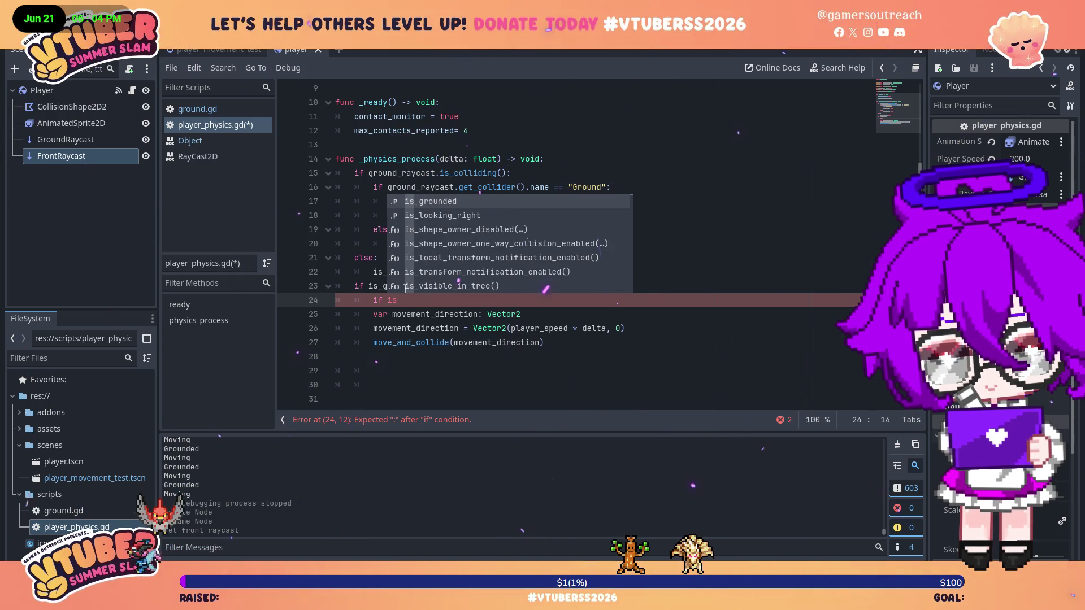
scroll(423, 89, "up", 2)
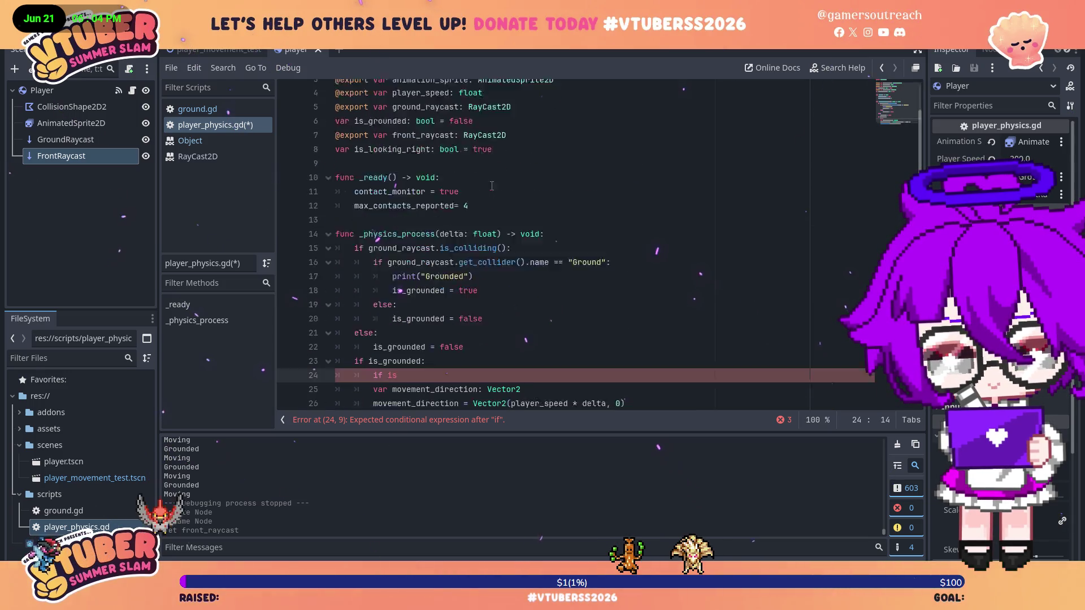
scroll(493, 243, "down", 2)
type("_l")
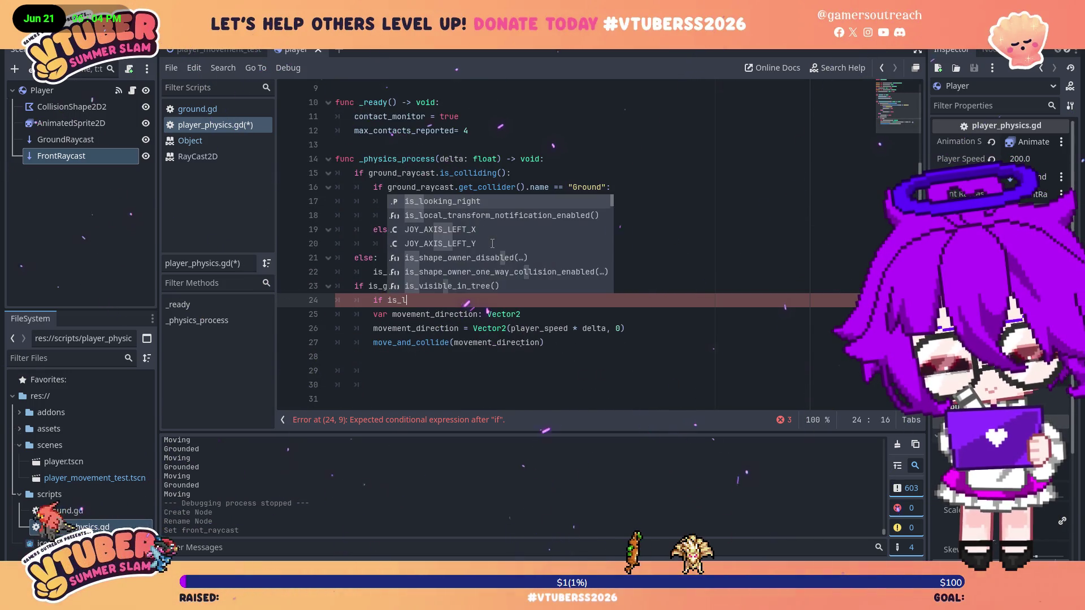
key("Return")
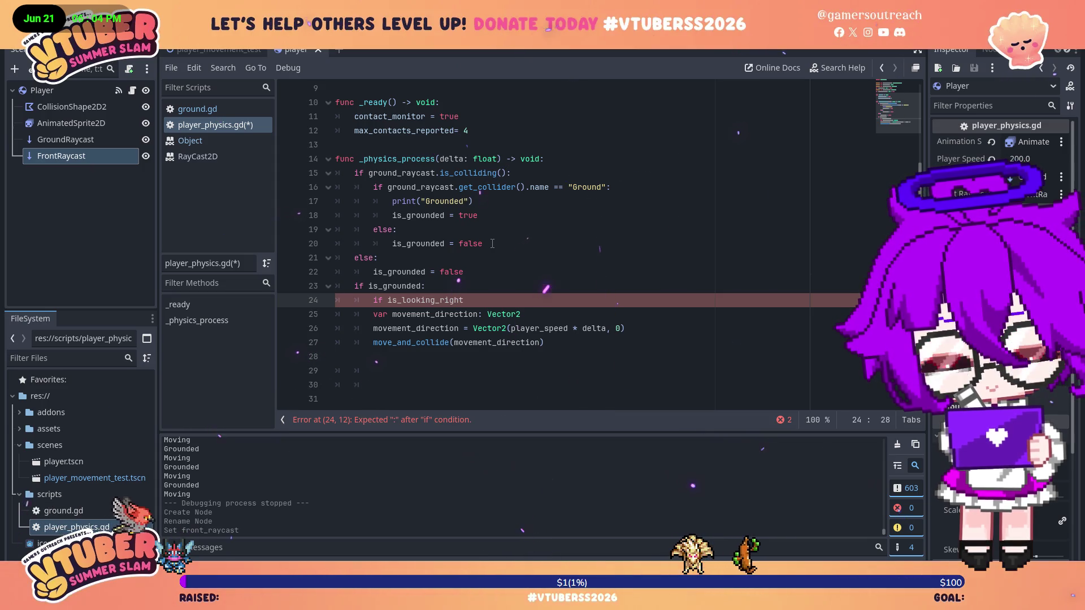
- Indent the movement lines under the condition and move the movement_direction declaration above it
left_click_drag(377, 311, 546, 342)
key("Tab")
left_click(554, 316)
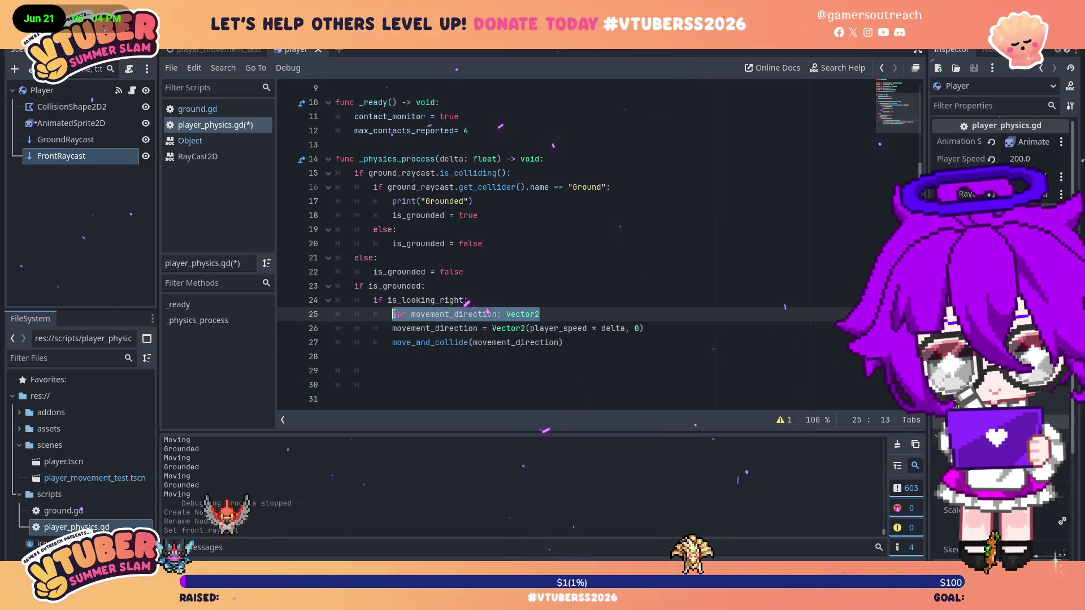
key("ctrl+x")
left_click(445, 286)
key("Return")
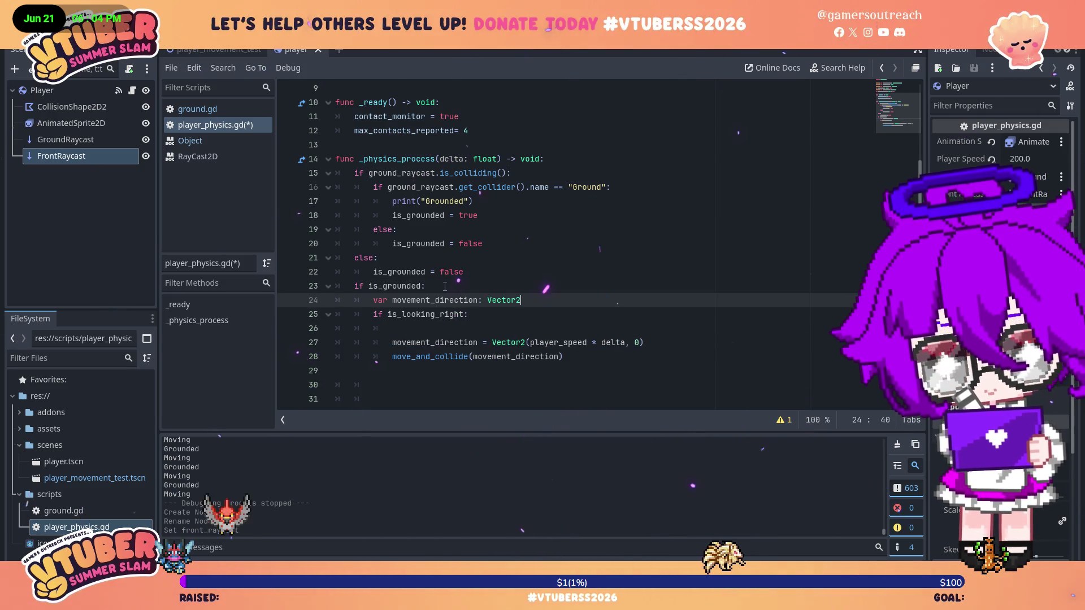
left_click(433, 333)
key("BackSpace")
key("BackSpace")
key("BackSpace")
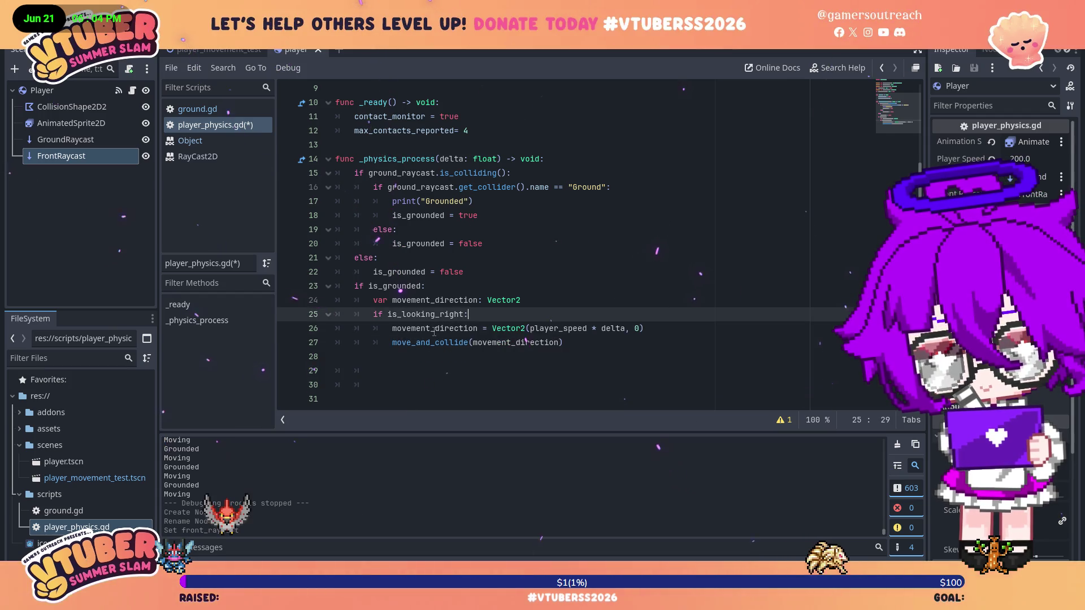
- Add an else: branch containing a copy of the two movement lines
left_click(541, 344)
key("Down")
key("Tab")
key("Tab")
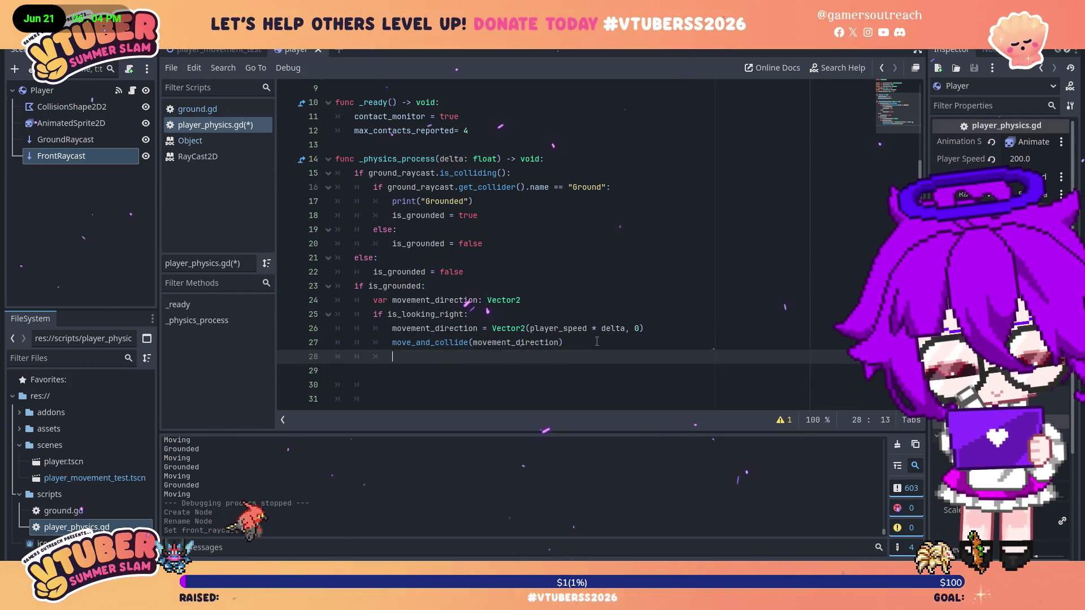
type("else:")
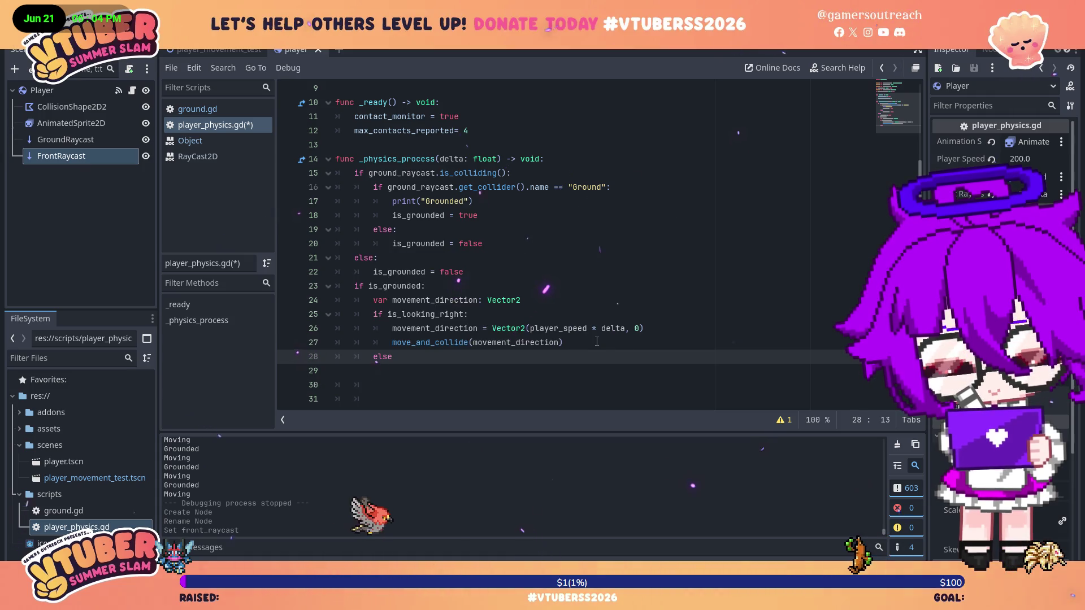
key("Return")
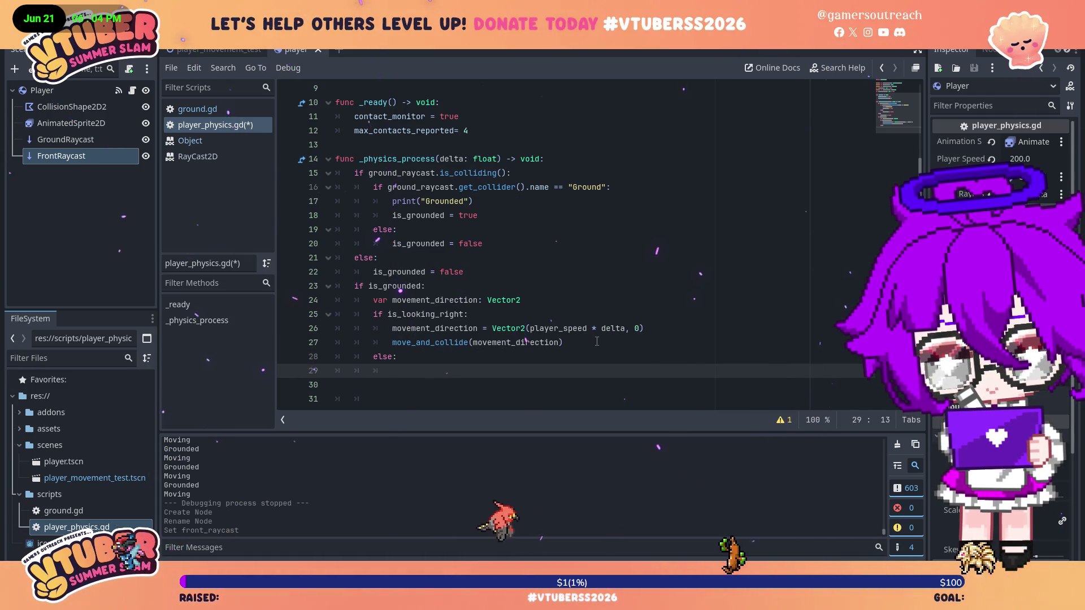
type("mov")
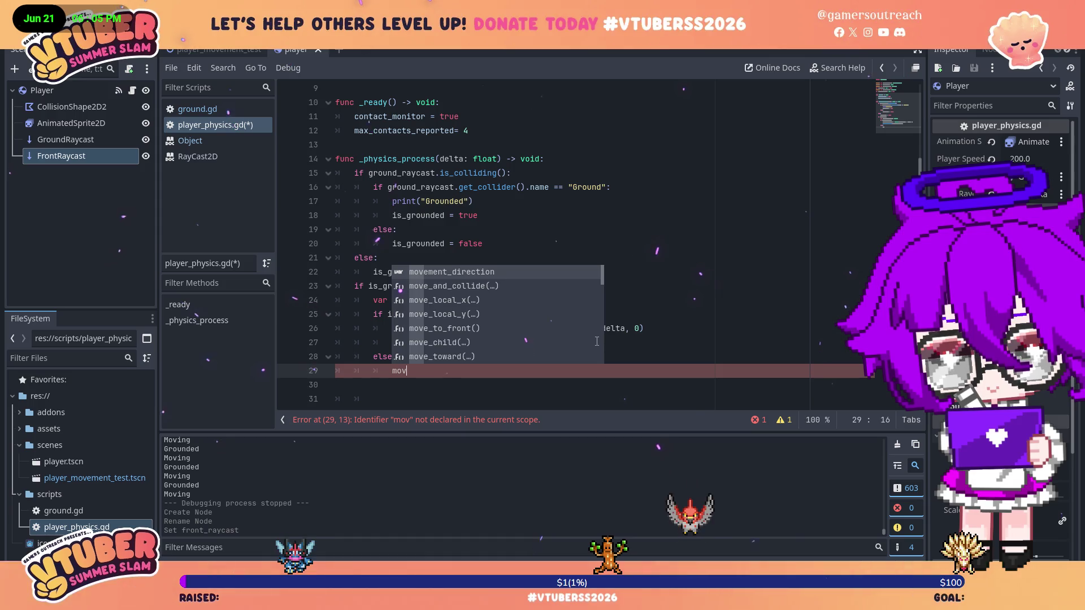
key("BackSpace")
key("BackSpace")
key("BackSpace")
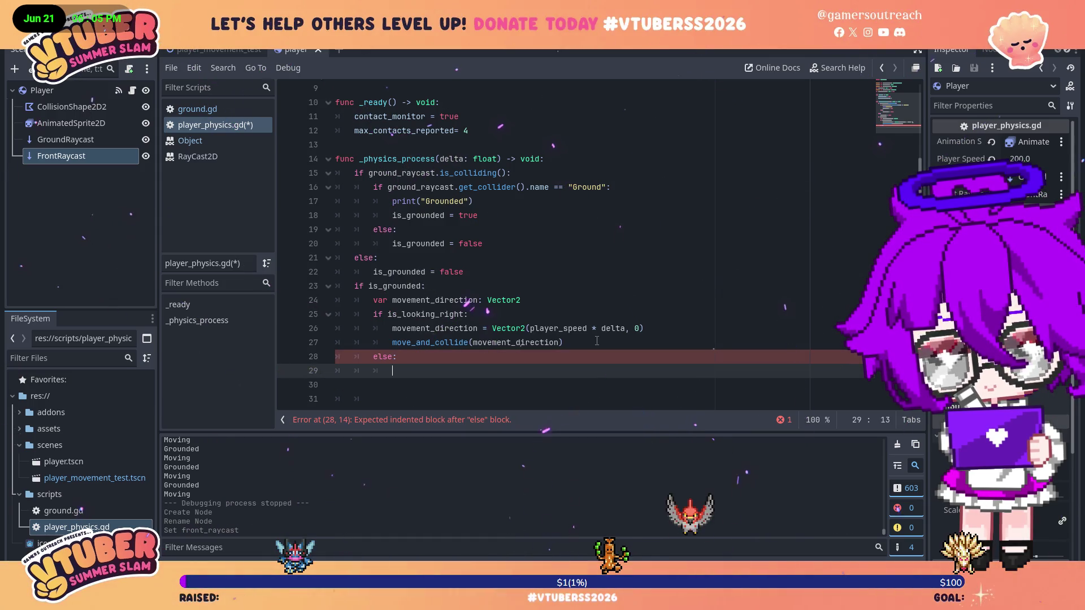
mouse_move(564, 343)
left_mouse_down()
mouse_move(356, 329)
mouse_move(392, 328)
left_mouse_up()
key("ctrl+c")
left_click(531, 371)
key("ctrl+v")
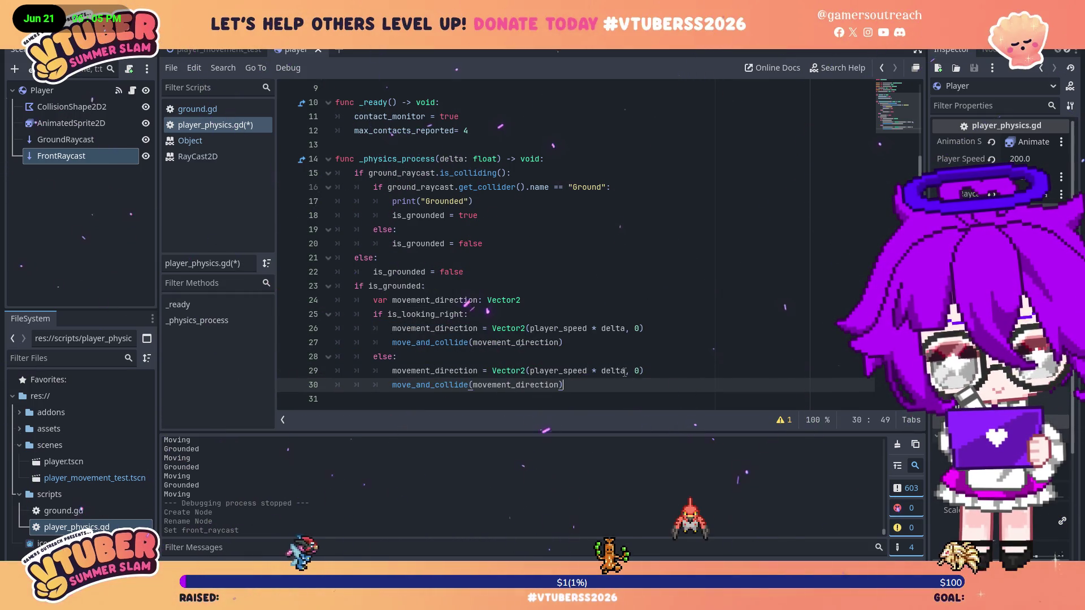
- Make the else branch move left with -player_speed and save the script
left_click(532, 372)
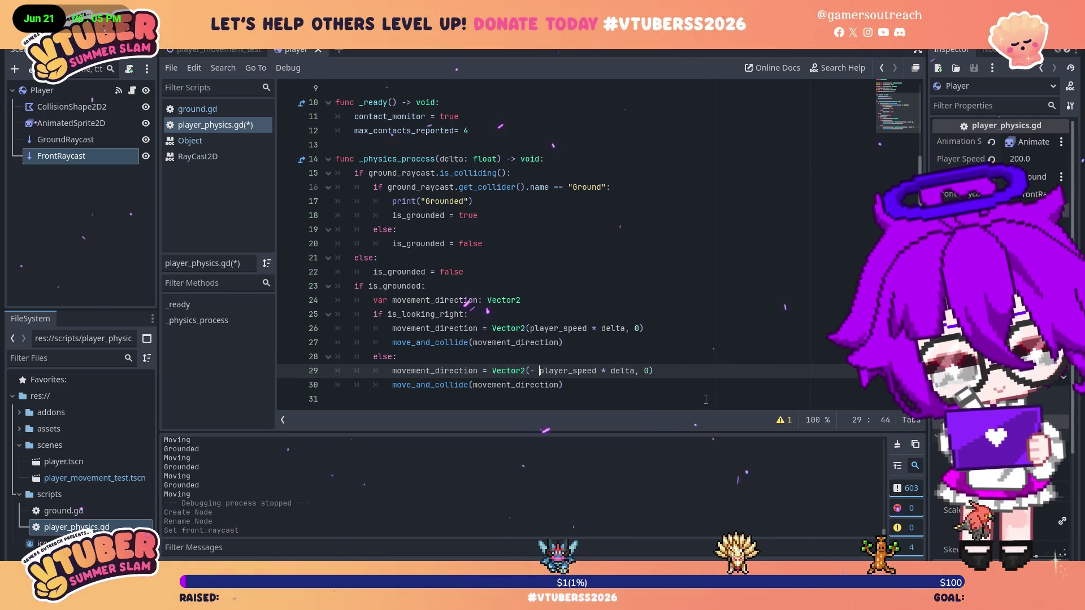
left_click(684, 382)
key("ctrl+s")
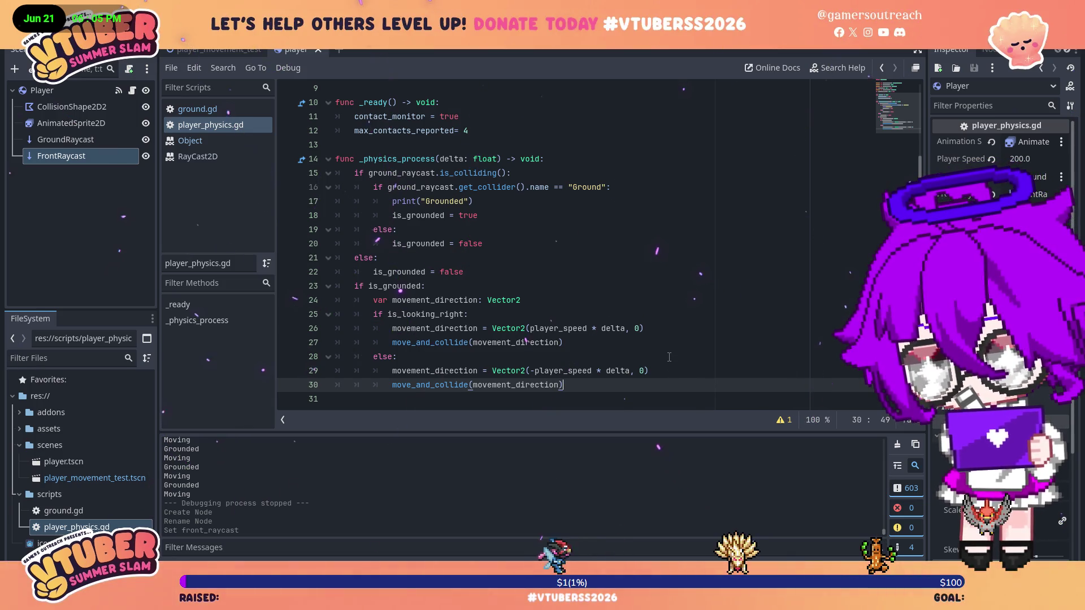
left_click(491, 31)
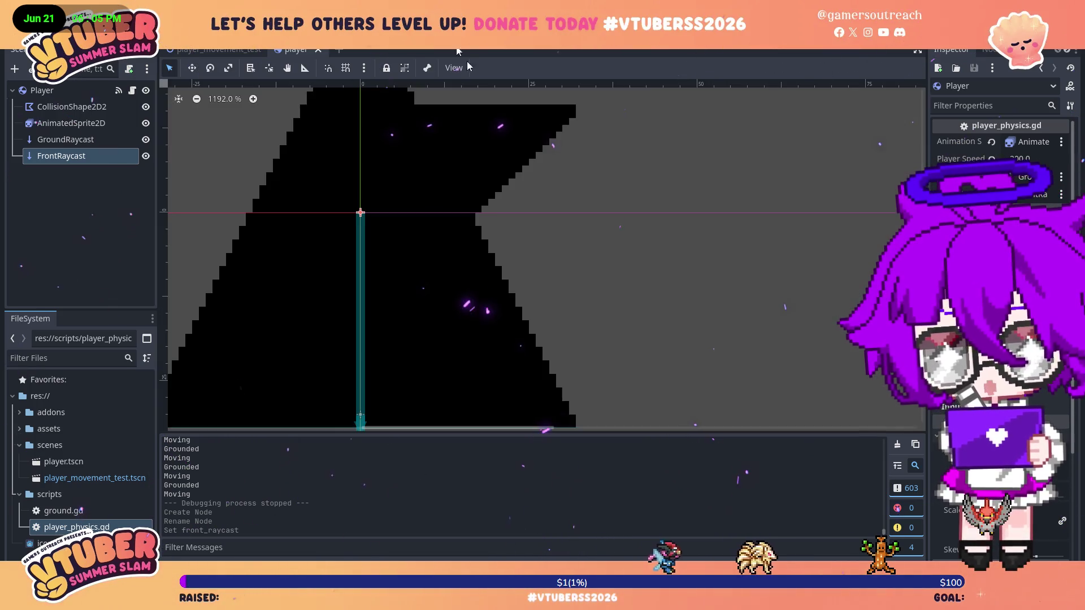
- Select FrontRaycast and point its target arrow to the right instead of down
scroll(474, 313, "up", 2)
scroll(475, 339, "down", 2)
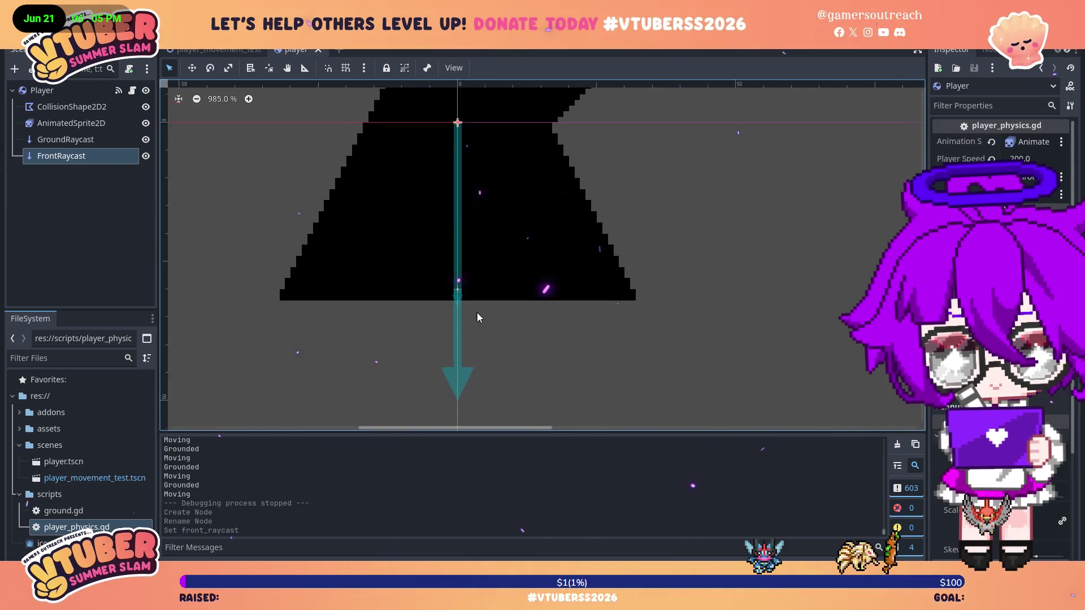
left_click(194, 230)
left_click(75, 160)
mouse_move(459, 391)
left_mouse_down()
mouse_move(479, 384)
mouse_move(628, 134)
mouse_move(562, 164)
left_mouse_up()
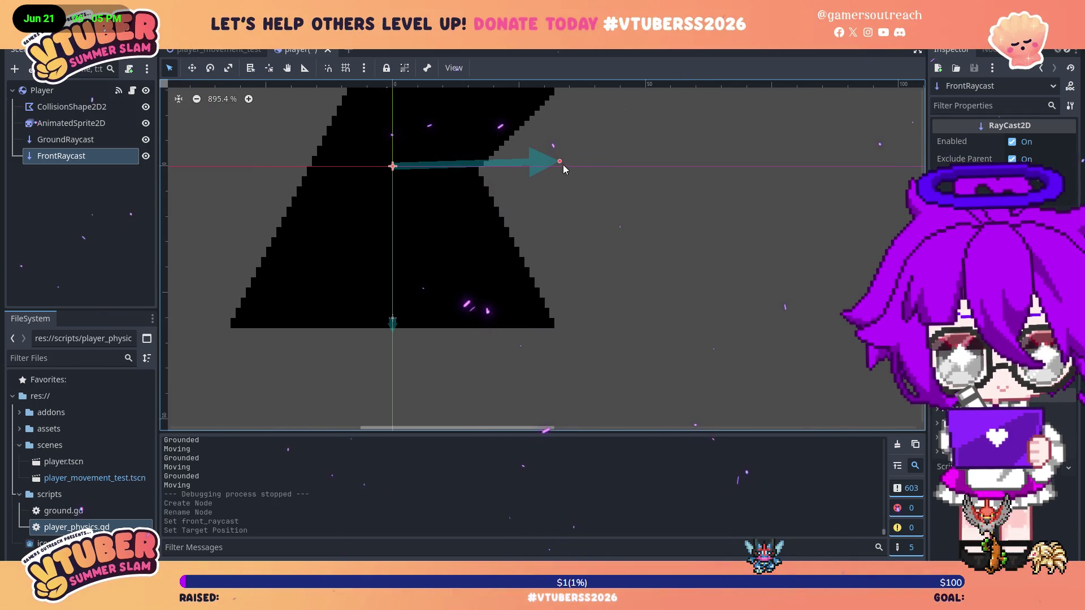
right_click(556, 167)
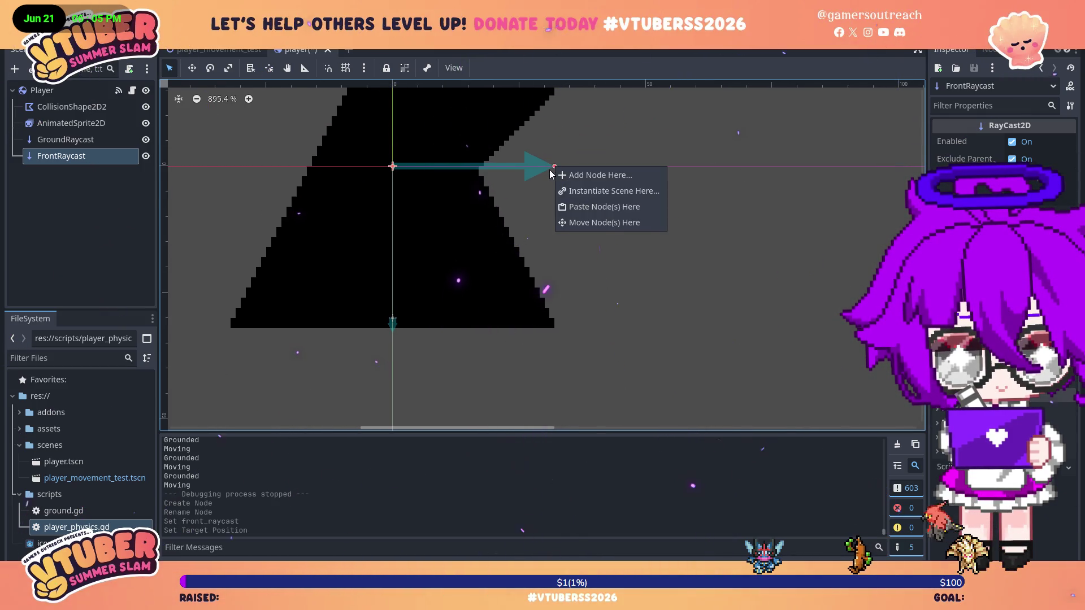
left_click(556, 168)
left_click_drag(557, 169, 554, 233)
scroll(525, 226, "up", 2)
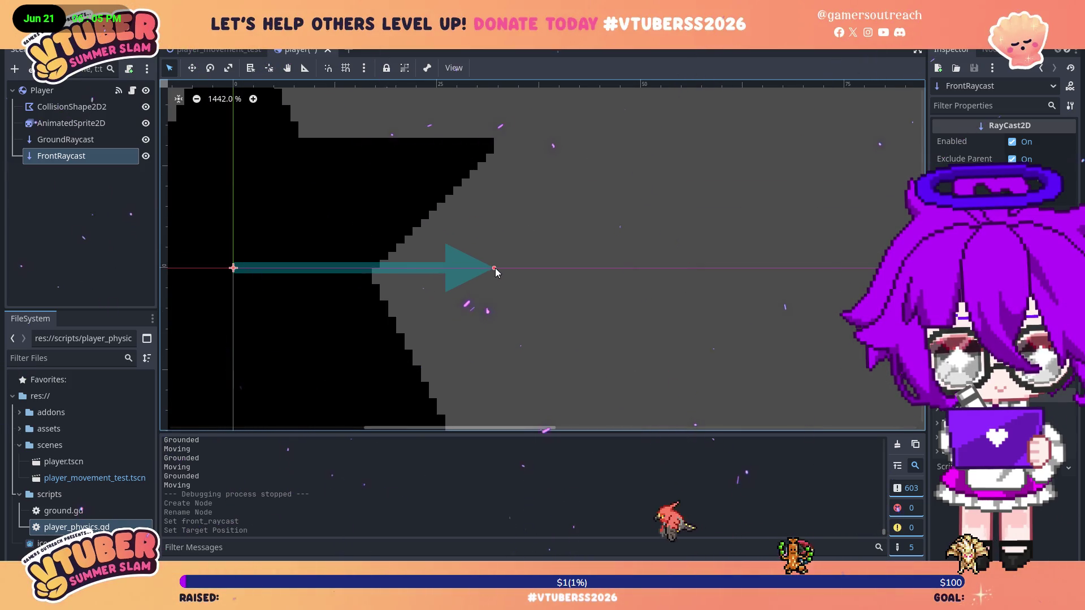
mouse_move(496, 268)
left_mouse_down()
mouse_move(501, 139)
mouse_move(498, 266)
left_mouse_up()
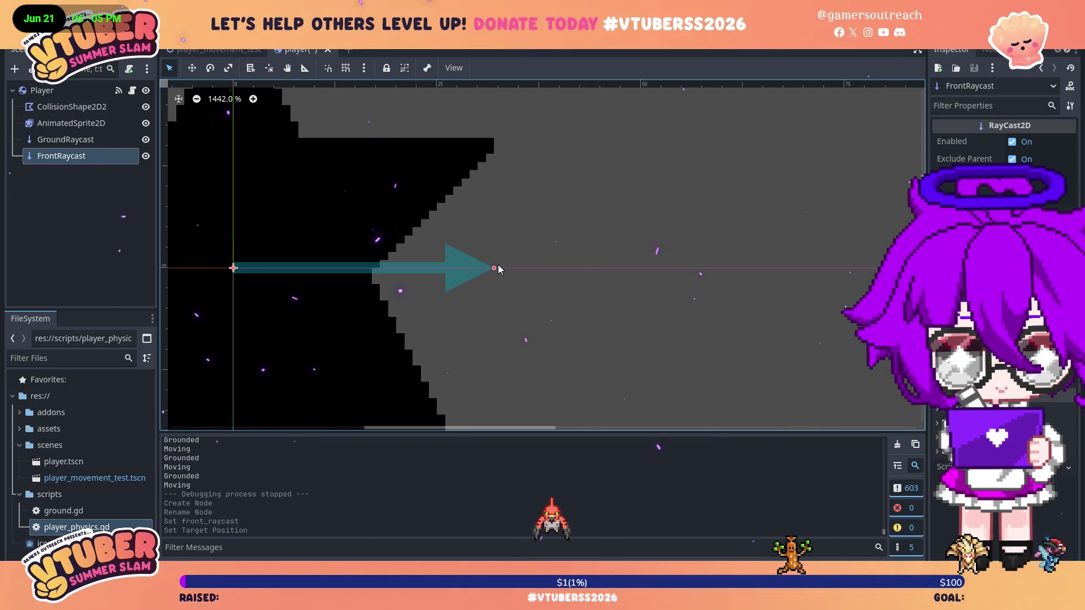
- Move FrontRaycast to (31, 0) at the player's front edge and shorten its ray
left_click_drag(235, 269, 495, 269)
left_click_drag(751, 268, 515, 272)
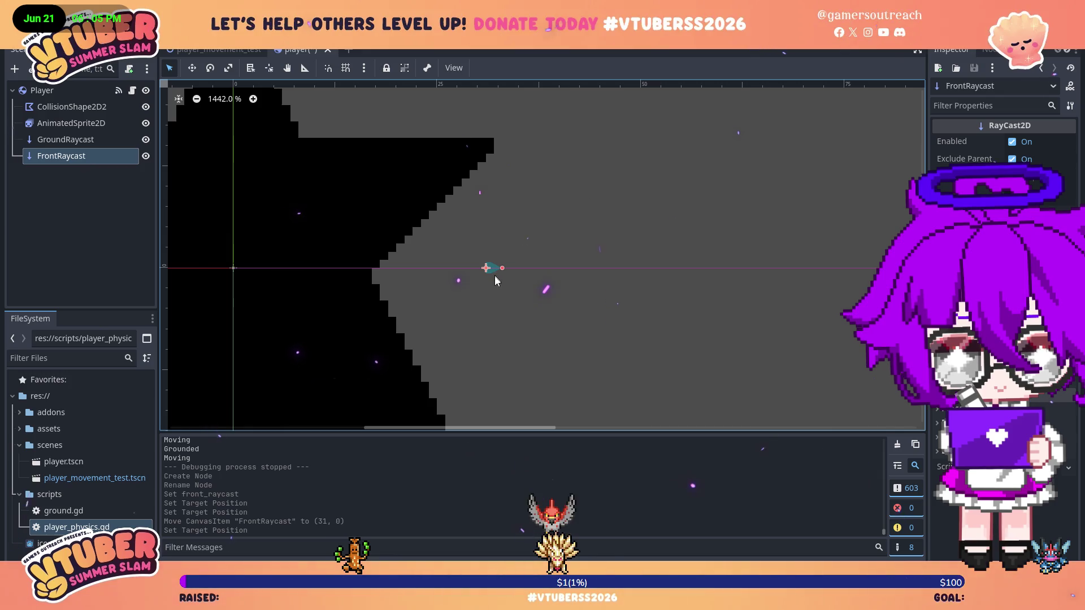
scroll(491, 270, "up", 4)
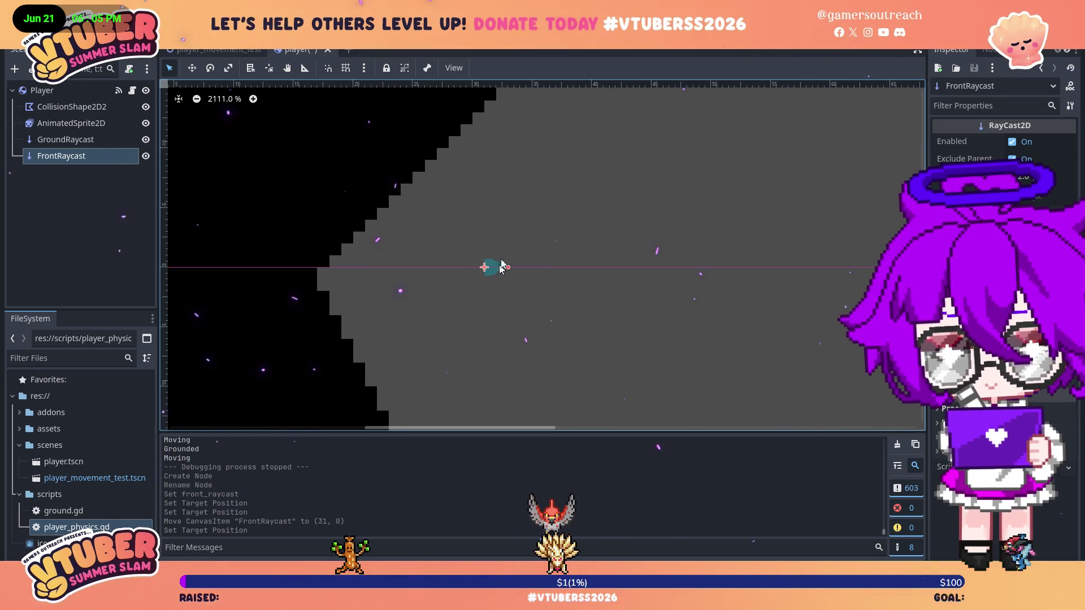
scroll(494, 177, "up", 1)
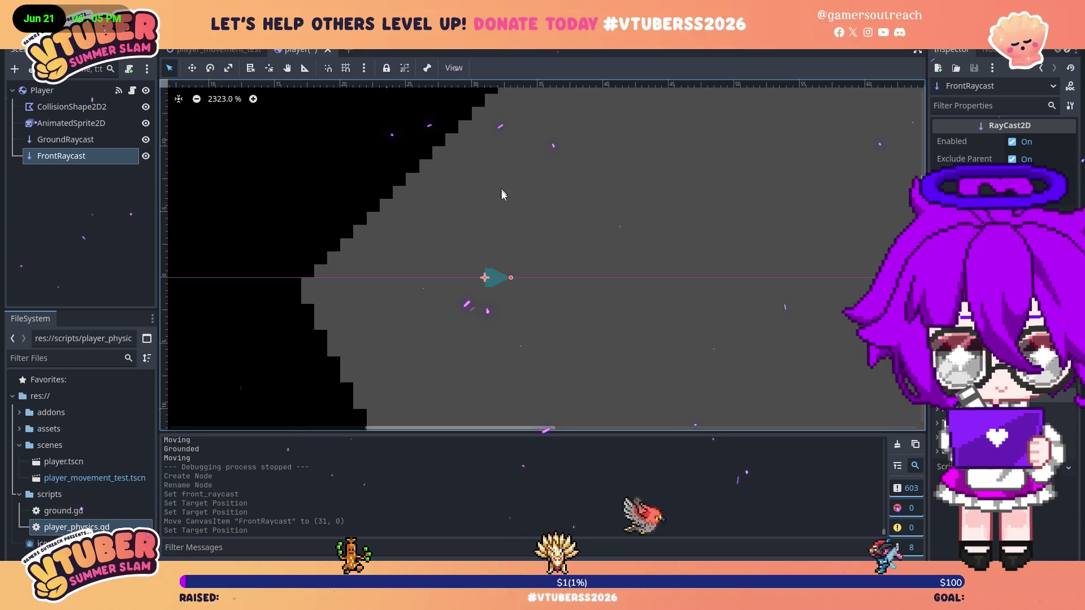
mouse_move(511, 278)
left_mouse_down()
mouse_move(499, 277)
mouse_move(495, 99)
mouse_move(499, 279)
left_mouse_up()
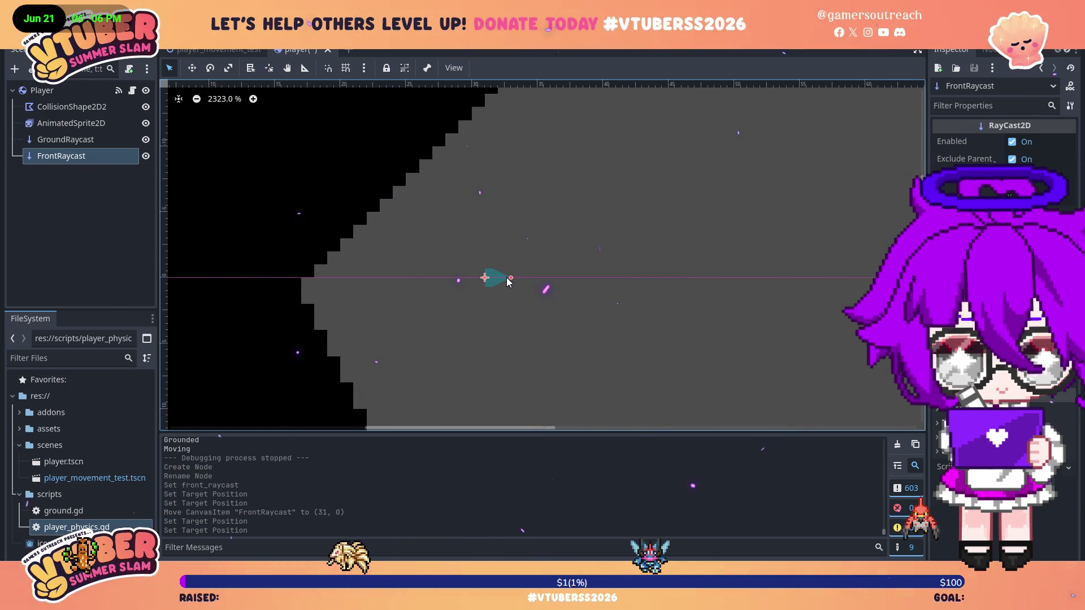
scroll(517, 283, "down", 4)
scroll(429, 301, "down", 2)
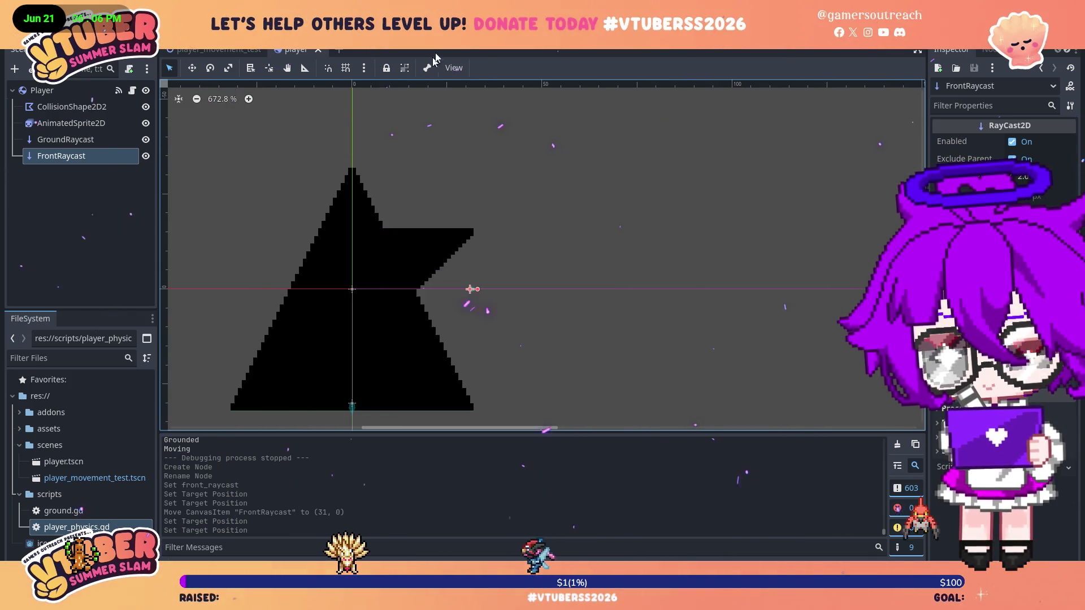
key("ctrl+F3")
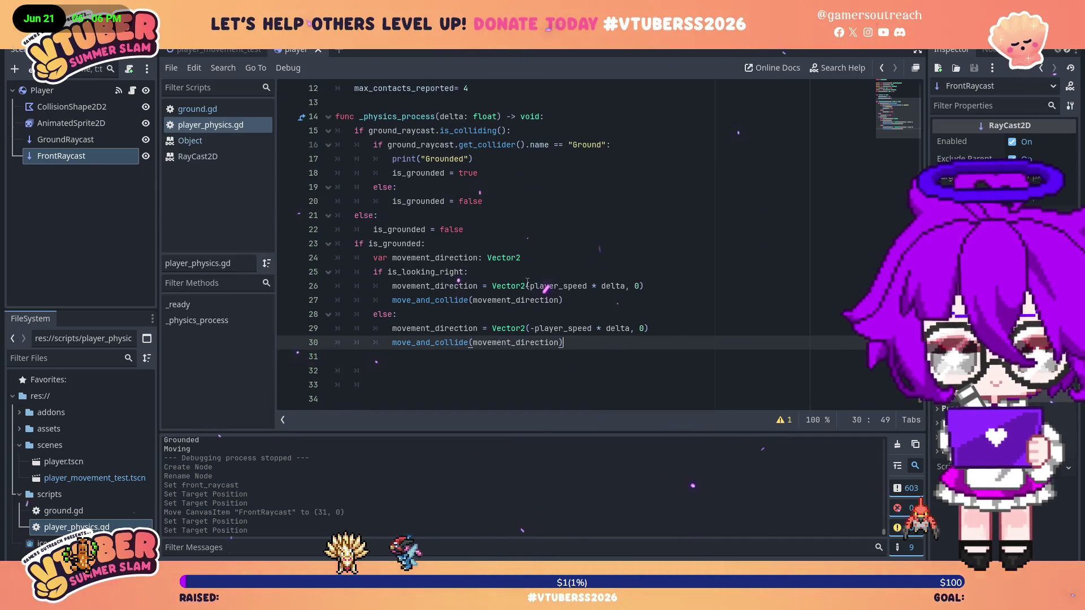
- Inside the is_grounded block, add 'if front_raycast.is_colliding():'
left_click(501, 249)
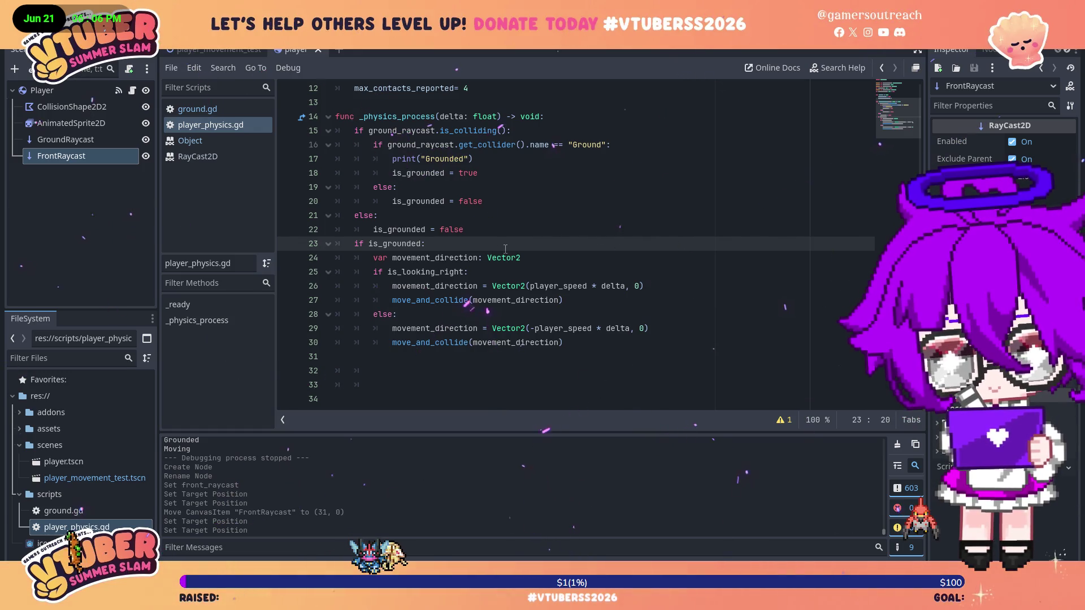
key("Return")
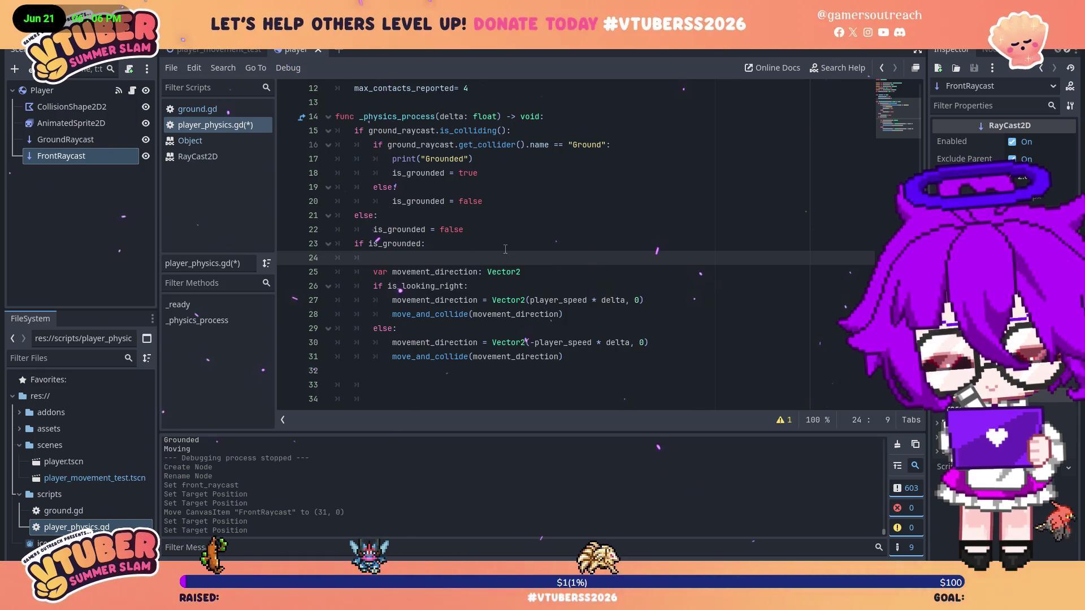
type("f f")
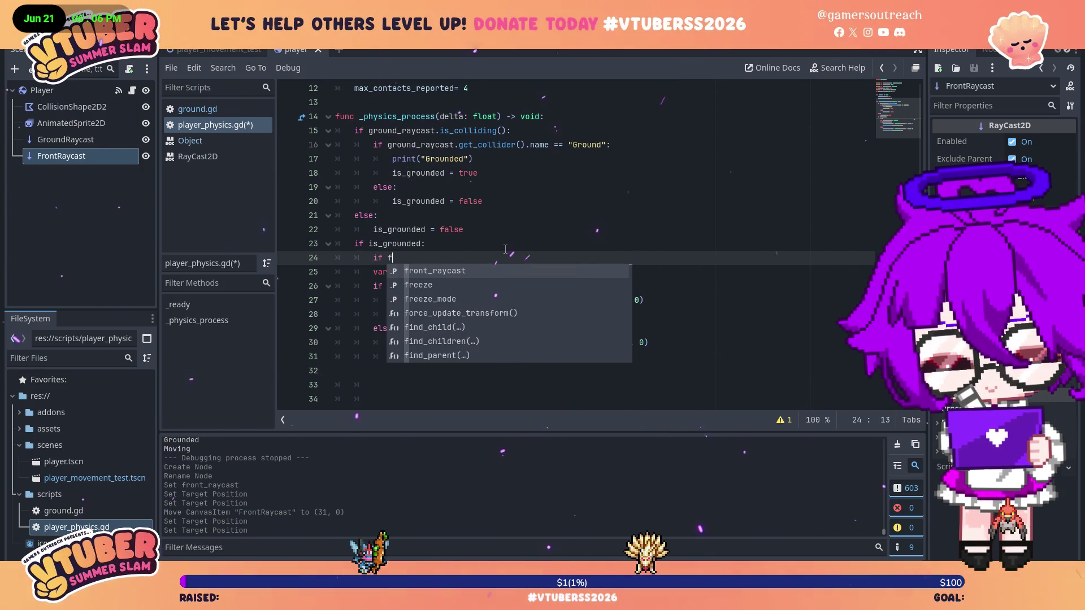
key("Return")
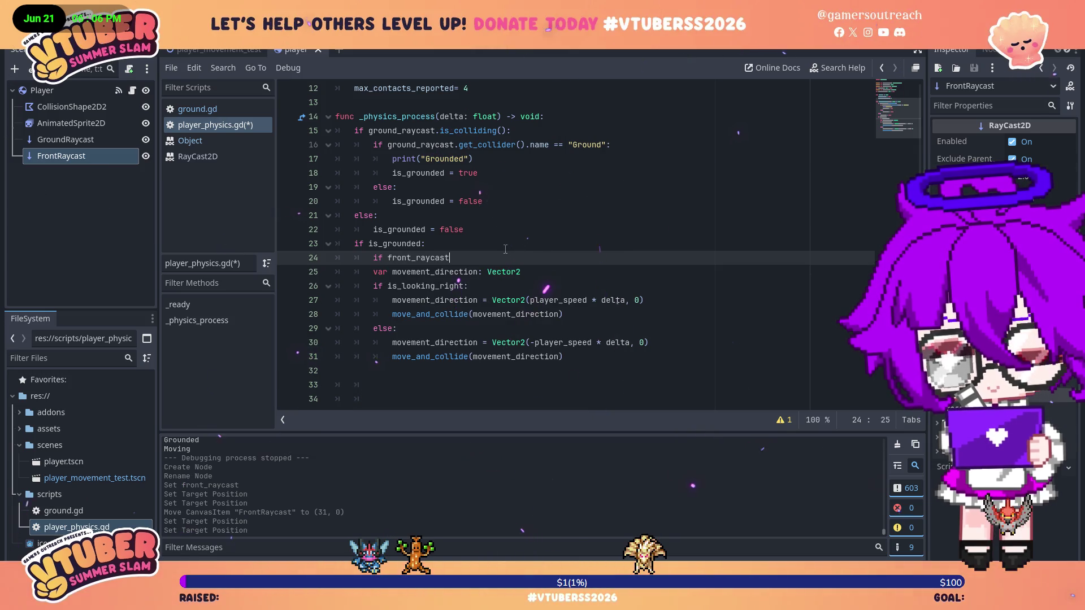
type(".is")
key("Return")
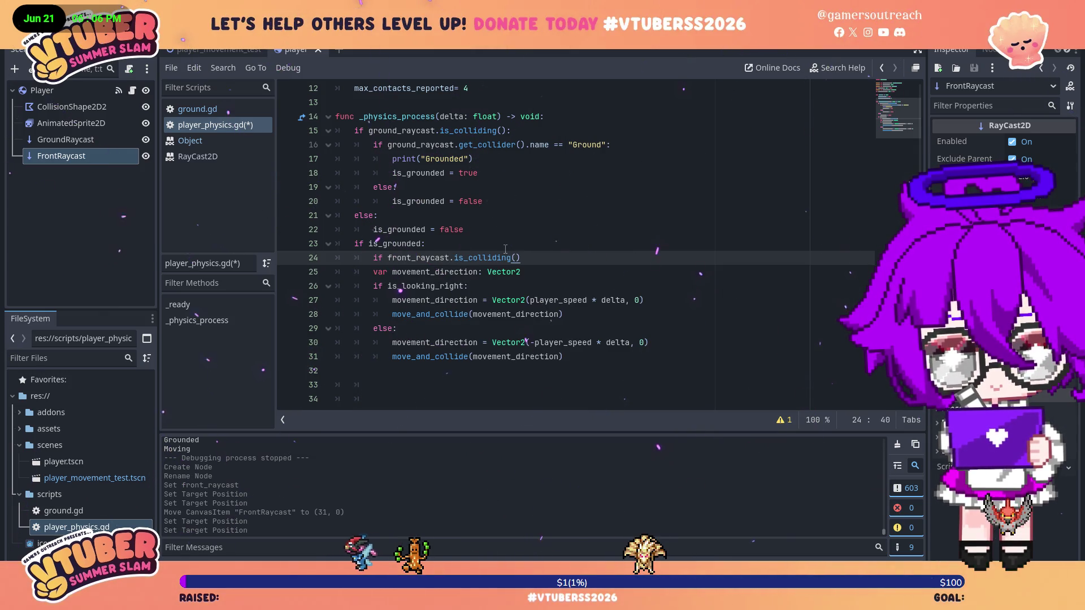
key("Return")
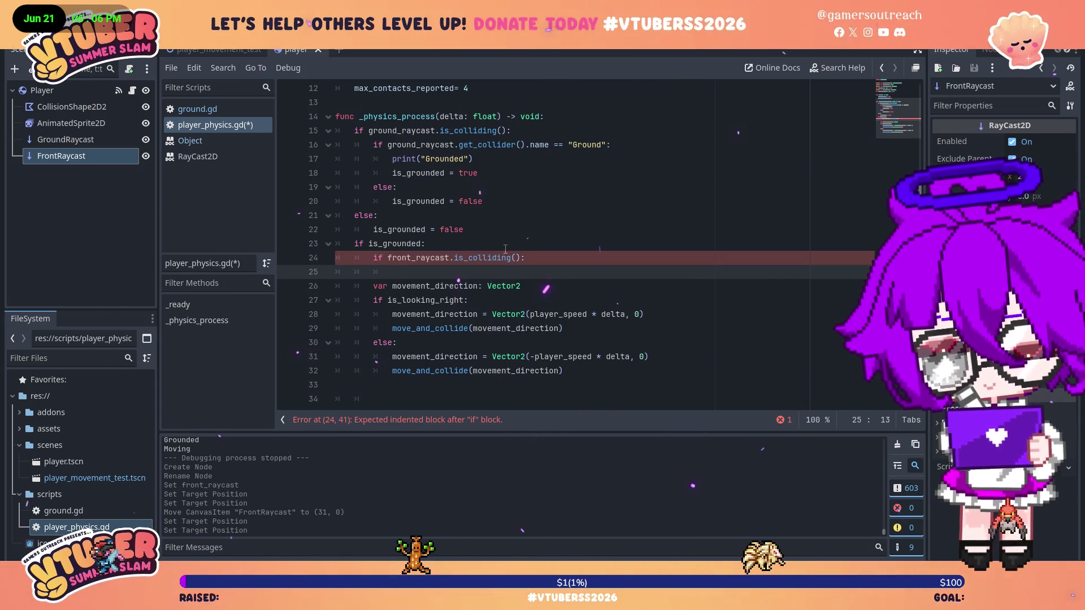
- Nest an 'if is_looking_right:' check under the collision test
type("i")
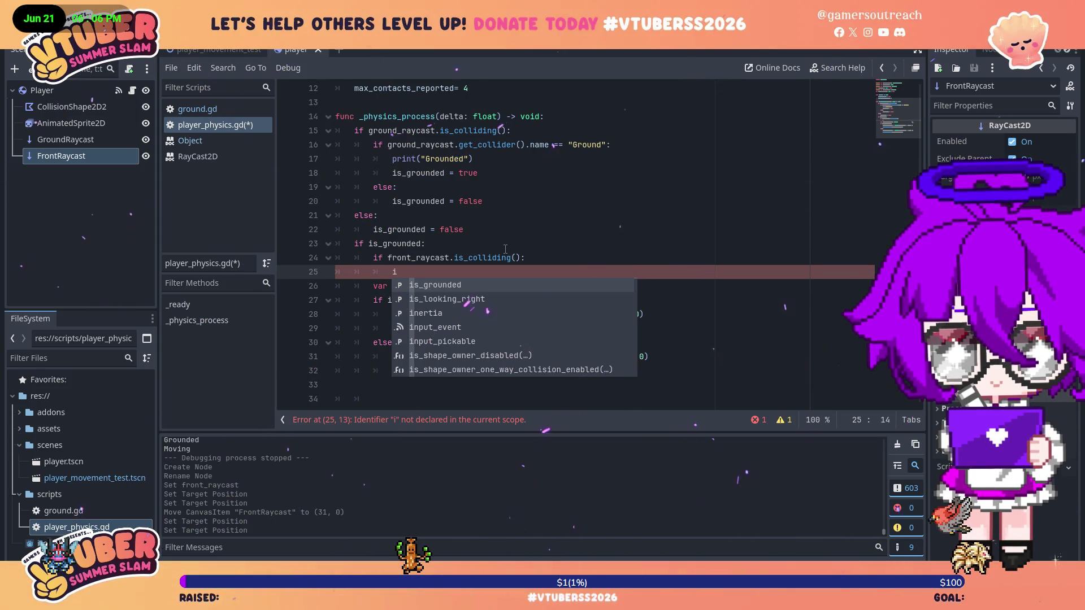
type("f f")
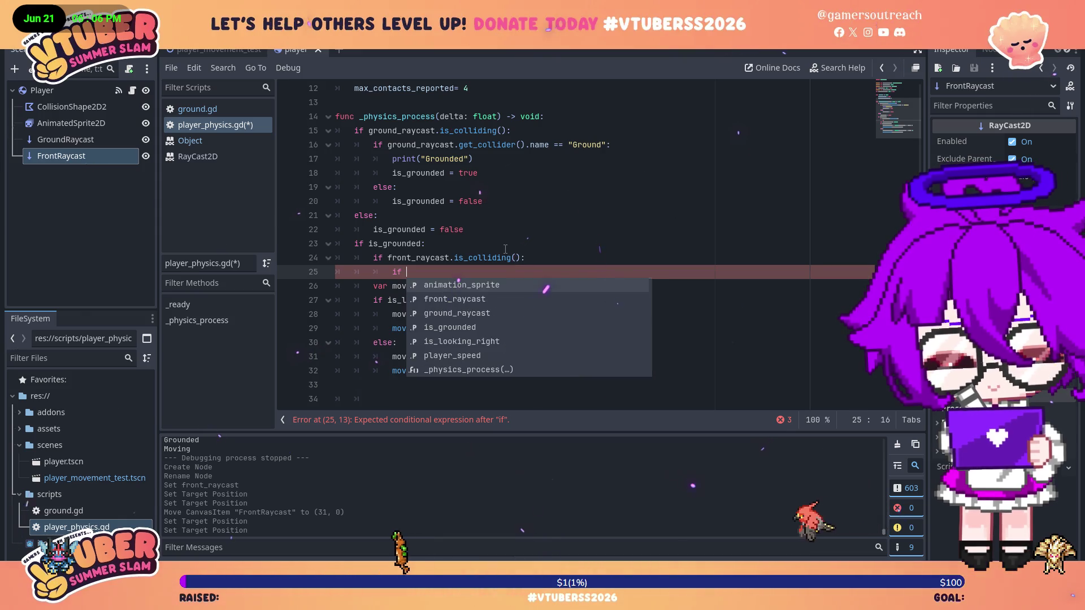
key("Return")
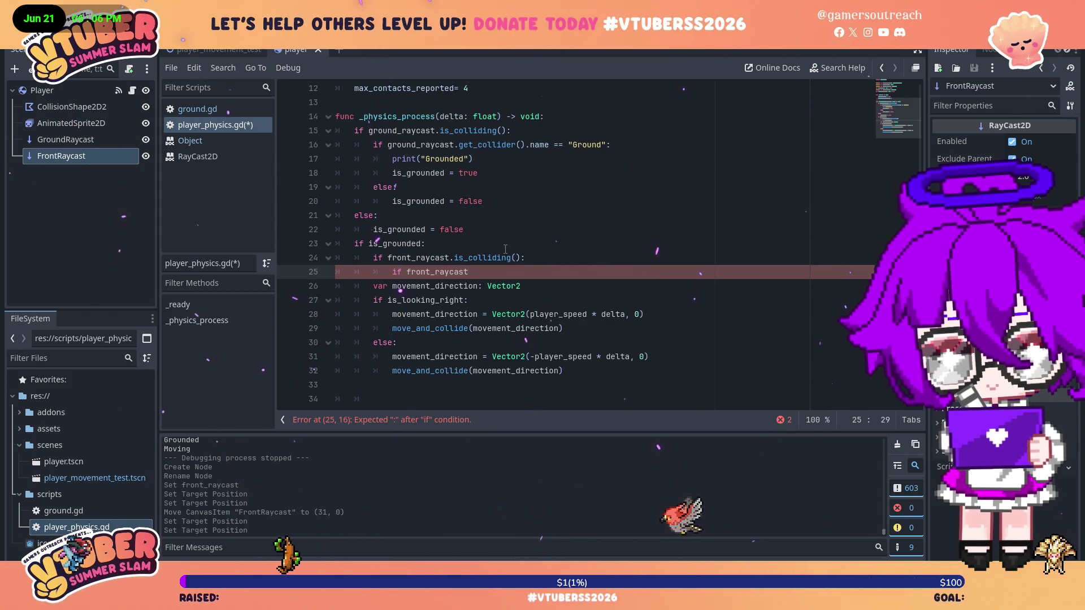
type("et")
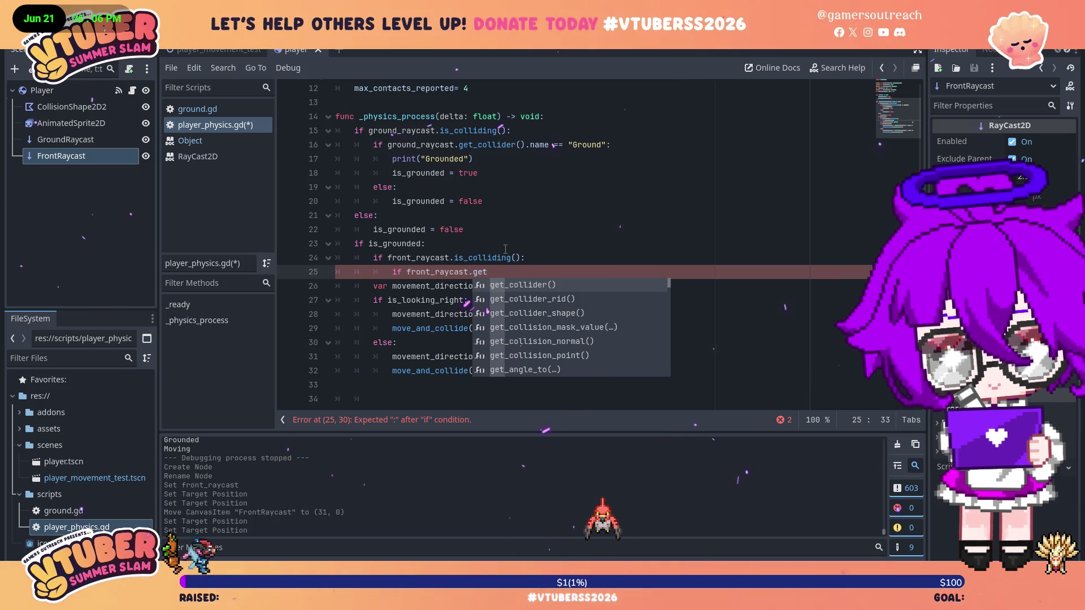
key("BackSpace")
key("BackSpace")
key("BackSpace")
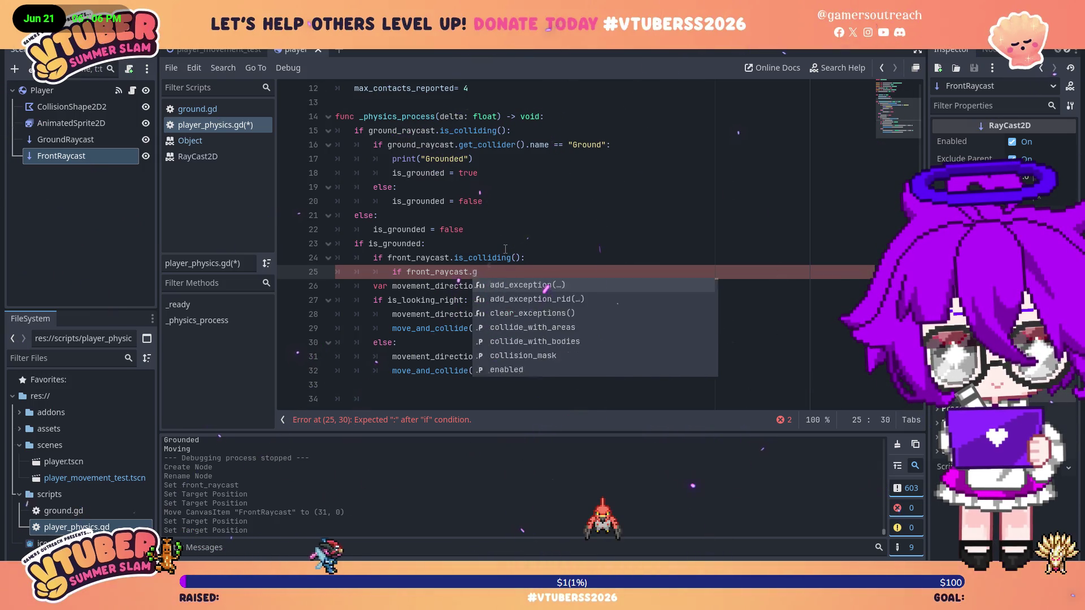
key("BackSpace")
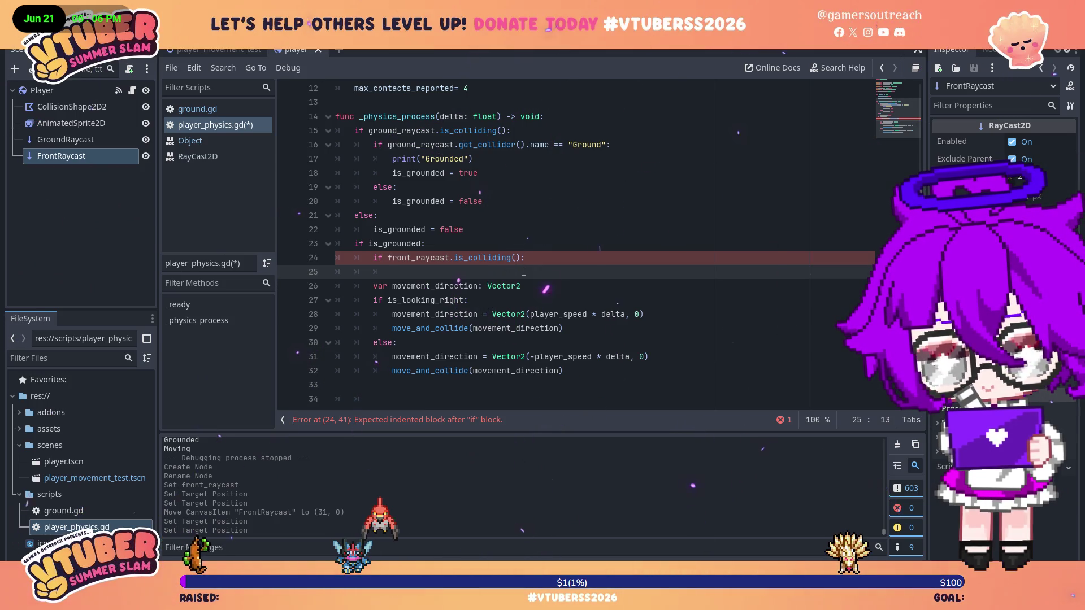
type("f ")
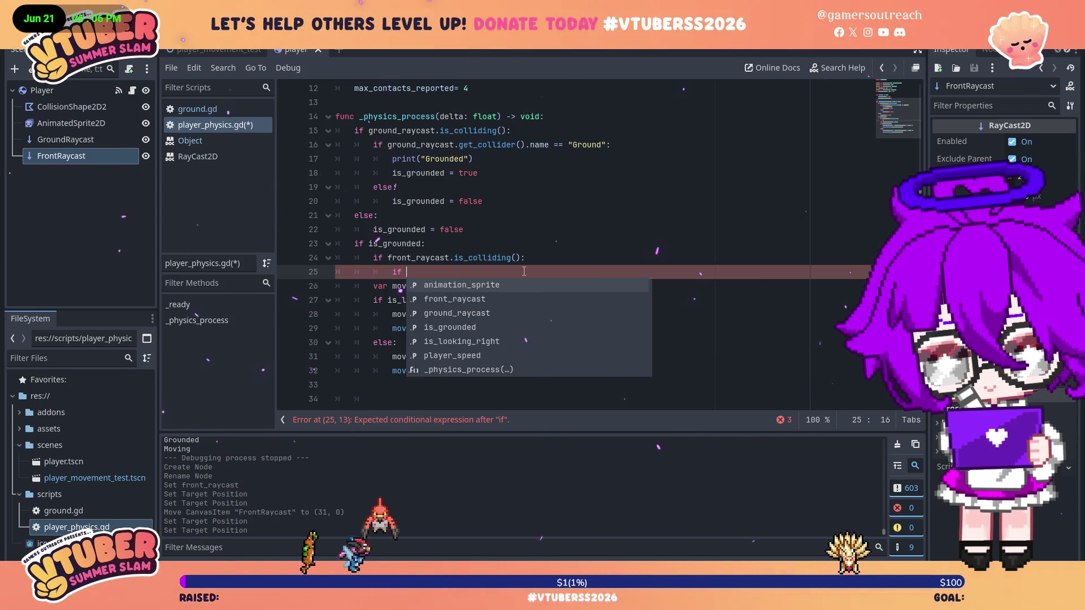
type("is")
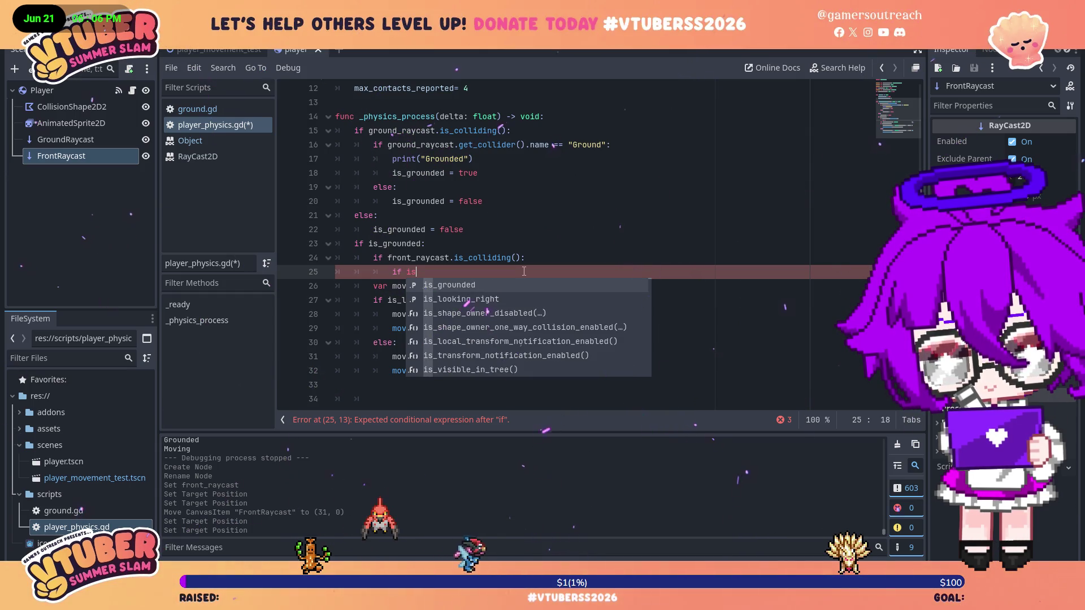
key("Down")
key("Return")
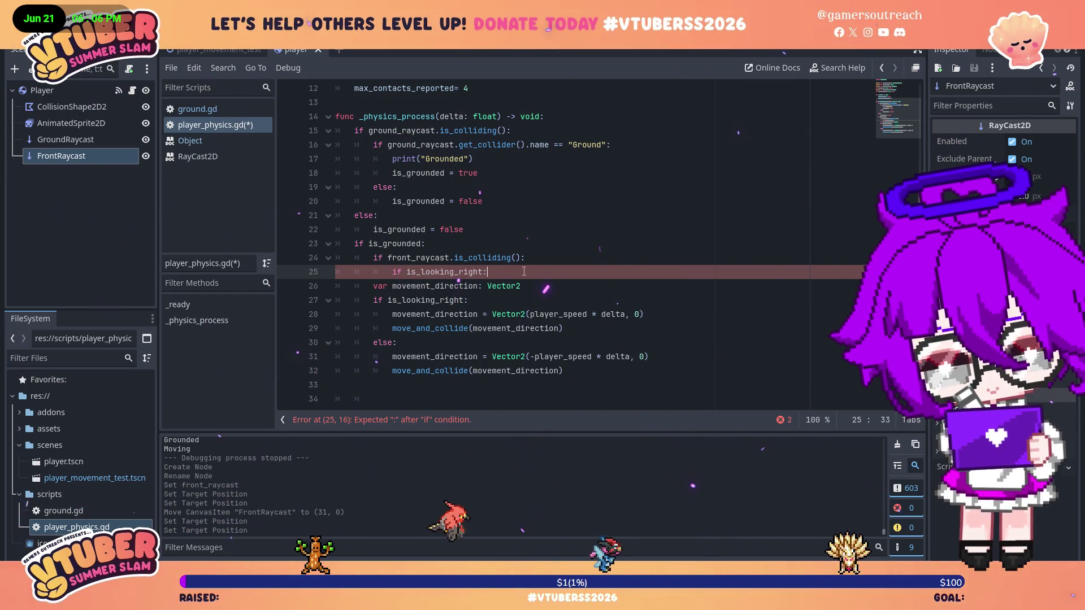
key("Return")
- Write is_looking_right == false in that branch and add an else: line
type("_l")
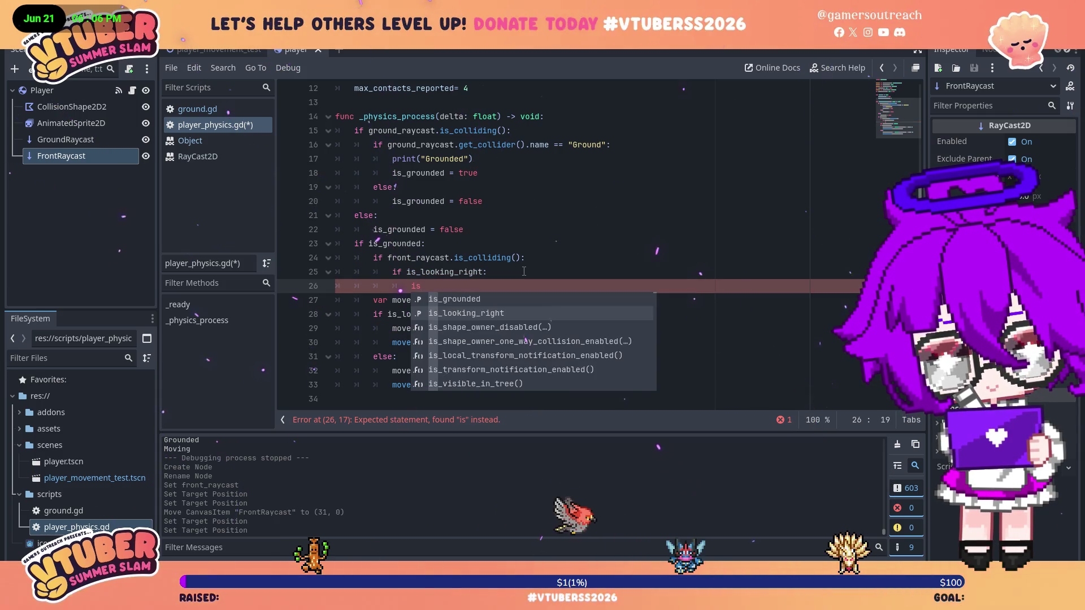
key("Return")
type("== false")
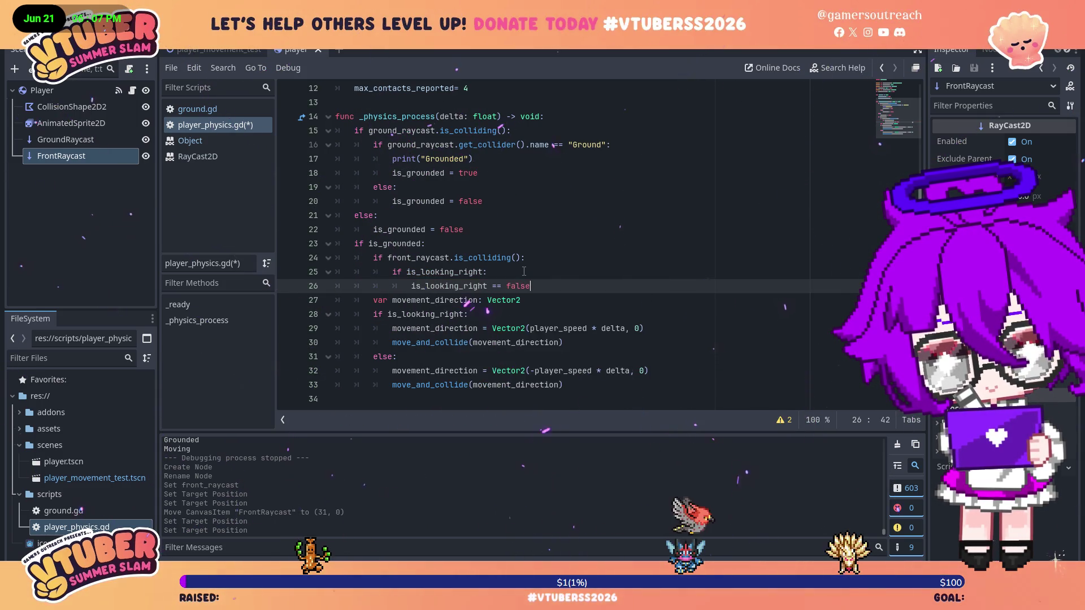
key("Return")
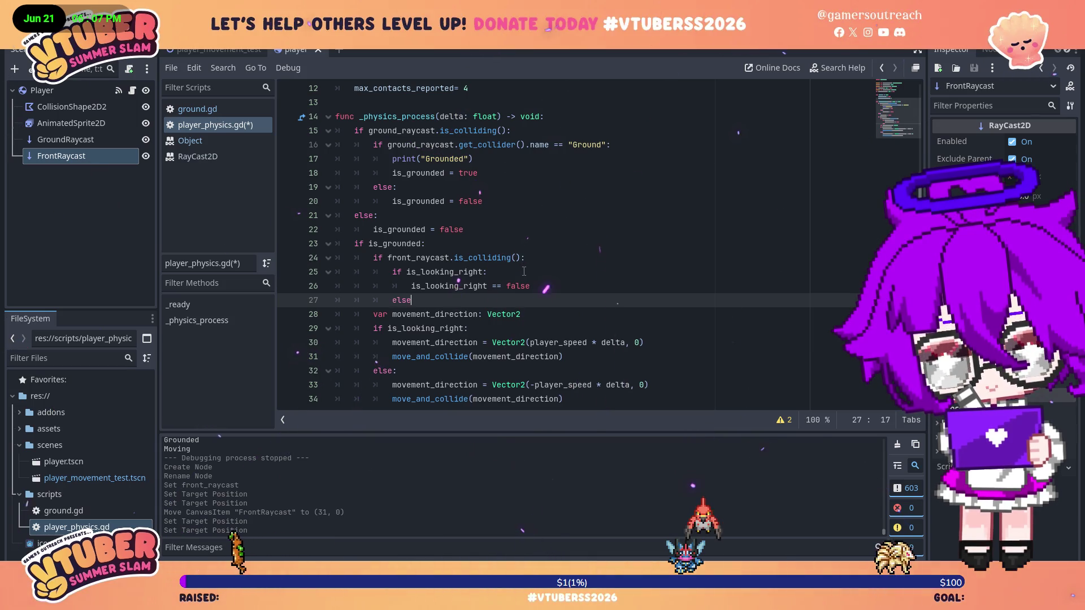
type(":")
key("Return")
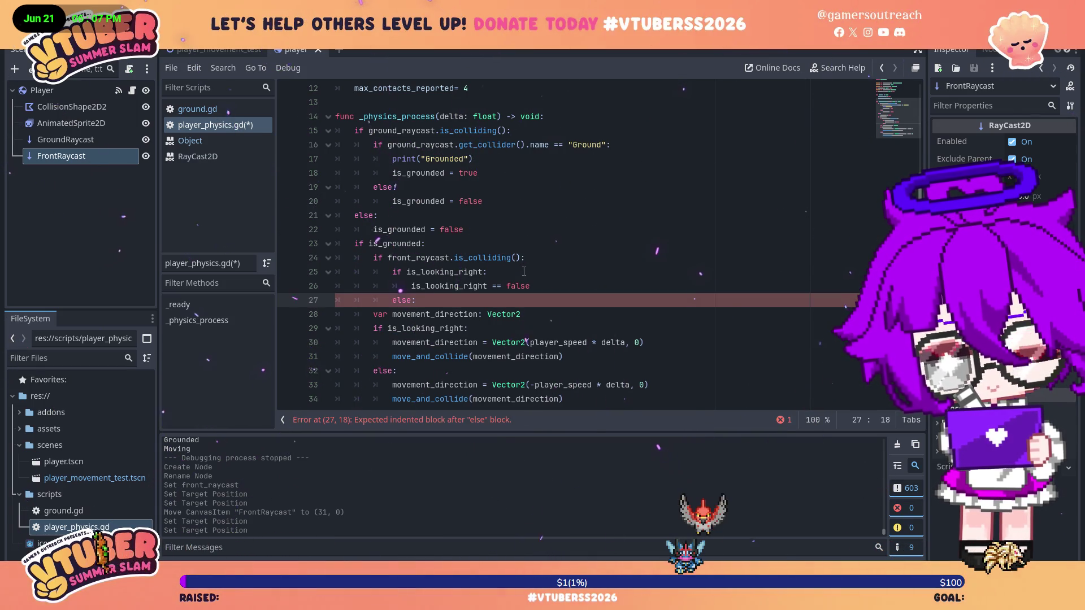
- Write is_looking_right with true under else and save player_physics.gd
type("is")
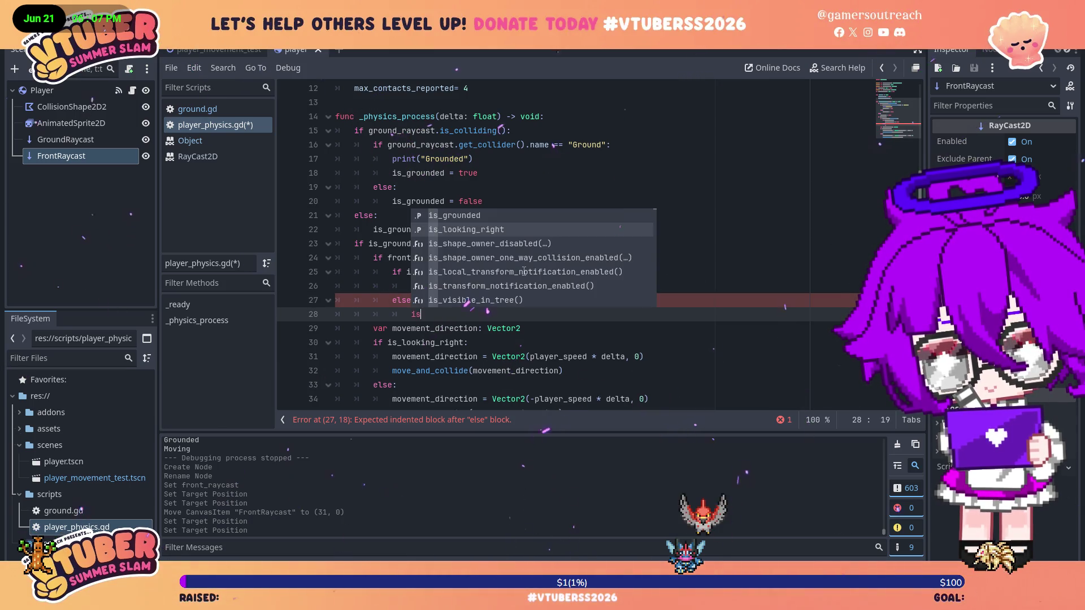
key("Down")
key("Return")
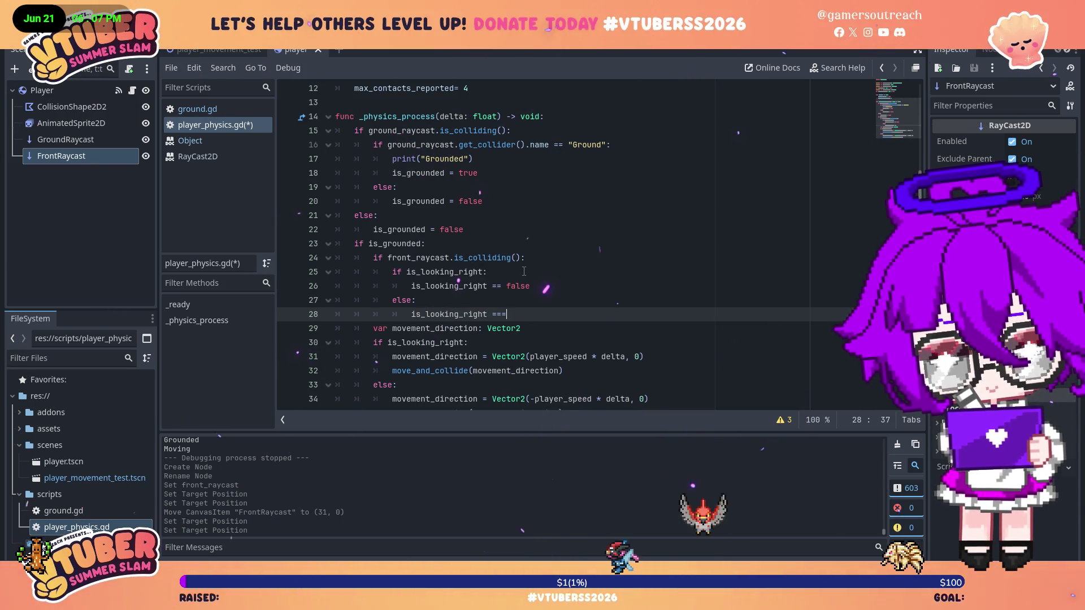
key("BackSpace")
type("true")
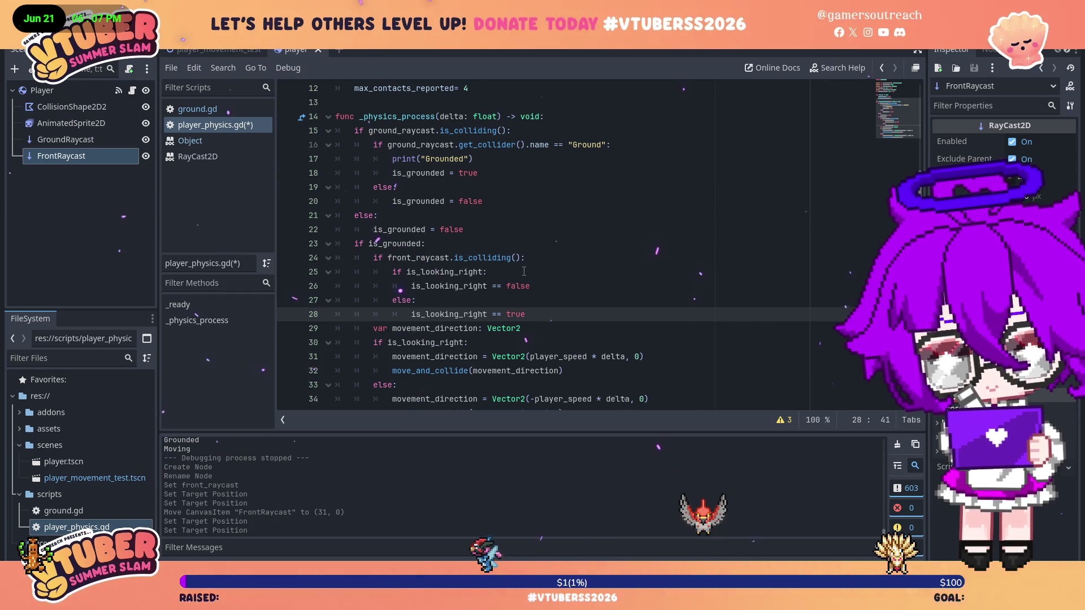
key("ctrl+s")
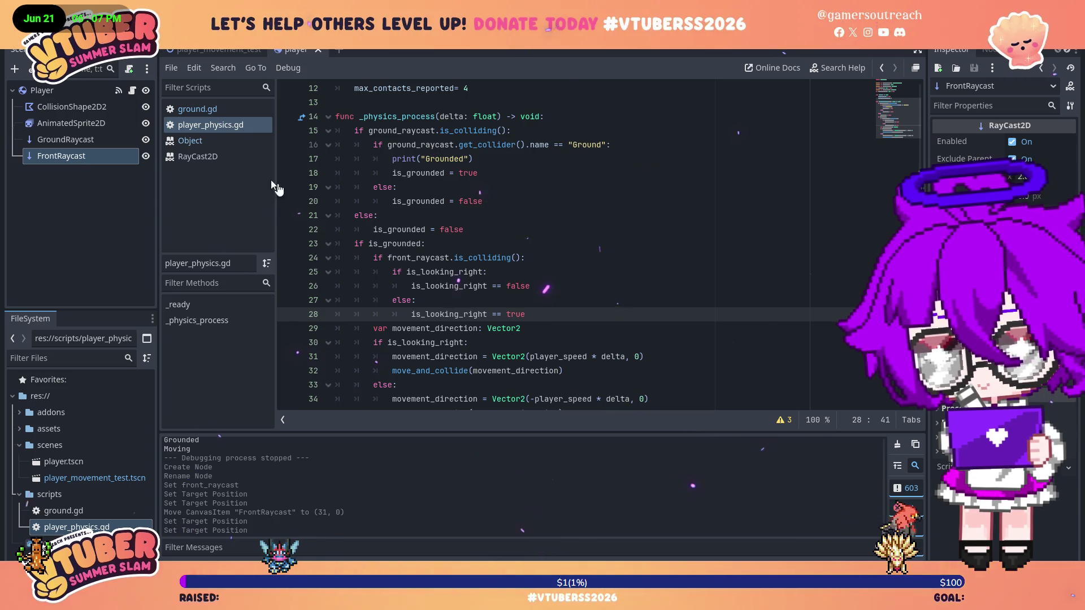
left_click(79, 93)
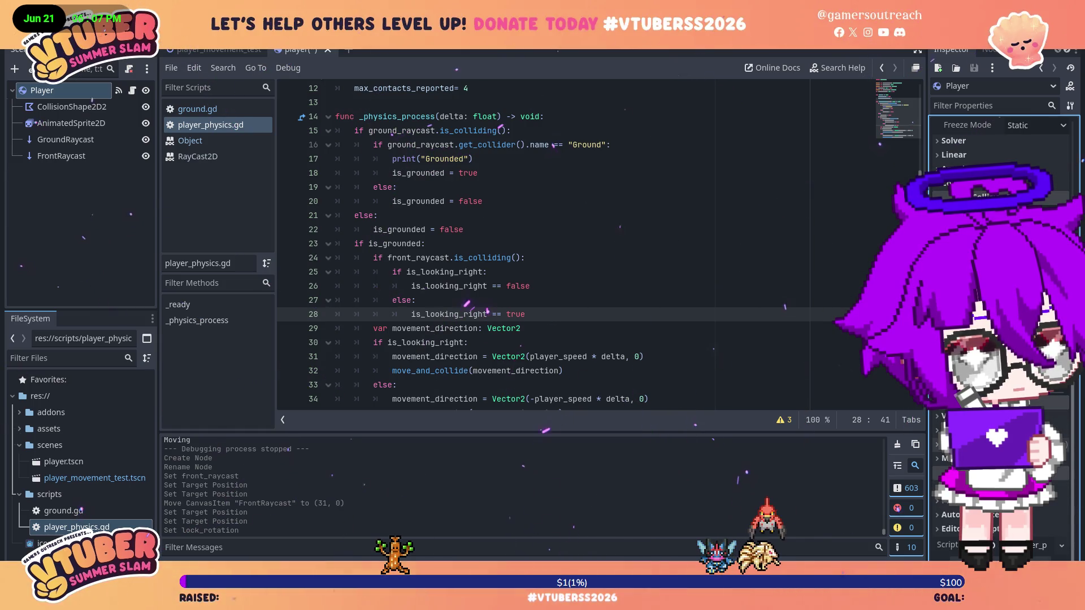
- Expand the Ordering and Visibility sections of the Player's Inspector
left_click(950, 430)
left_click(950, 416)
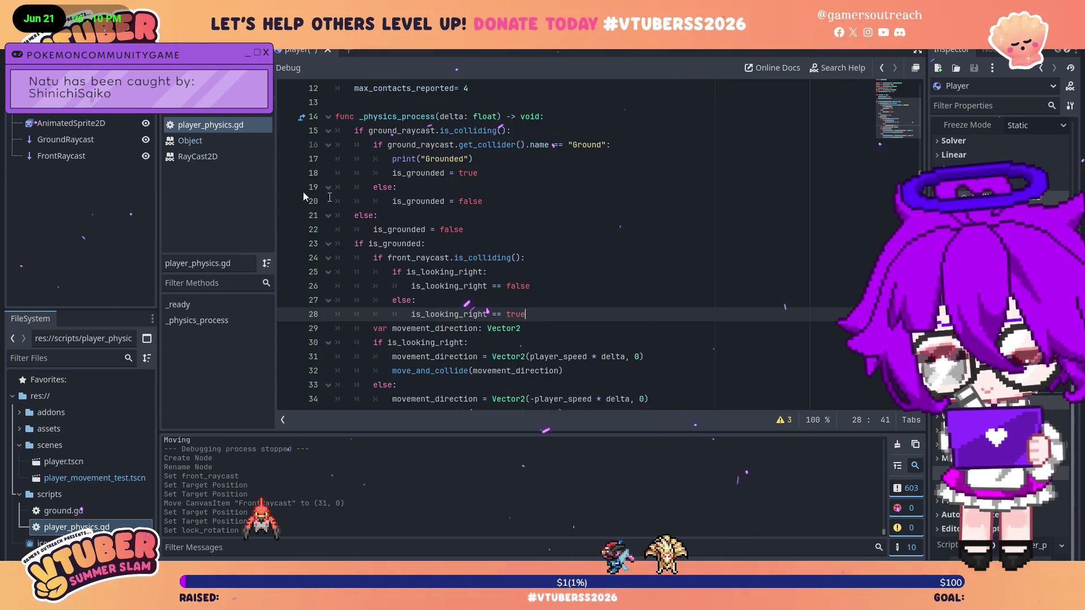
- Open the Search Help documentation window from the script editor
left_click(829, 73)
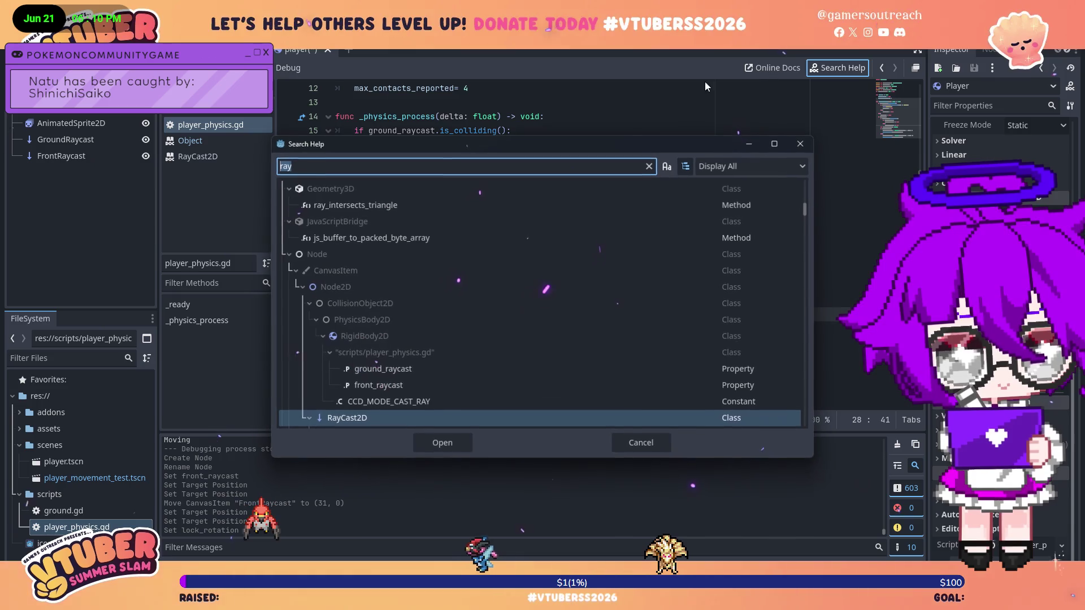
- Search the docs for 'flip' and open the Basis FLIP_X entry
type("flip")
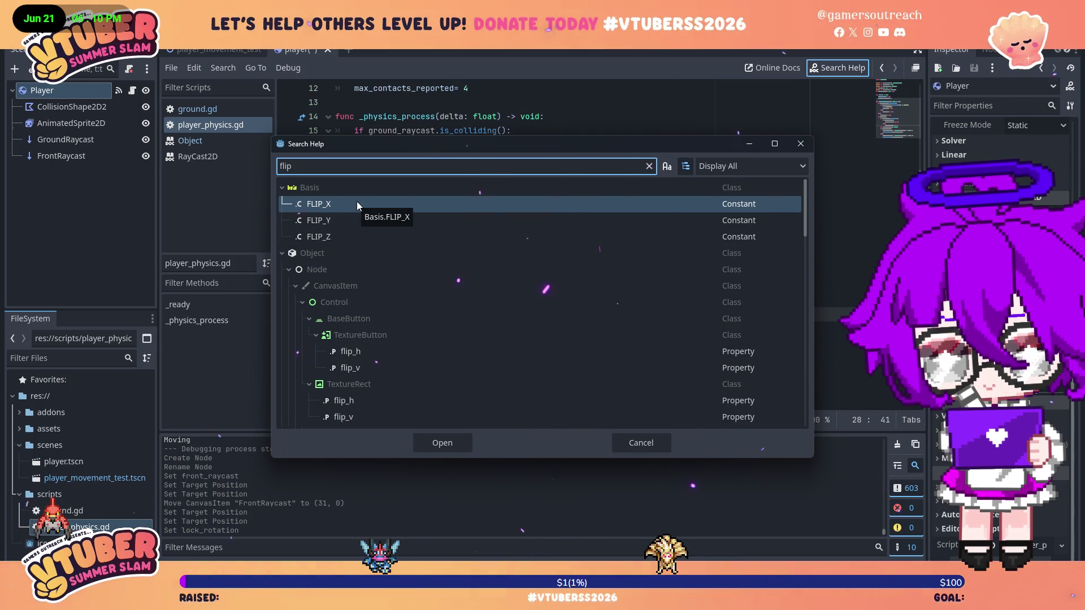
scroll(399, 350, "down", 5)
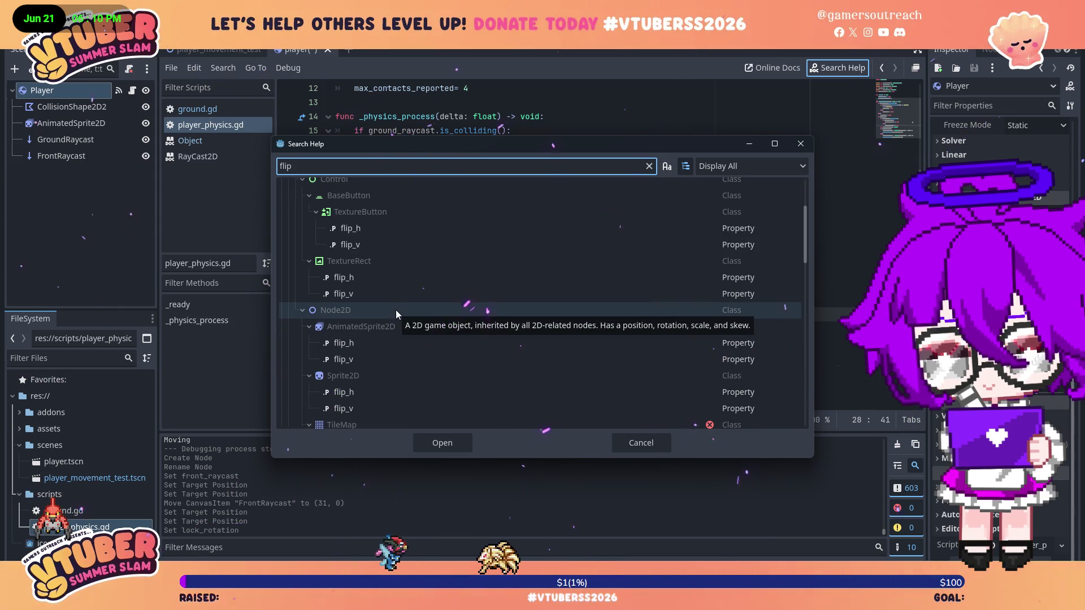
scroll(396, 310, "down", 3)
scroll(402, 333, "down", 6)
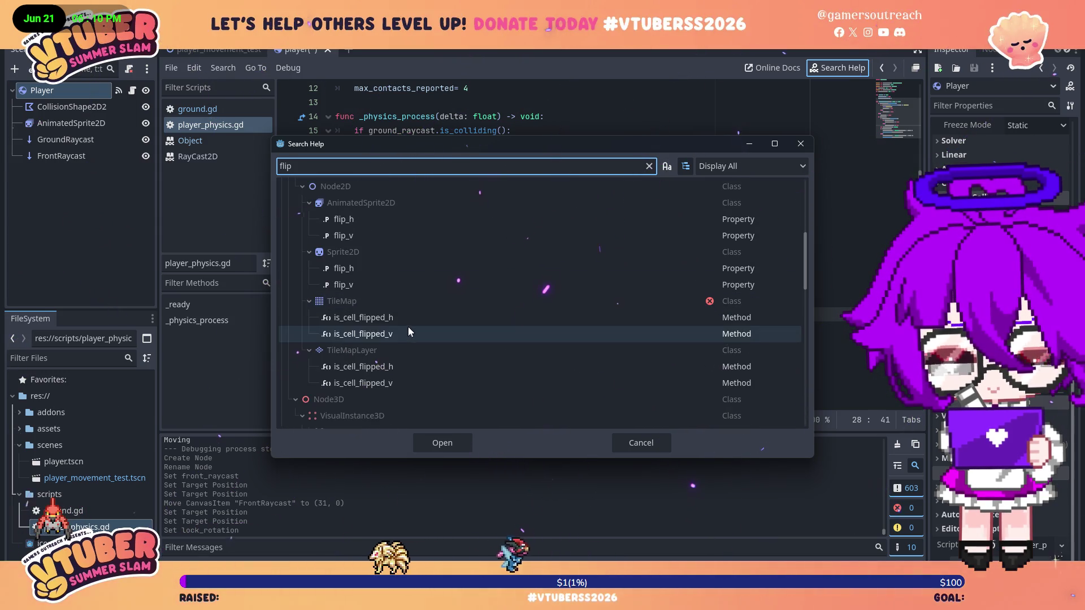
scroll(432, 317, "down", 2)
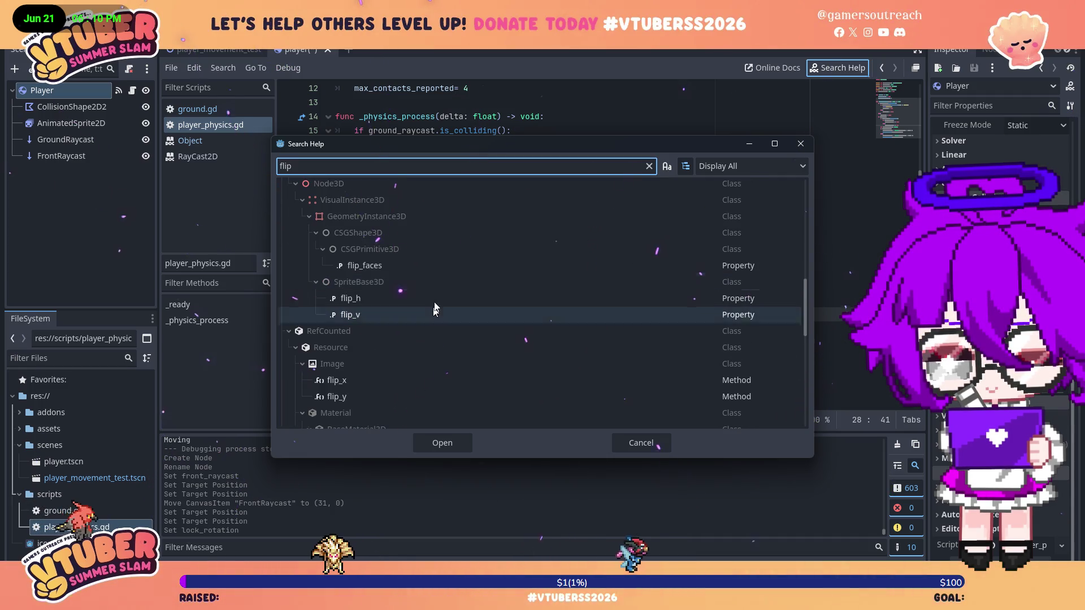
scroll(432, 363, "up", 10)
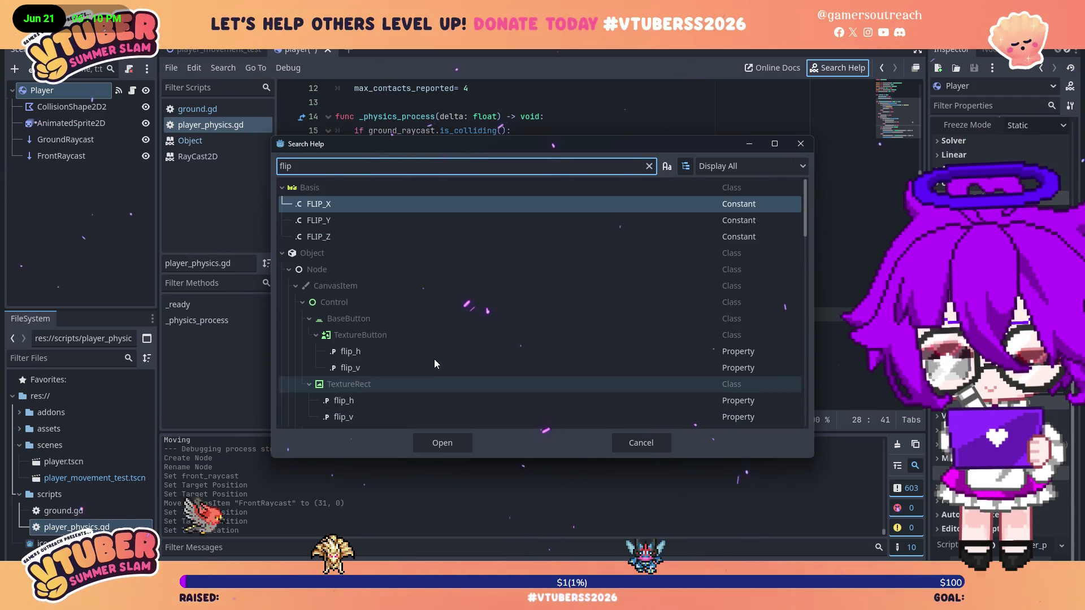
double_click(378, 208)
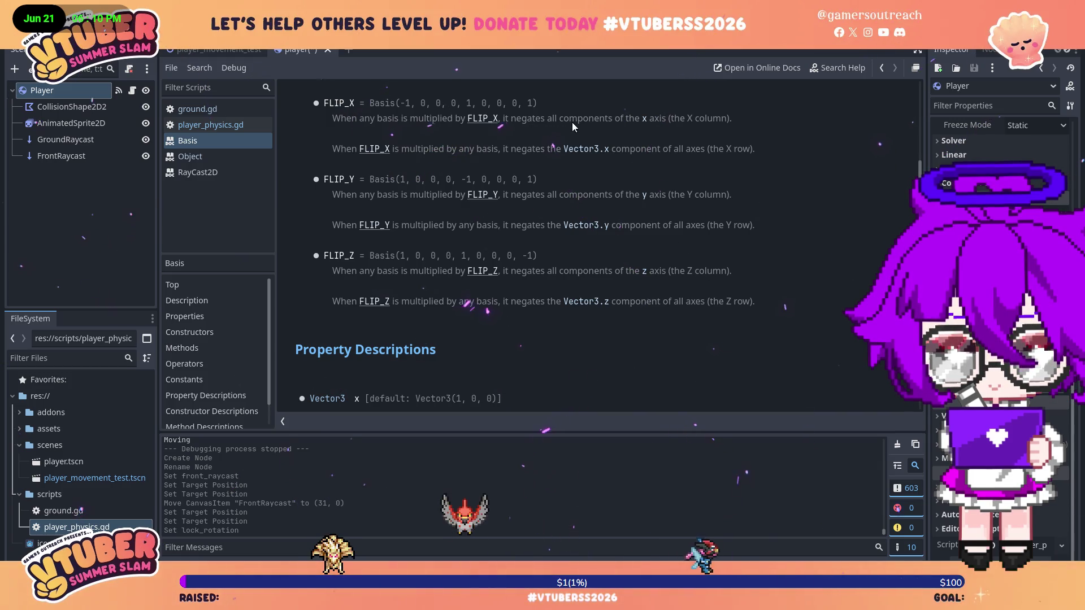
- Switch back to player_physics.gd from the script list
left_click(205, 110)
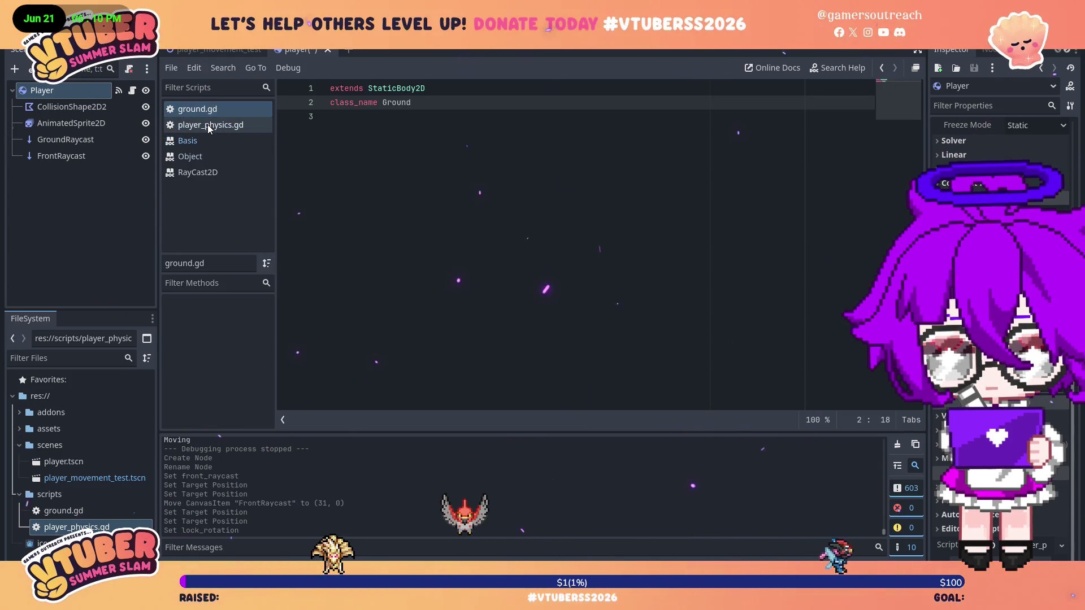
left_click(208, 126)
scroll(559, 226, "up", 3)
scroll(564, 223, "down", 2)
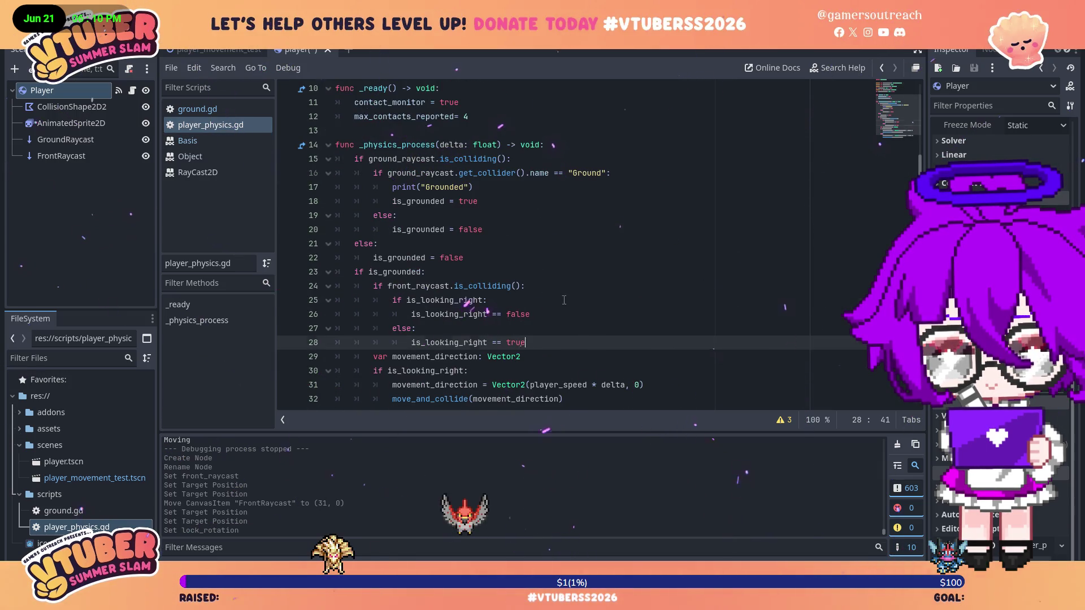
- Try a self.flip_X line under the is_looking_right check, then remove it and save
left_click(564, 300)
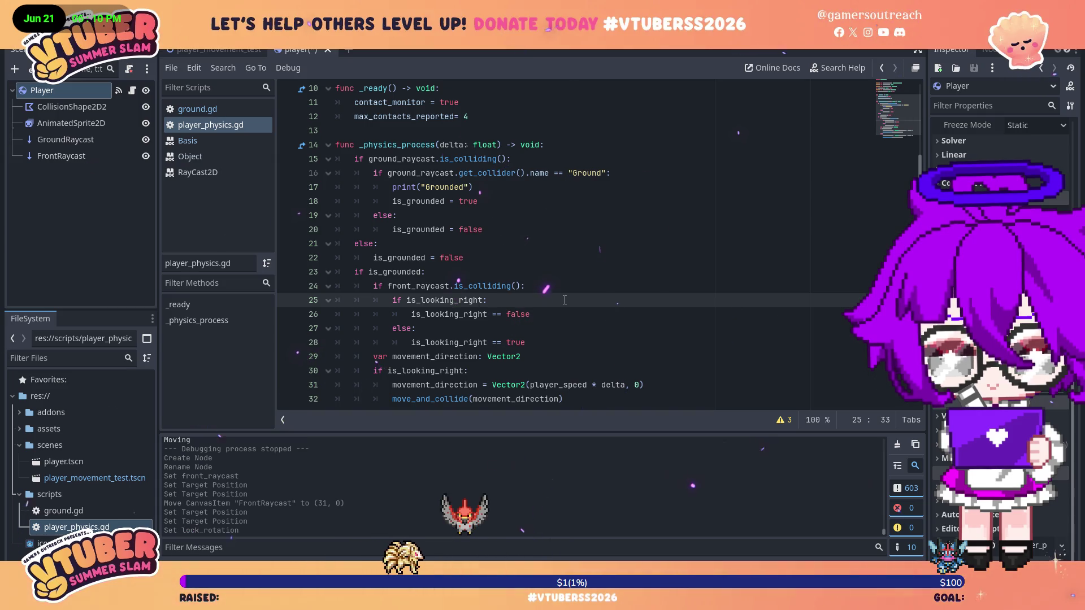
key("Return")
type("self")
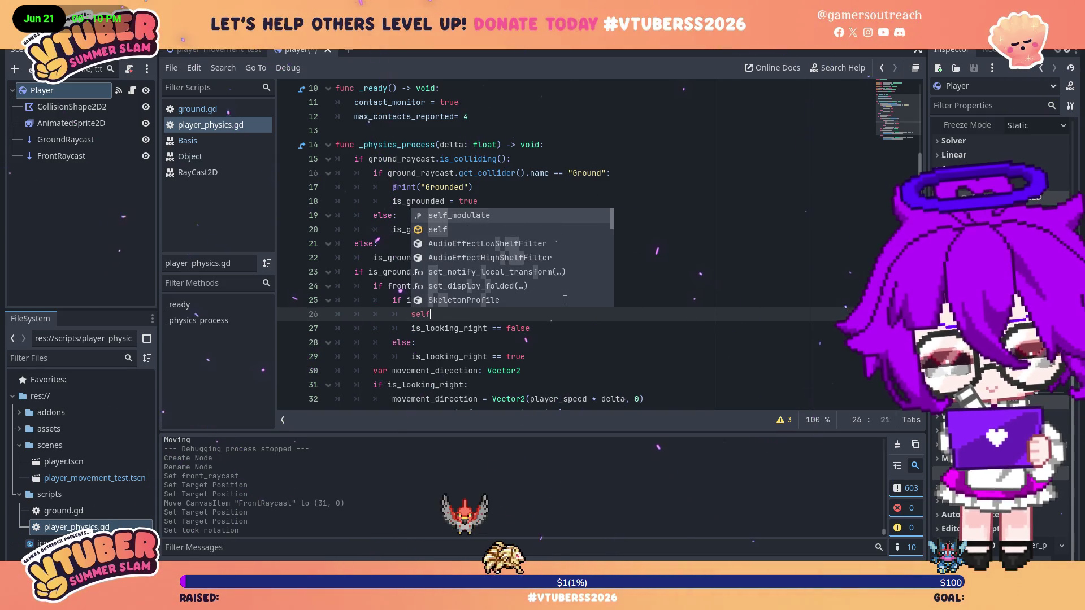
type(".flip")
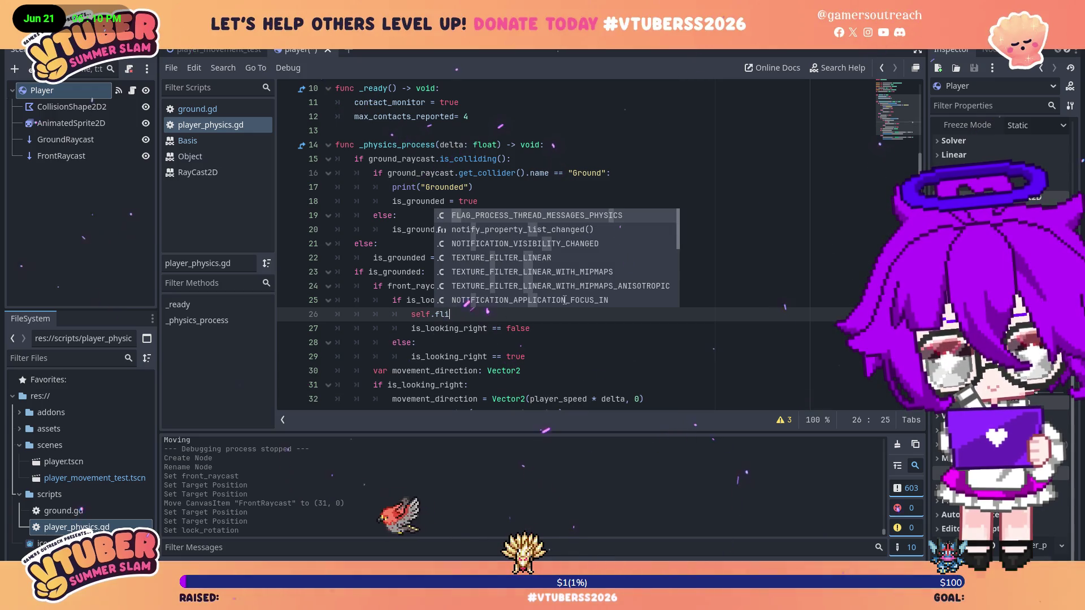
type("_")
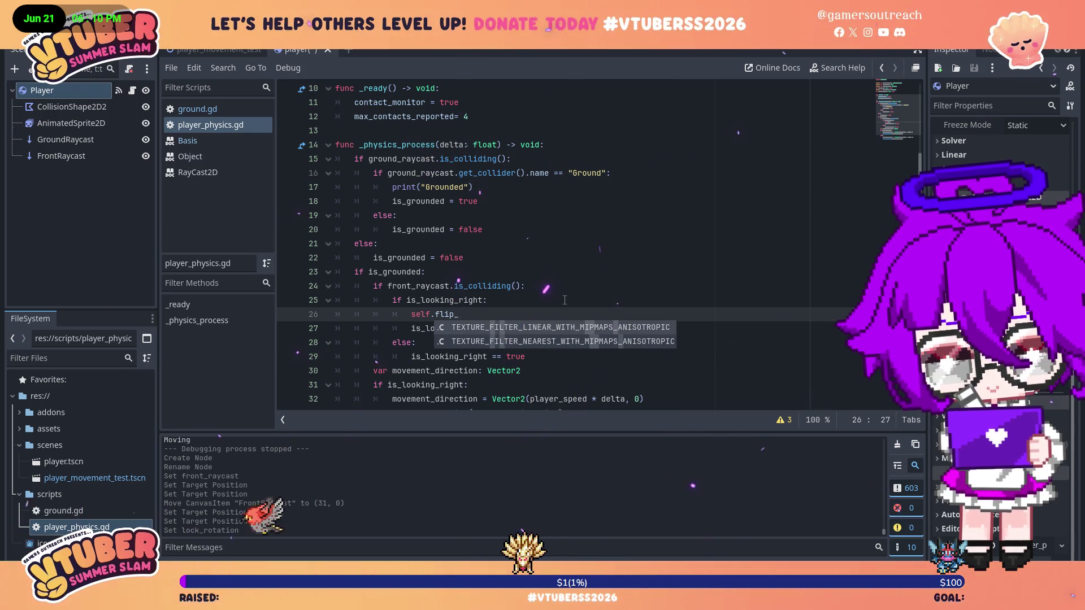
type("X")
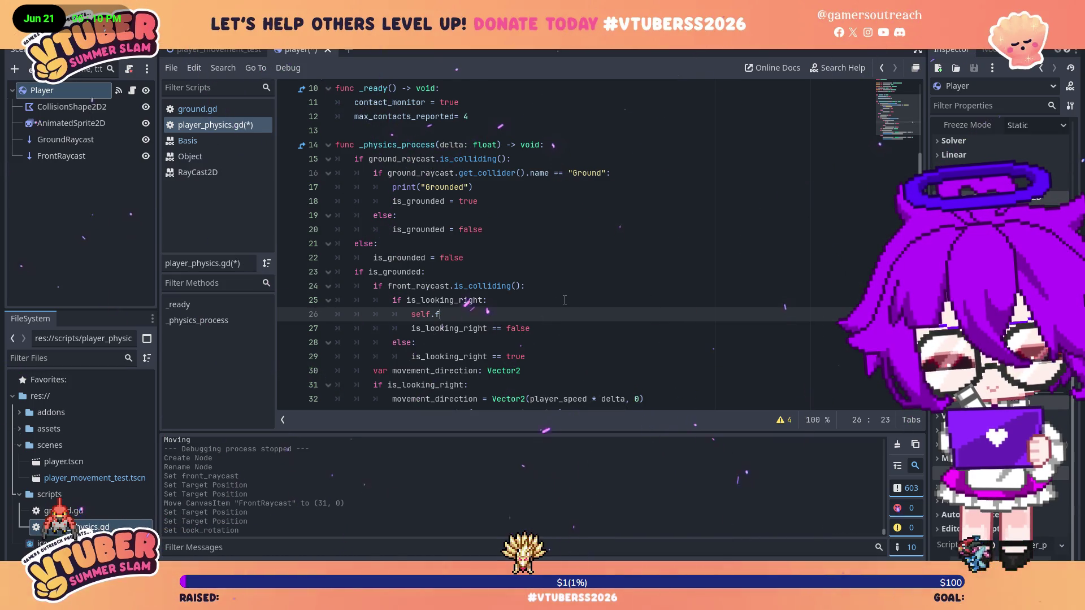
key("BackSpace")
key("BackSpace")
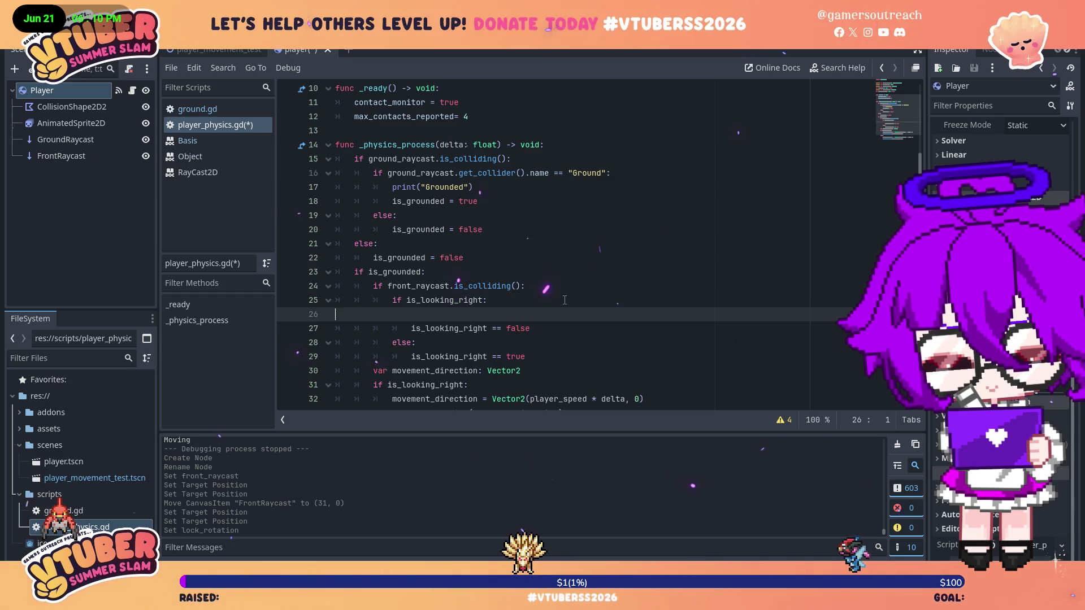
key("BackSpace")
key("BackSpace")
key("BackSpace")
key("ctrl+s")
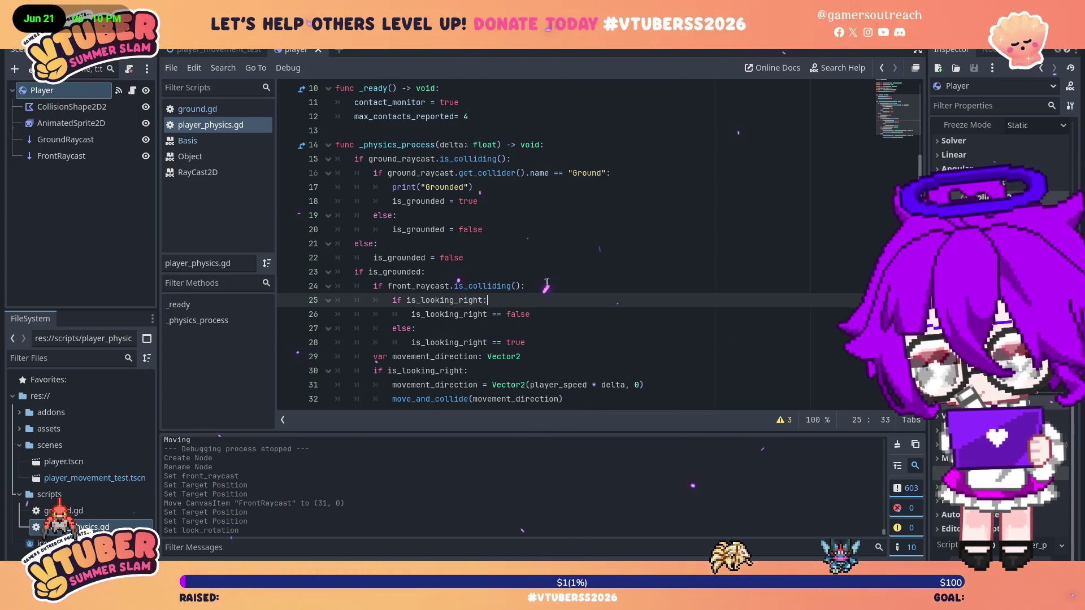
scroll(544, 289, "up", 3)
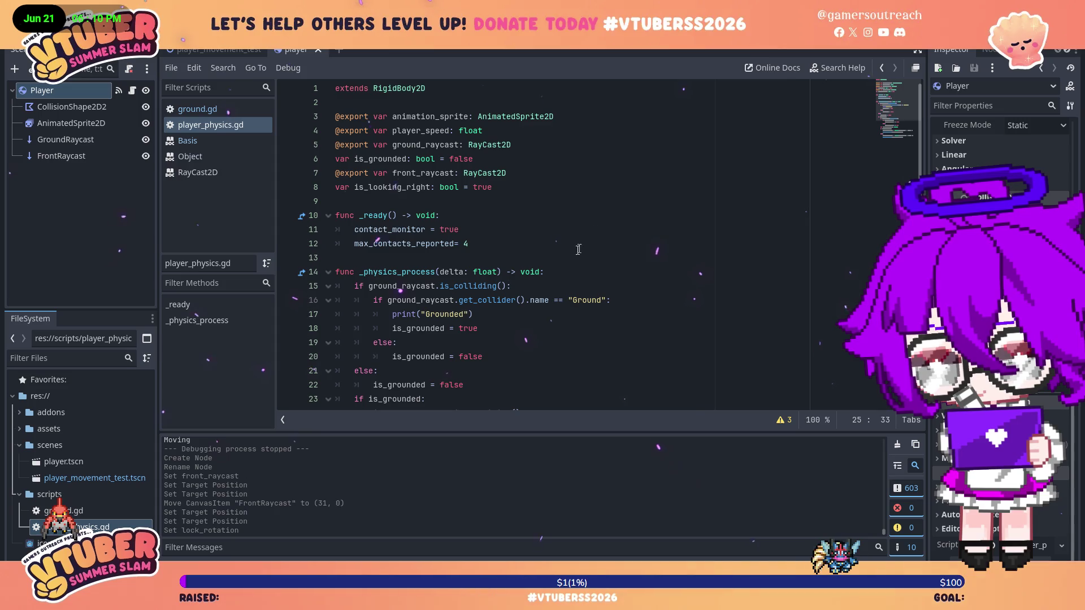
scroll(579, 249, "down", 2)
- Add animation_sprite.flip_v under the is_looking_right check via autocomplete and save
key("Return")
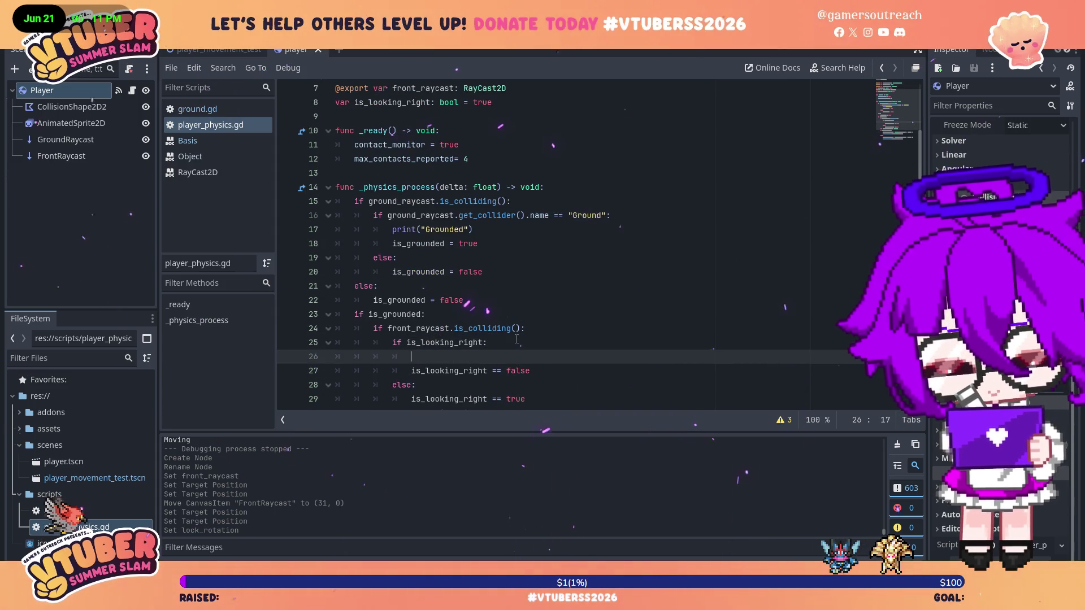
type("anima")
key("Return")
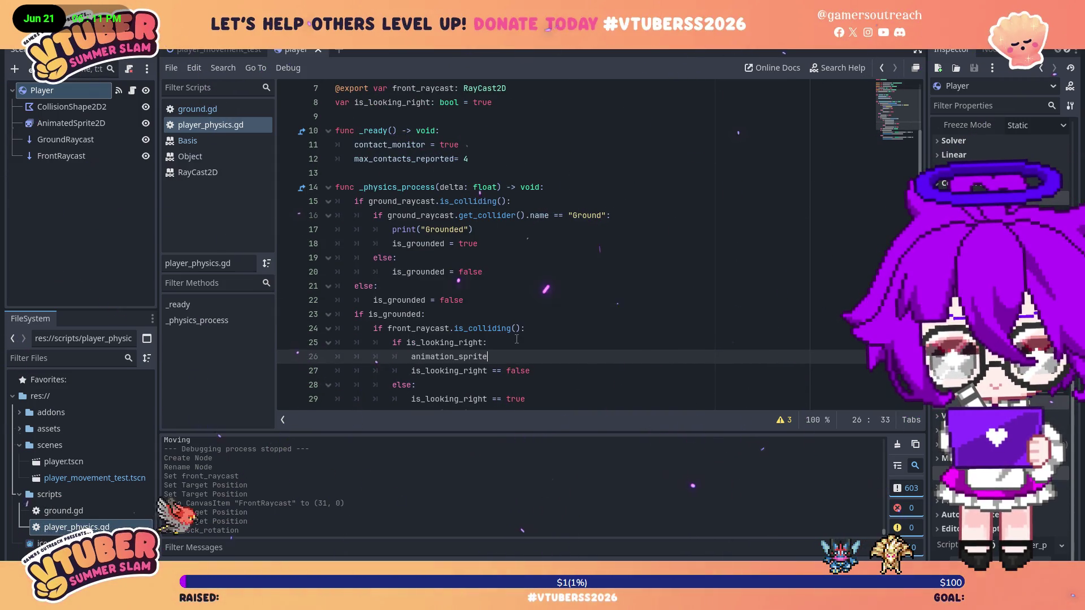
type(".l")
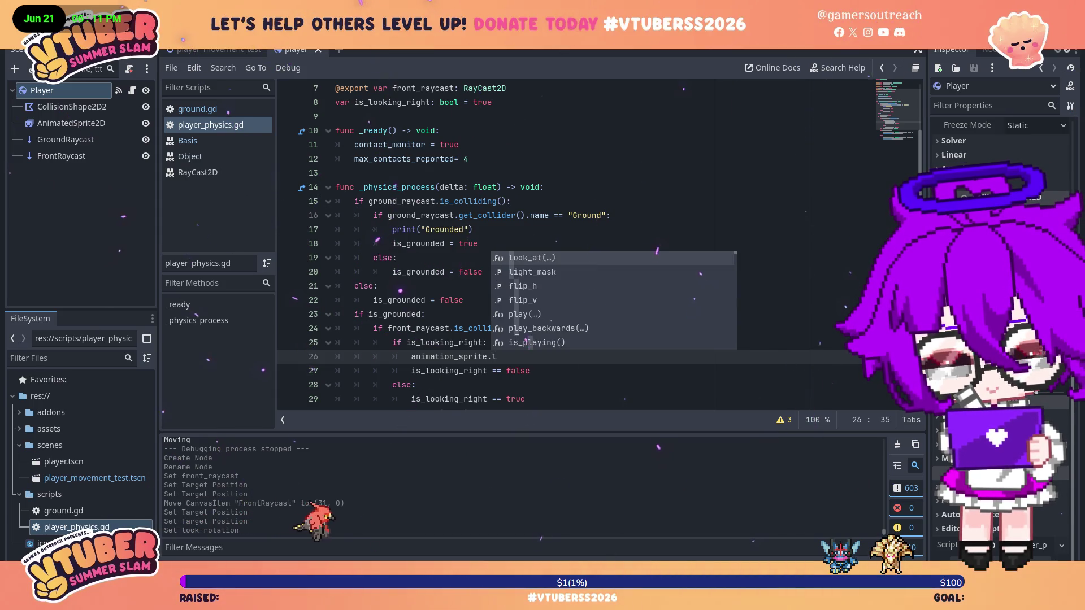
key("BackSpace")
type("fl")
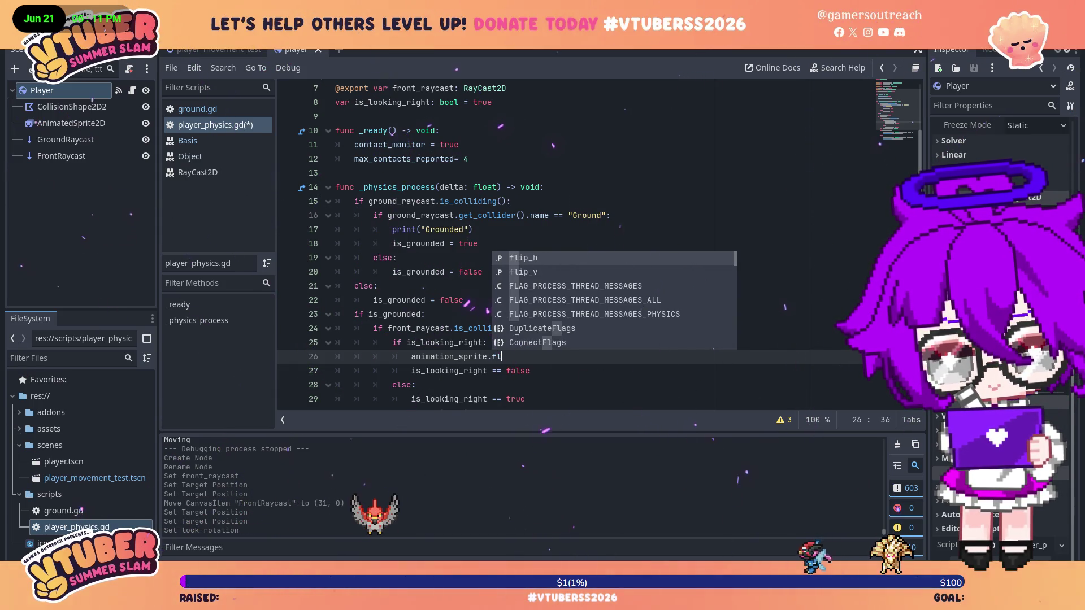
key("Down")
key("Return")
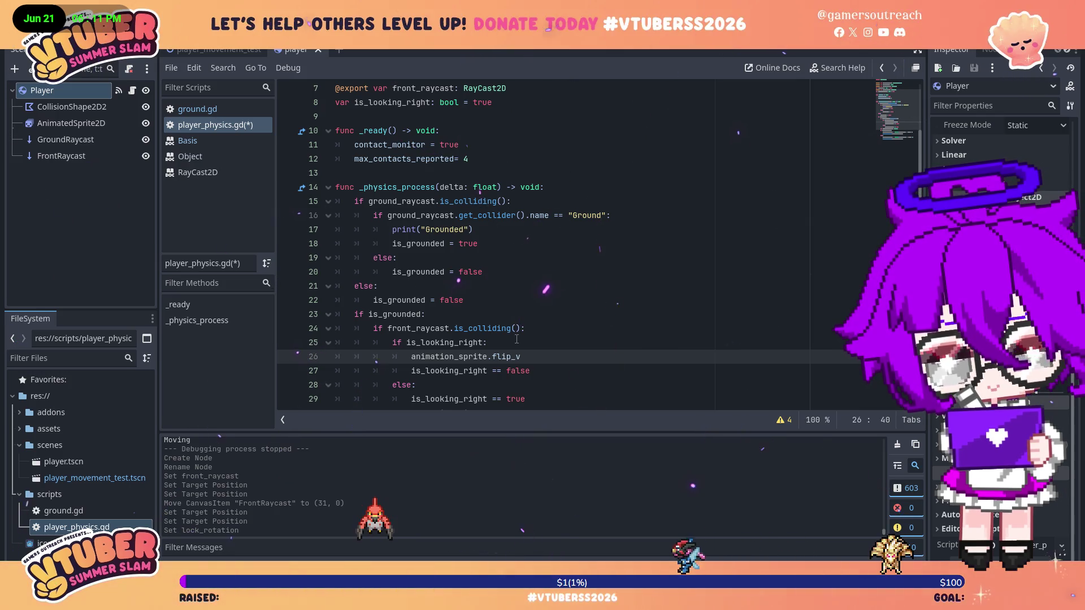
key("ctrl+s")
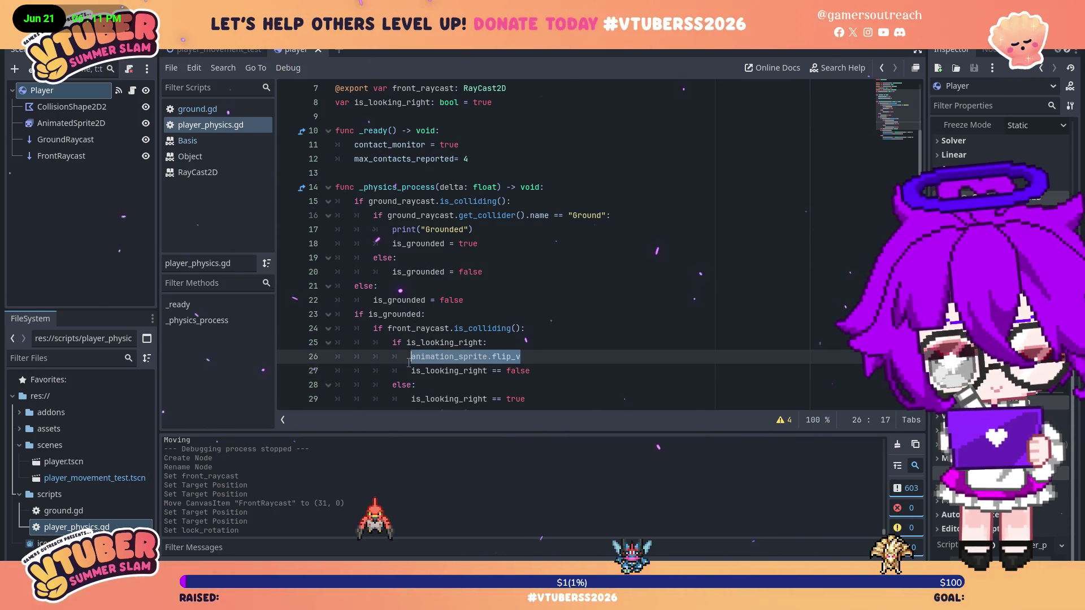
- Add a new line after else: and run the project with F5
scroll(509, 350, "down", 1)
left_click(545, 346)
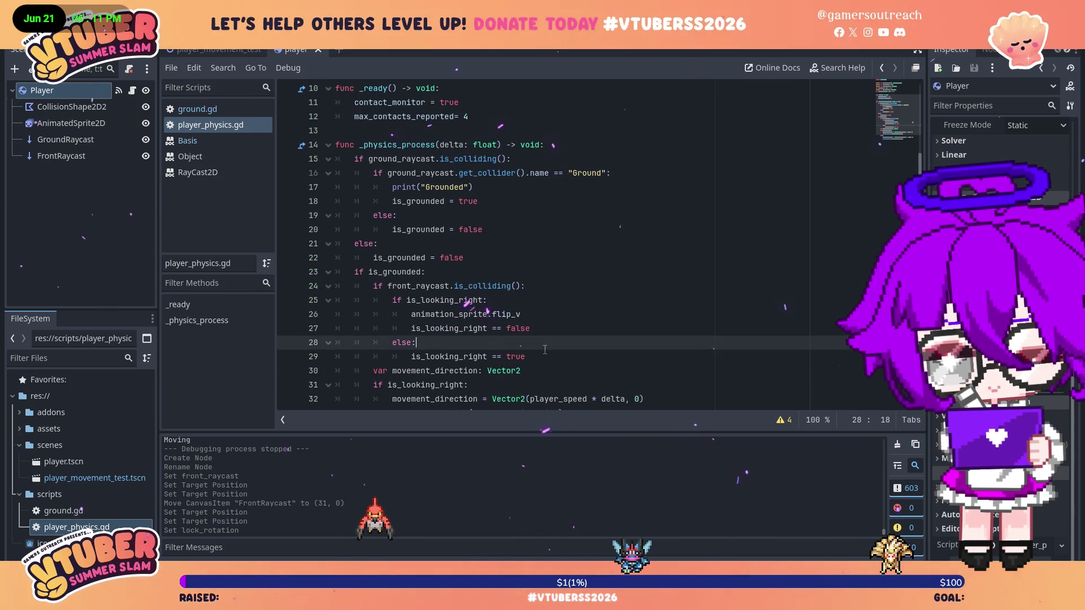
key("Return")
key("F5")
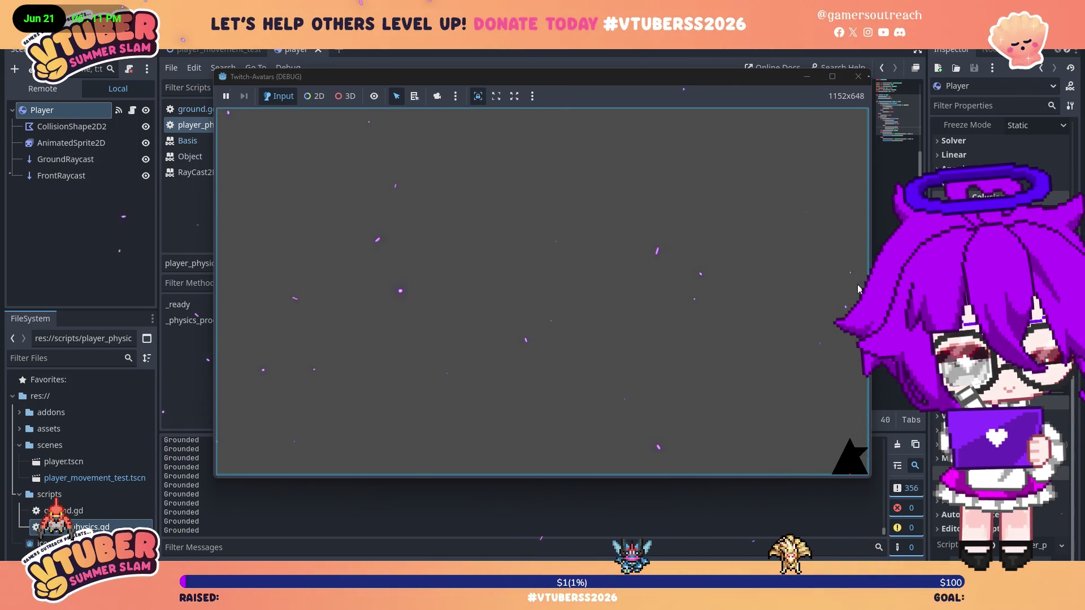
- Close the game, toggle Lock Rotation on the Player node, then rerun and stop it
left_click(853, 85)
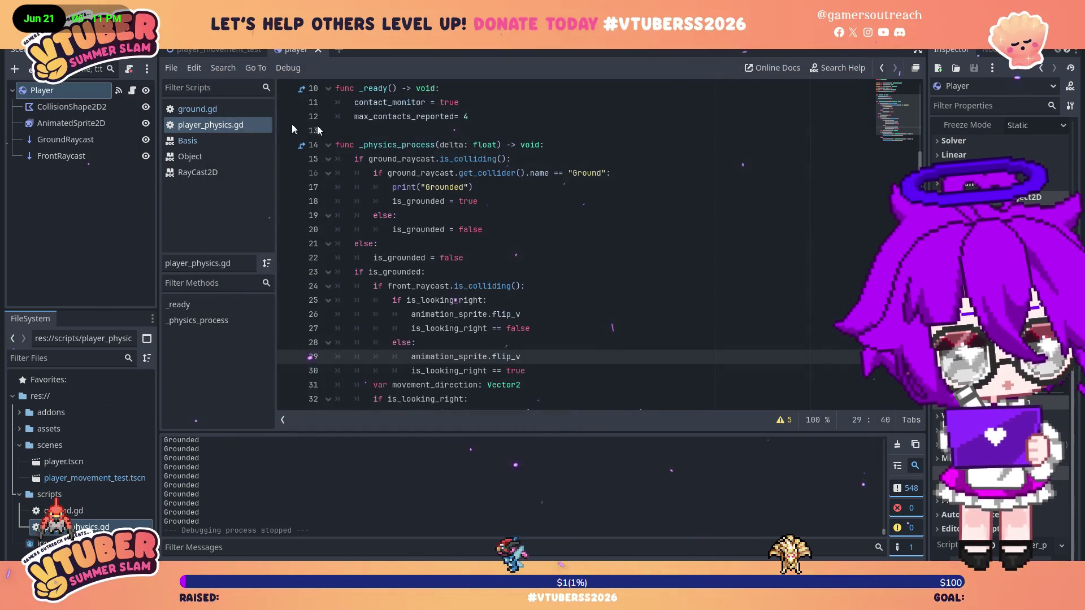
left_click(81, 92)
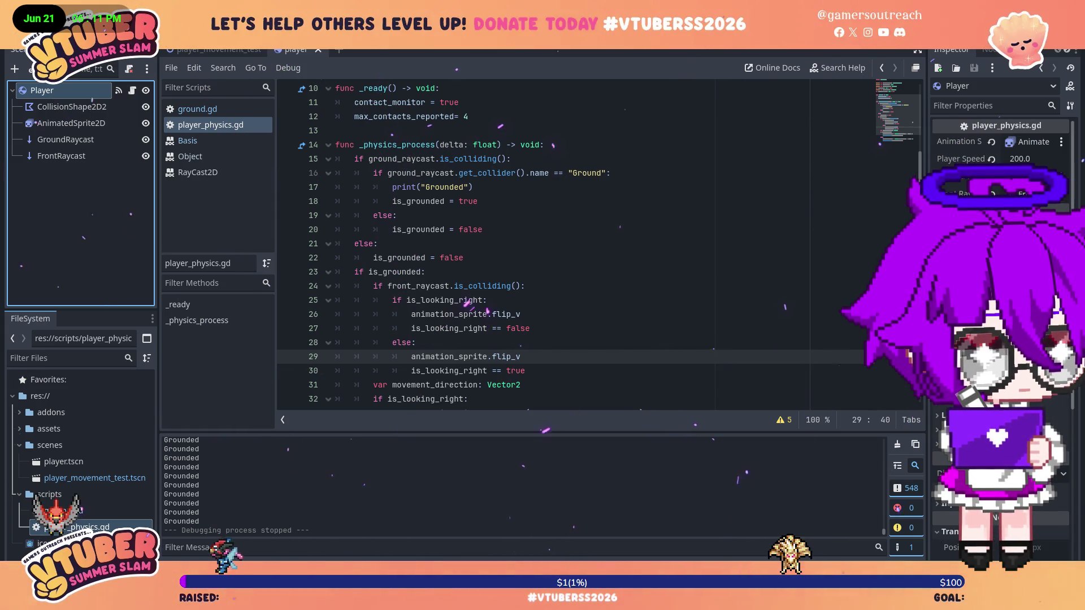
left_click(1011, 492)
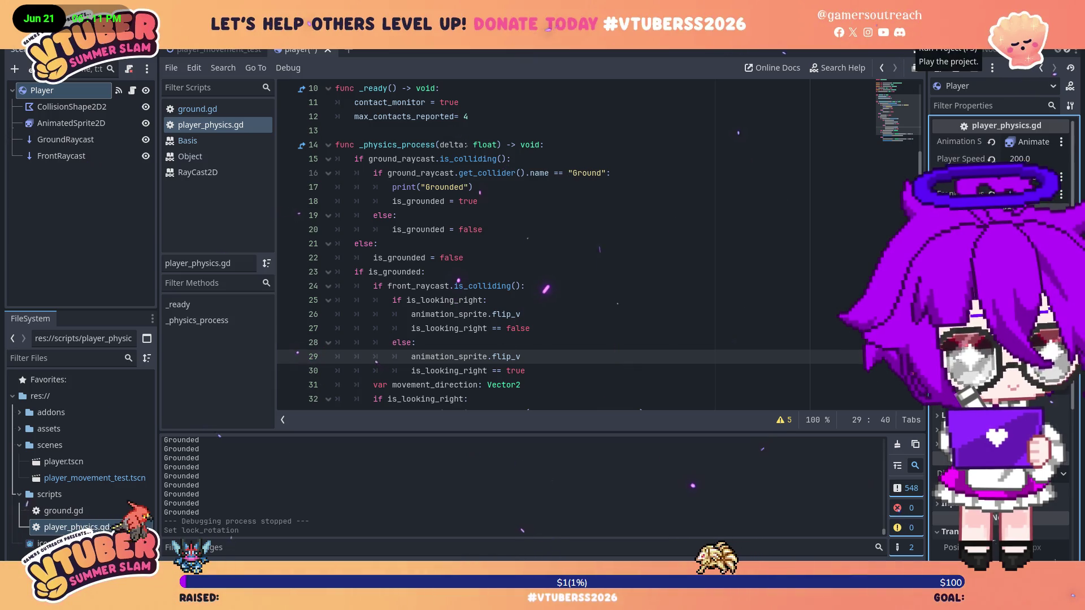
left_click(911, 41)
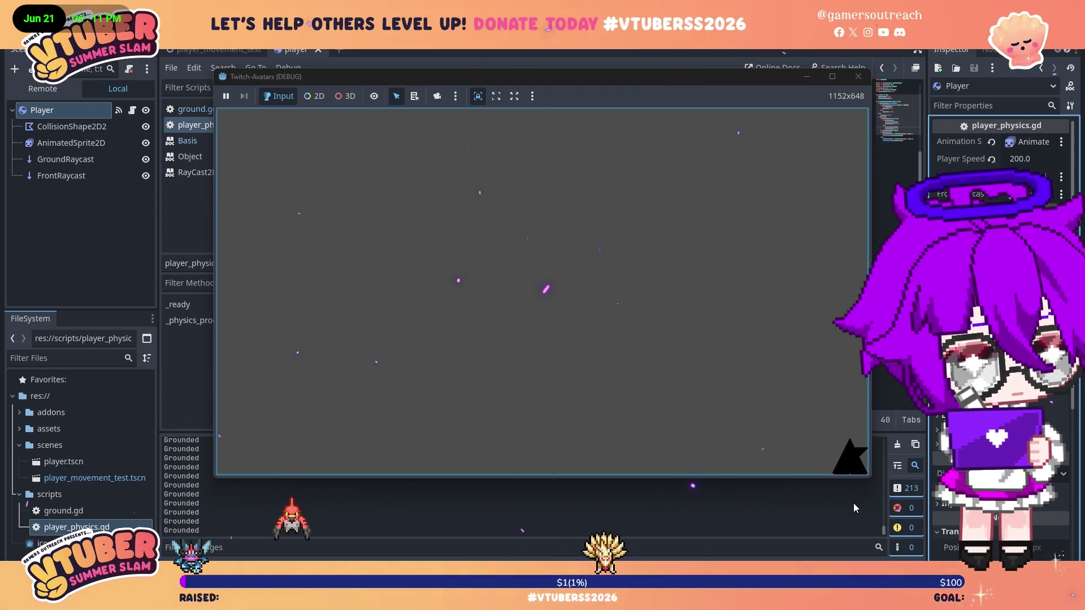
key("F8")
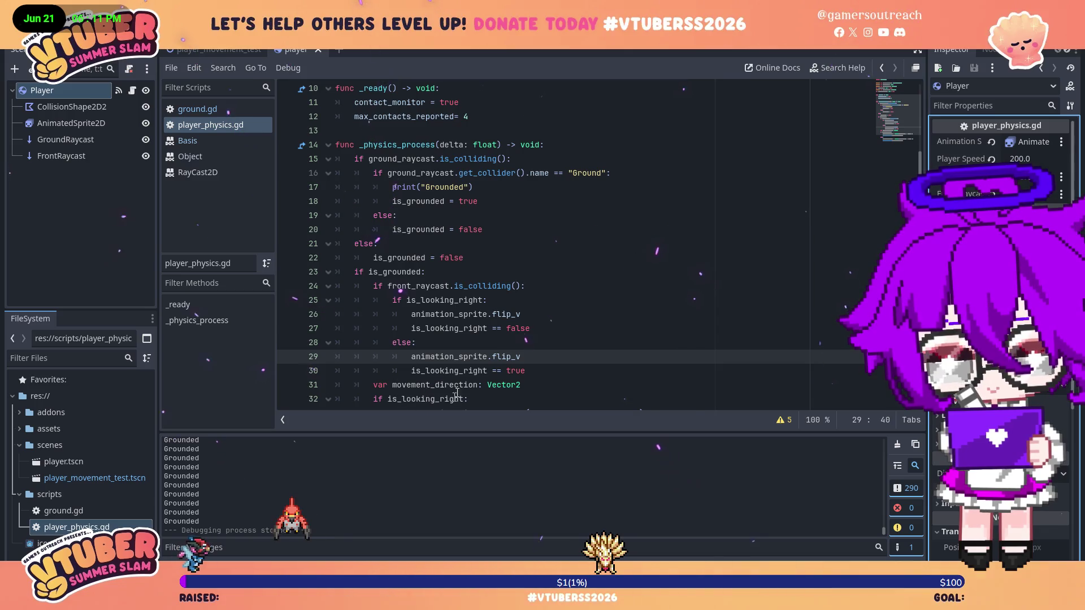
- Delete the print("Grounded") debug line from player_physics.gd
scroll(457, 392, "down", 2)
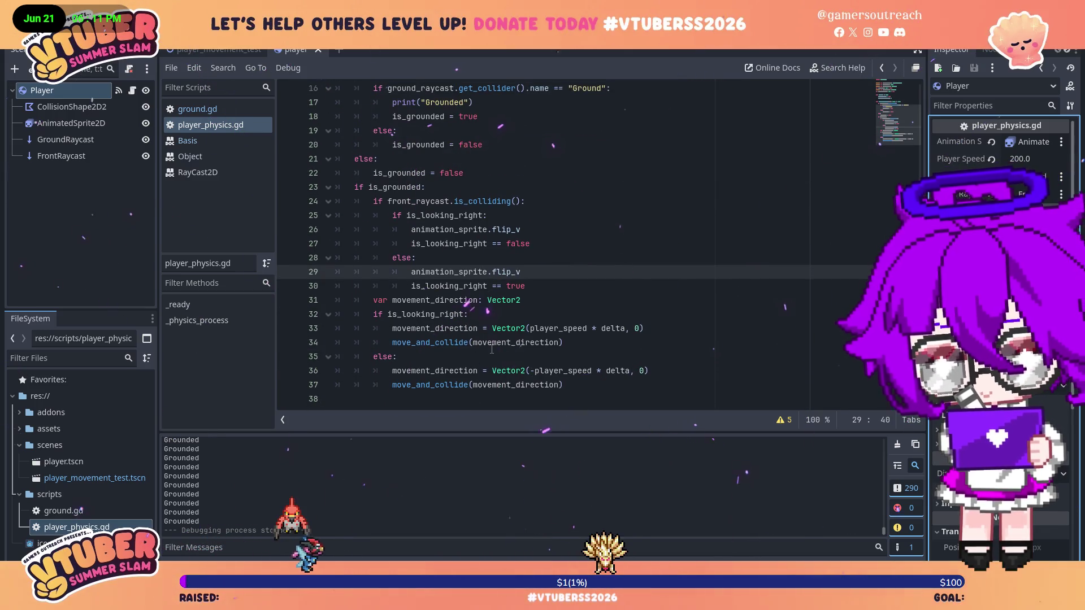
scroll(463, 302, "up", 1)
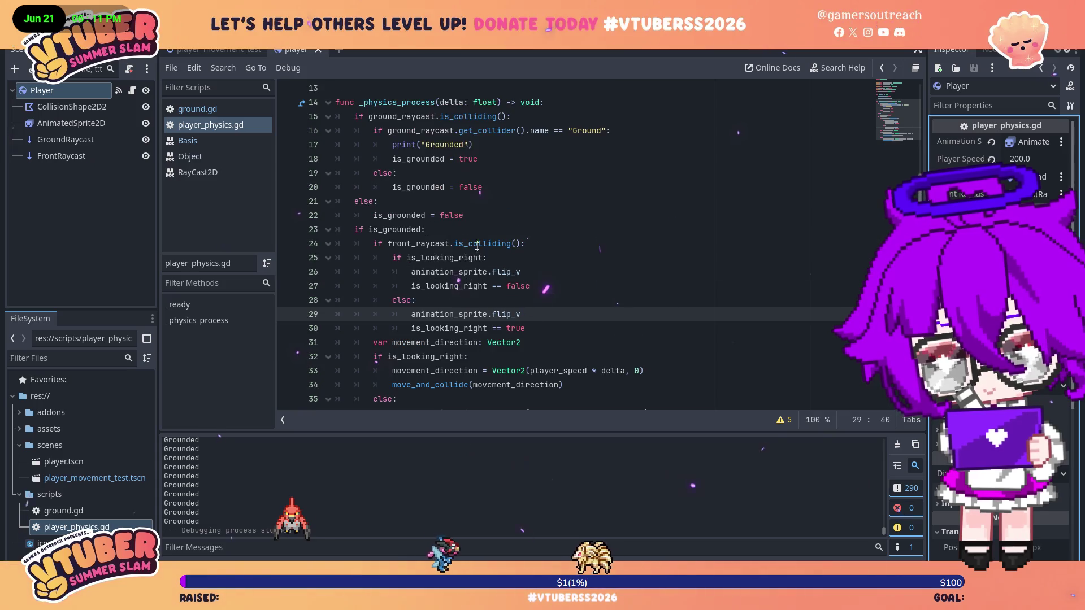
left_click_drag(473, 145, 342, 142)
key("BackSpace")
key("BackSpace")
key("BackSpace")
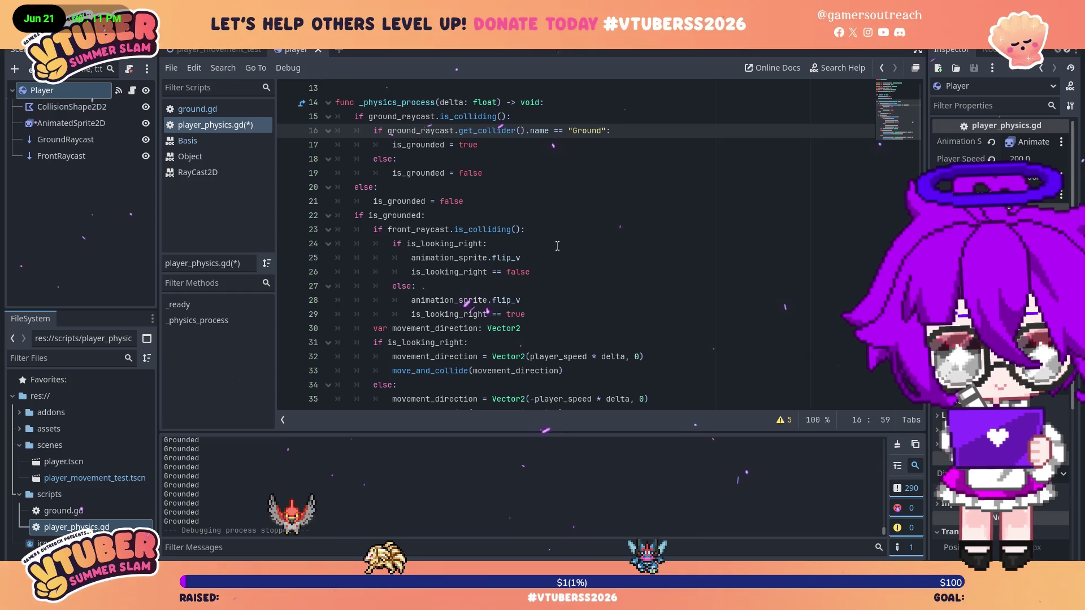
- Print the collider name under the front_raycast collision check, save, and run the game
left_click(565, 227)
key("Return")
type("print(")
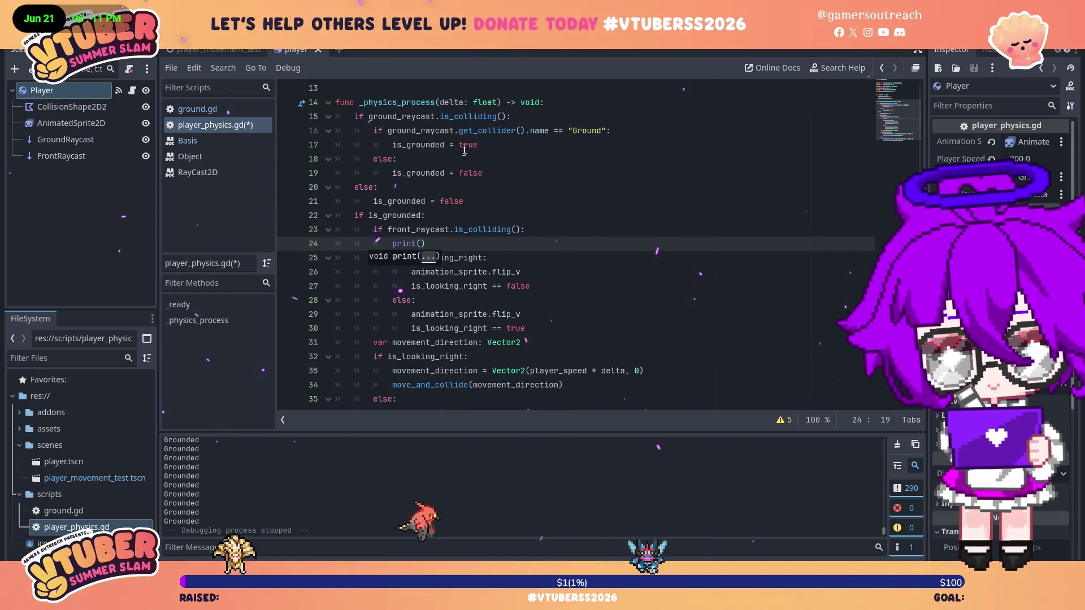
left_click_drag(459, 130, 547, 133)
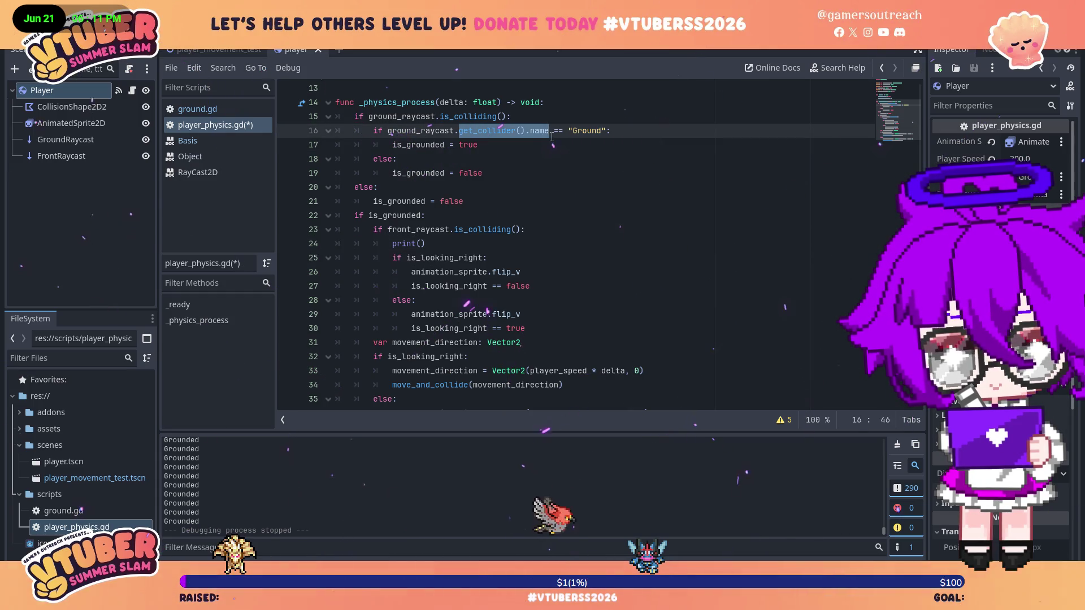
left_click_drag(537, 136, 549, 131)
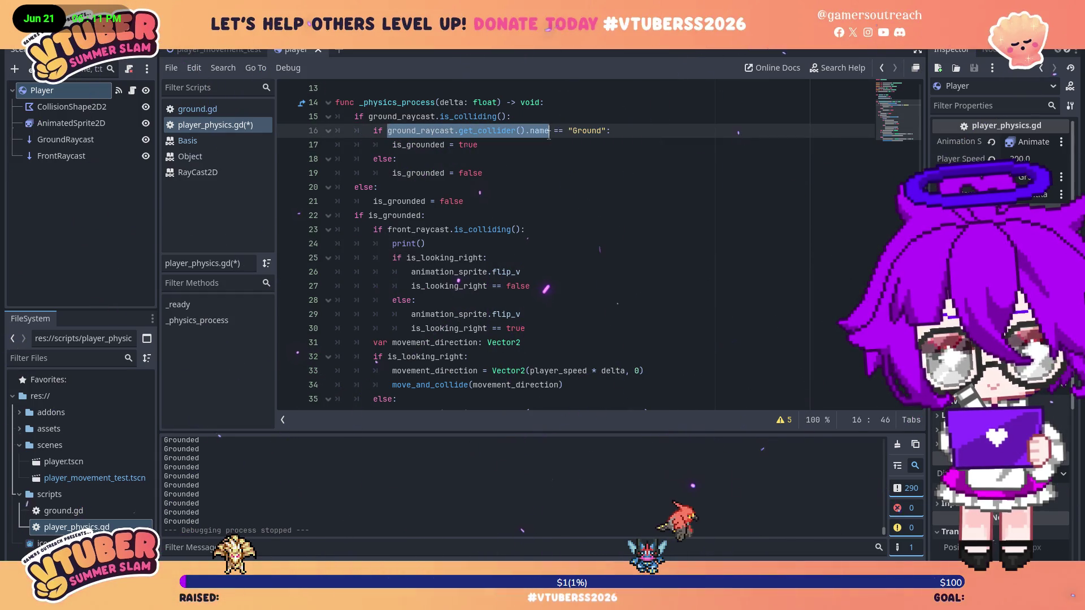
key("ctrl+c")
left_click(421, 243)
key("ctrl+v")
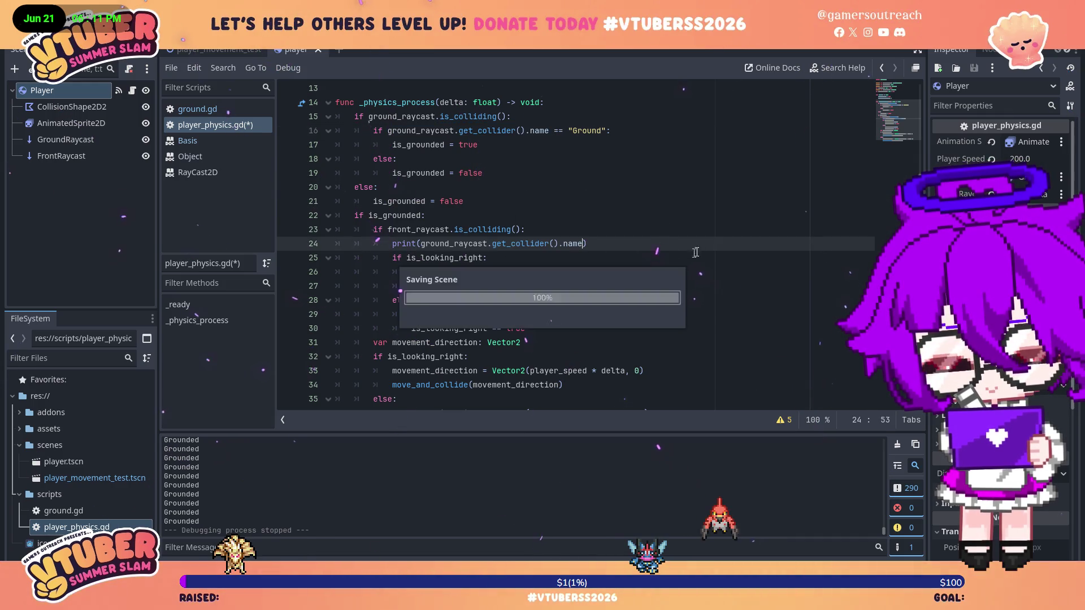
key("ctrl+s")
key("F5")
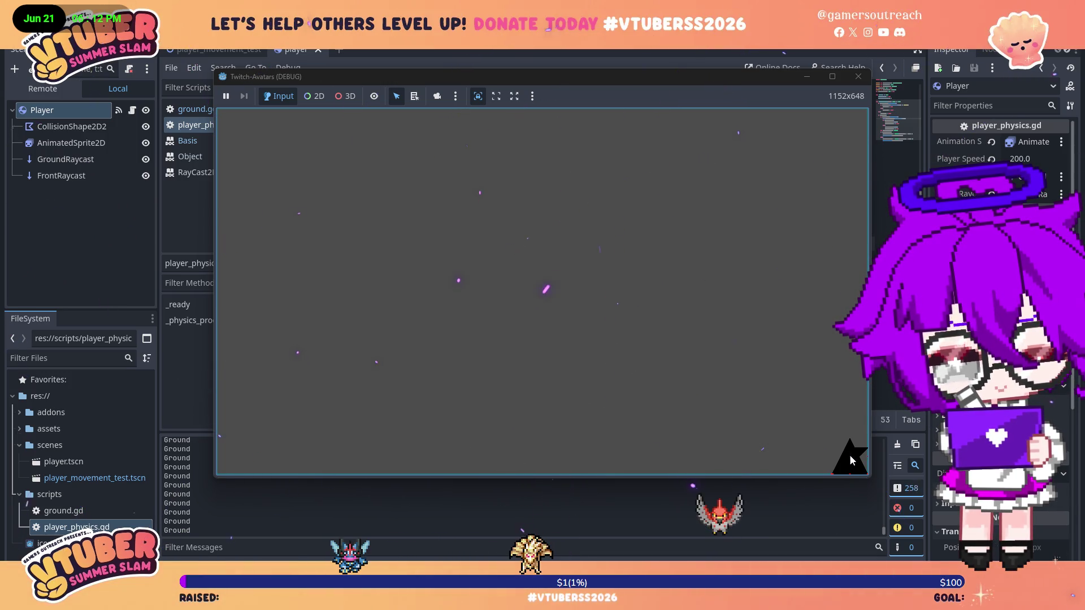
- Change the print to use front_raycast instead of ground, save, and rerun
left_click(859, 76)
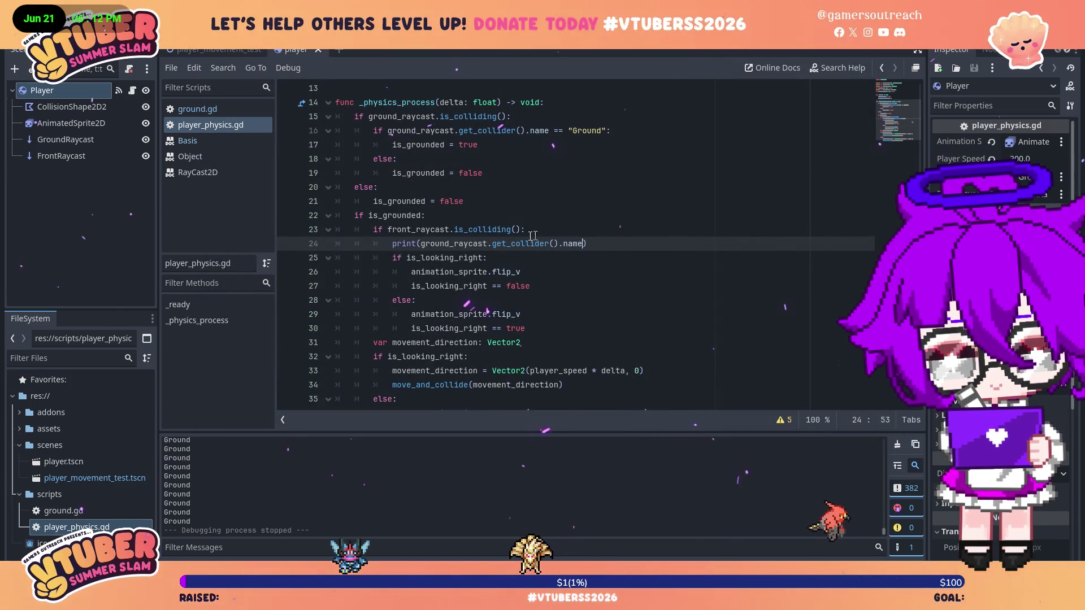
left_click_drag(426, 244, 428, 247)
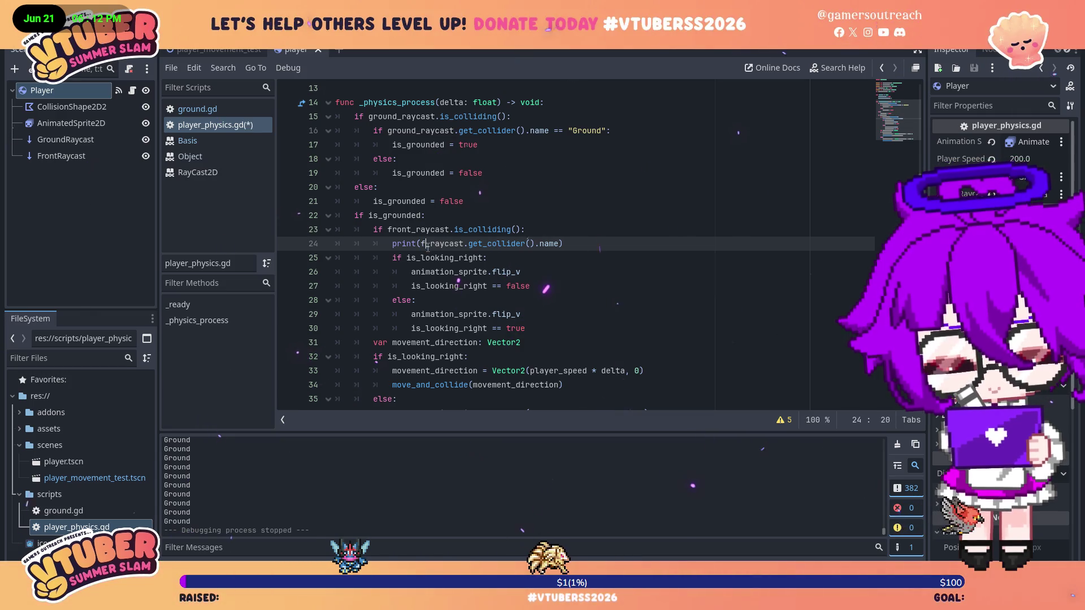
key("Return")
key("ctrl+s")
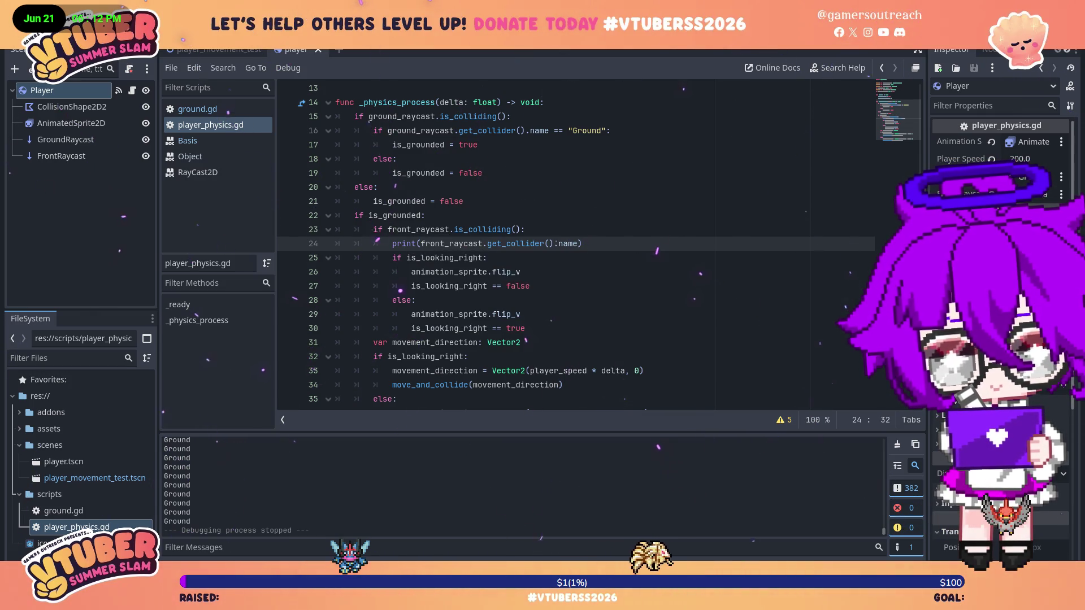
key("F5")
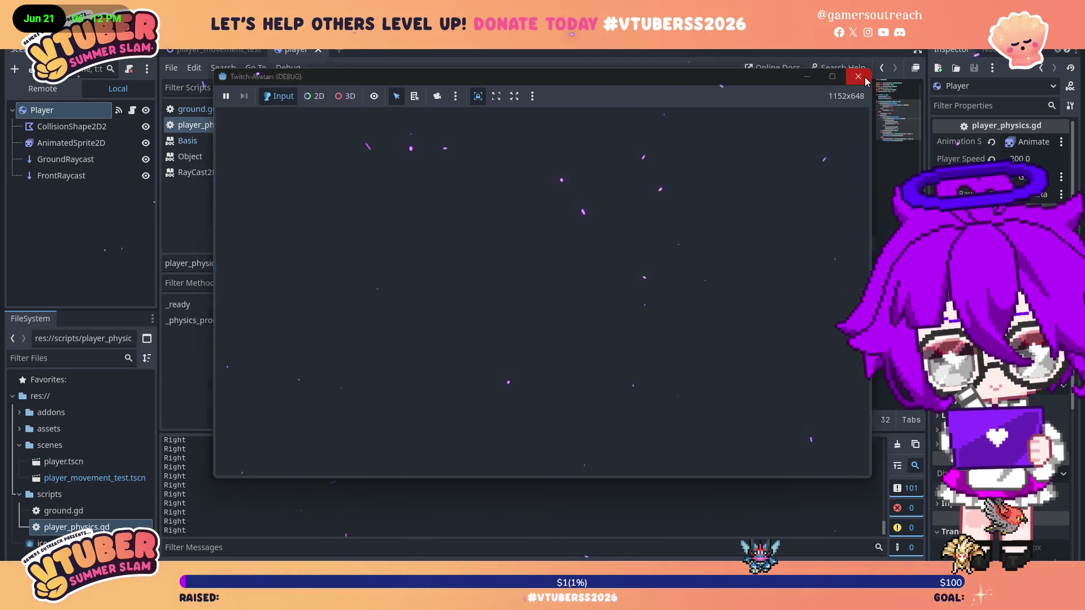
- Stop the game and review the animation_sprite.flip_v lines in the script
left_click(858, 77)
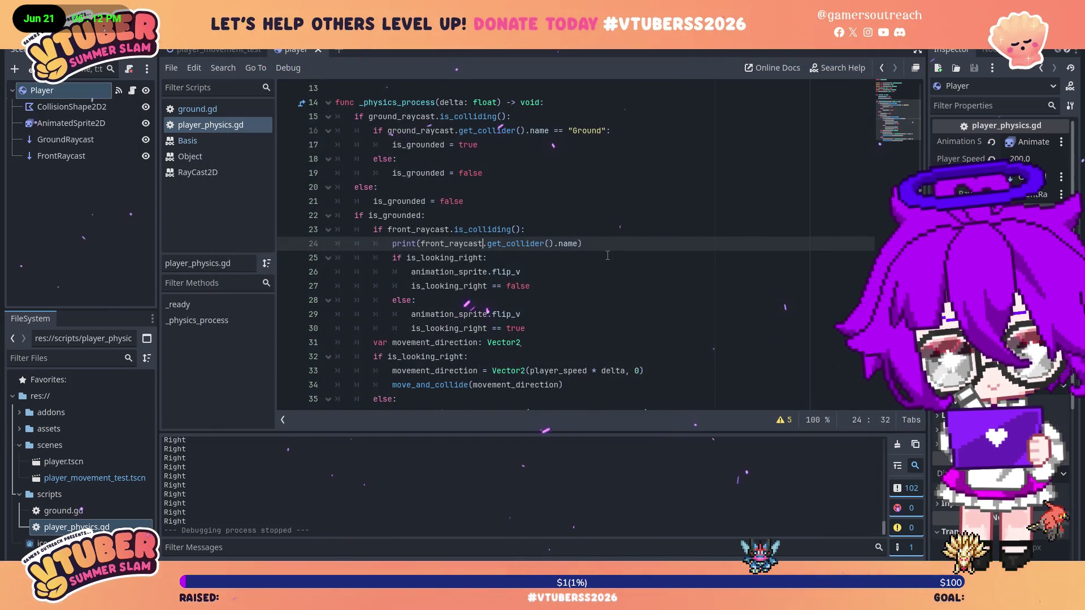
left_click(577, 274)
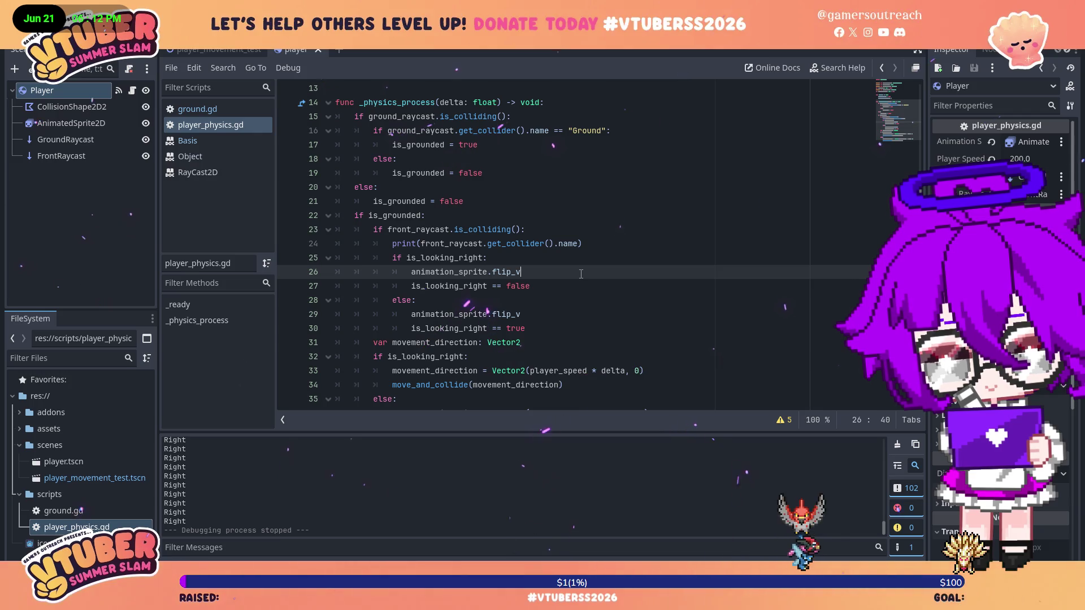
scroll(581, 274, "down", 1)
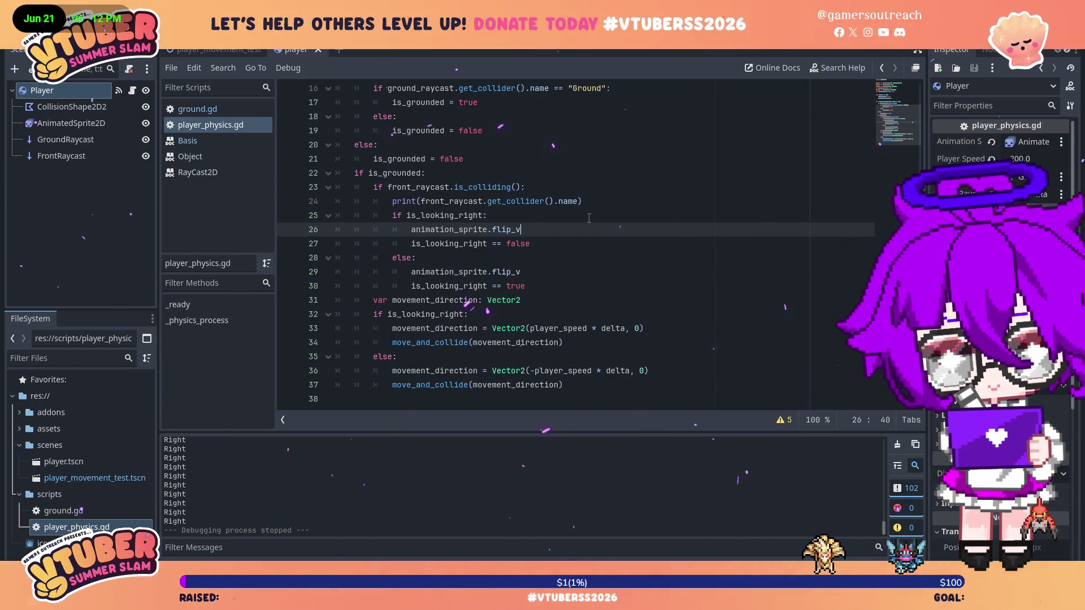
scroll(597, 203, "up", 5)
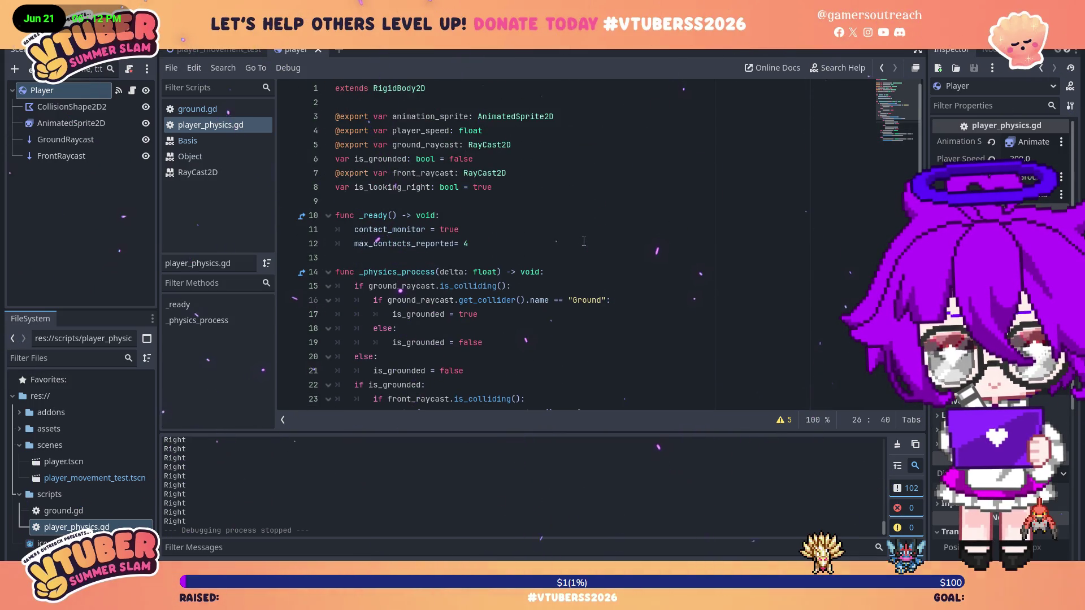
scroll(584, 241, "down", 3)
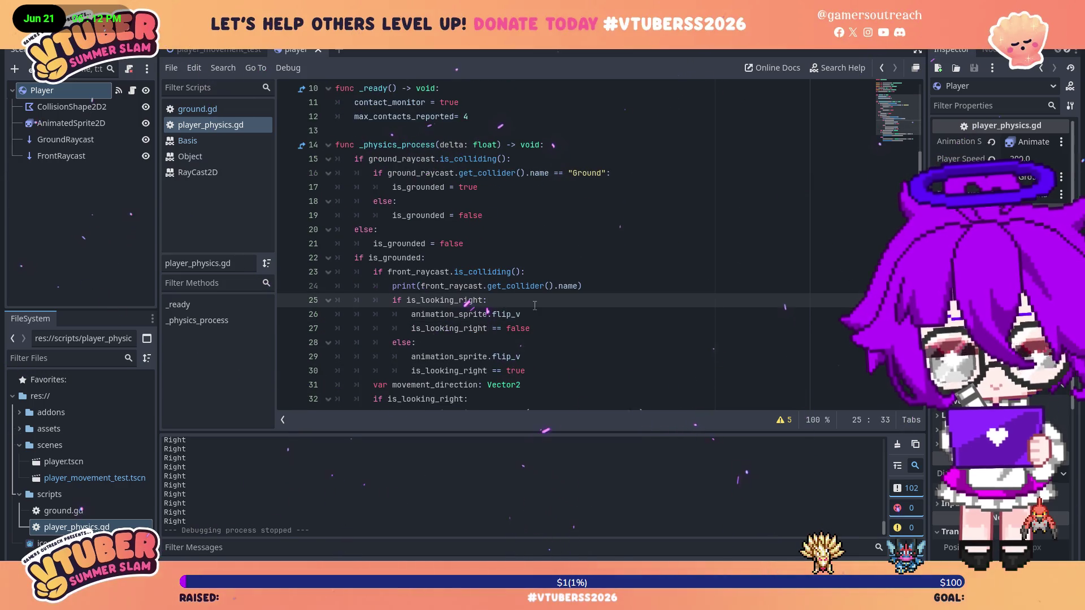
- Add print("test") under is_looking_right, delete the collider-name print, and test-run the game
key("Return")
type("prin")
type("t(\"te")
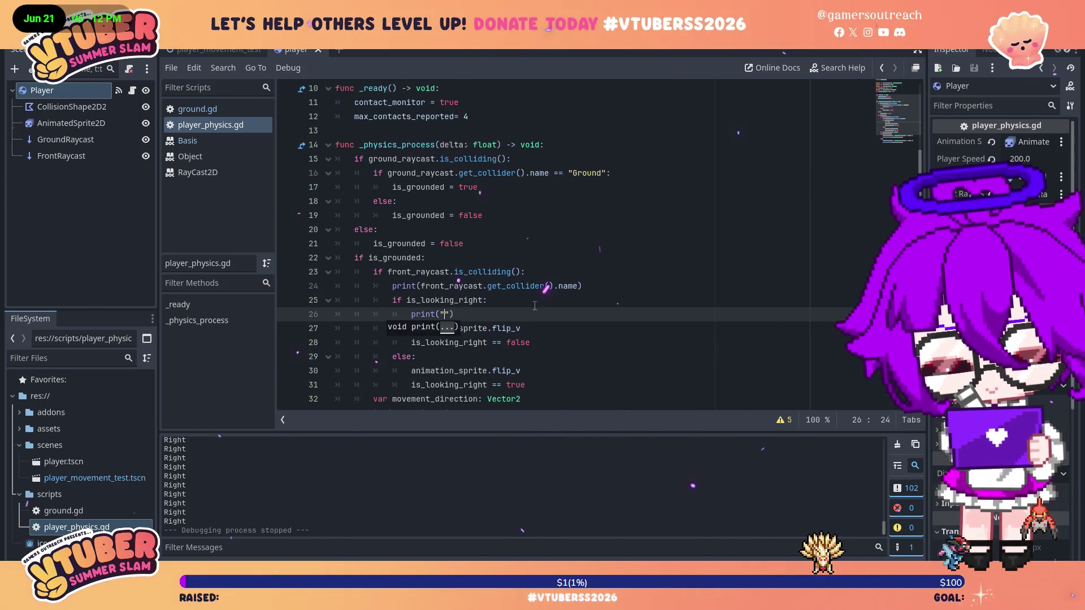
type("st")
key("Escape")
left_click_drag(582, 286, 336, 286)
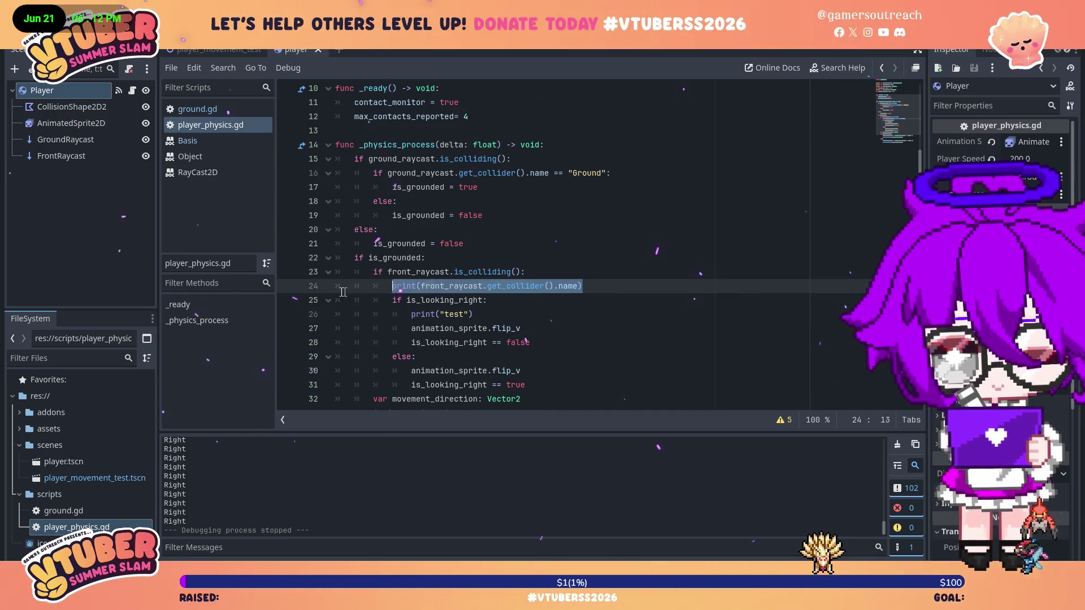
key("BackSpace")
key("BackSpace")
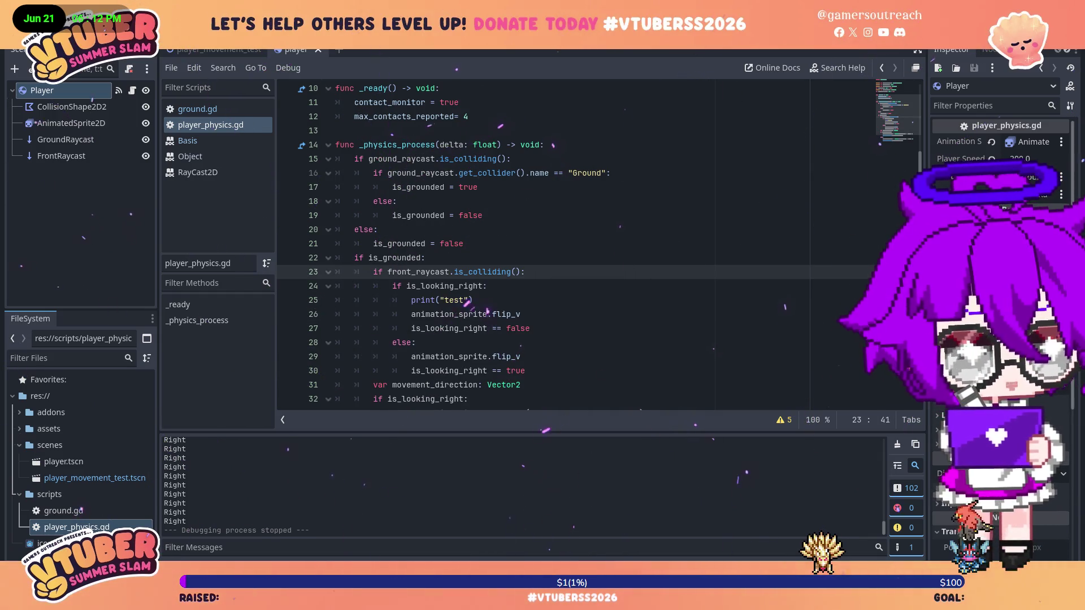
key("F5")
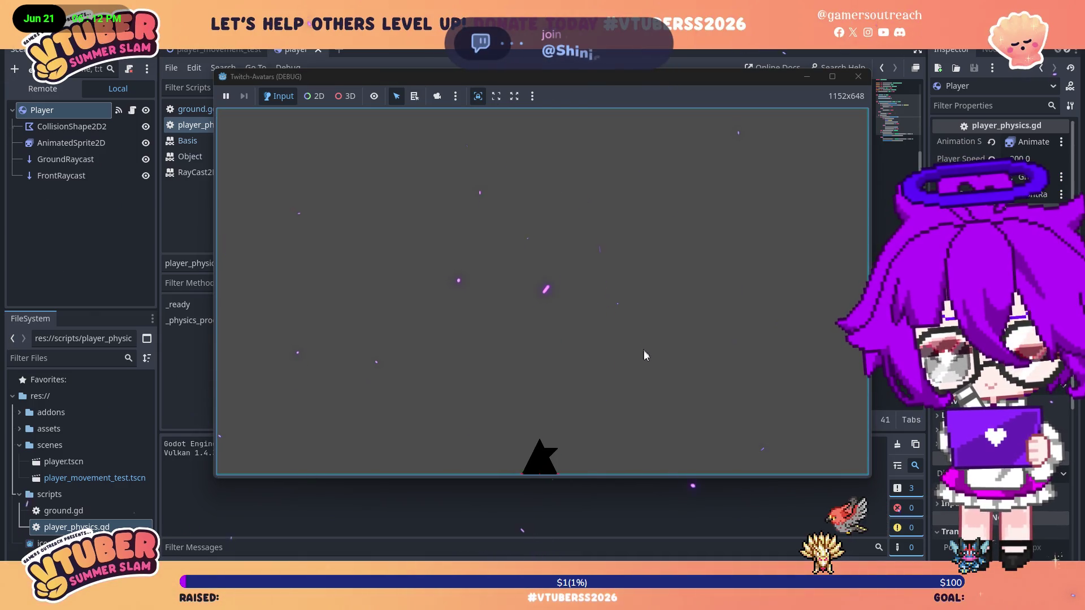
key("Right")
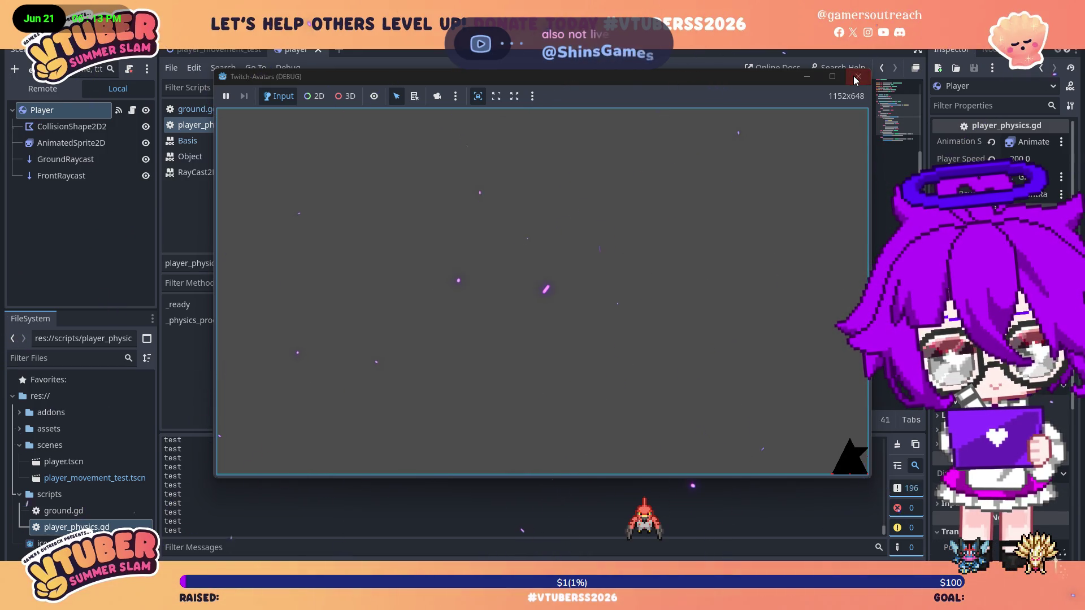
key("F8")
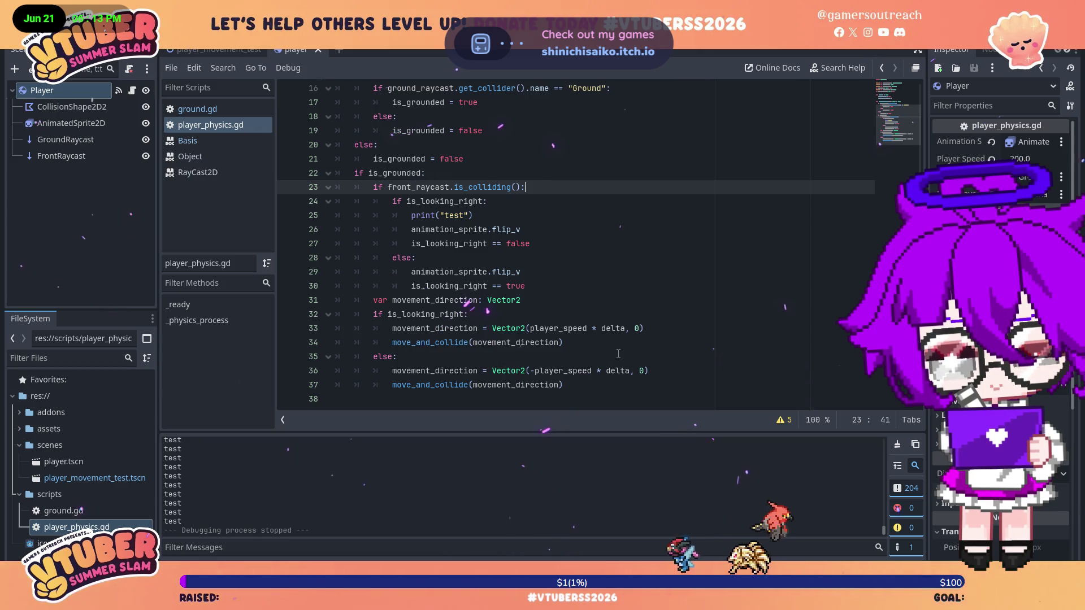
- Add a new indented line after the movement_direction declaration
left_click(550, 357)
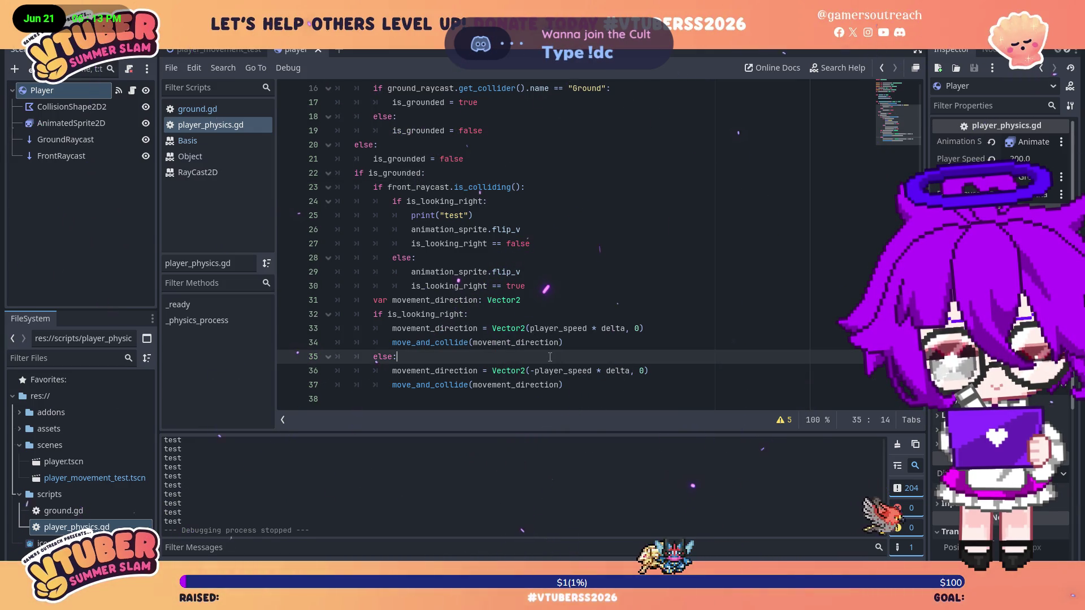
key("Return")
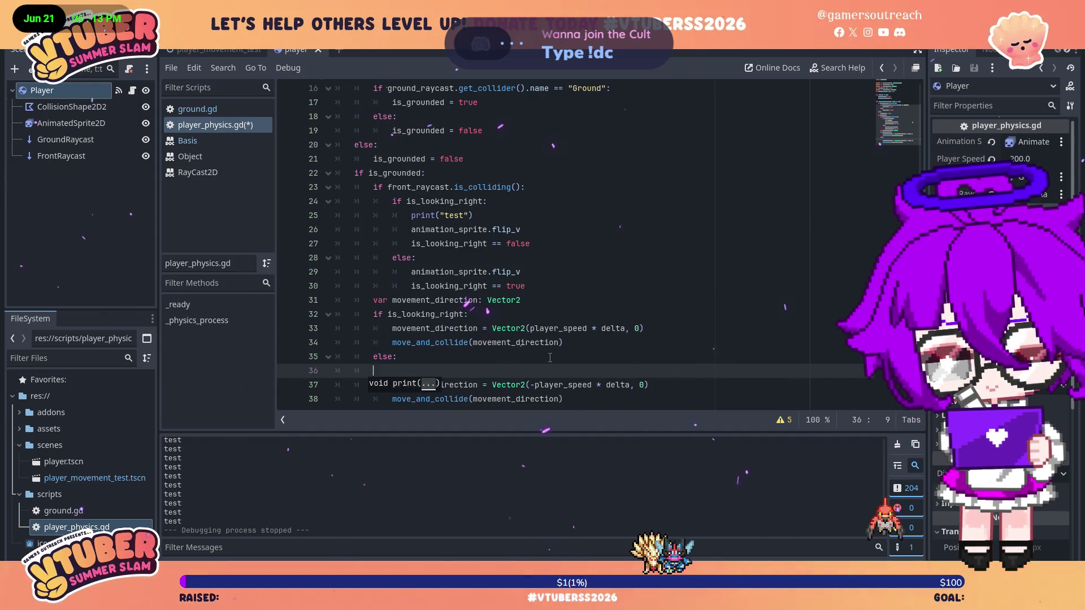
key("BackSpace")
key("BackSpace")
key("BackSpace")
left_click(573, 286)
left_click(581, 308)
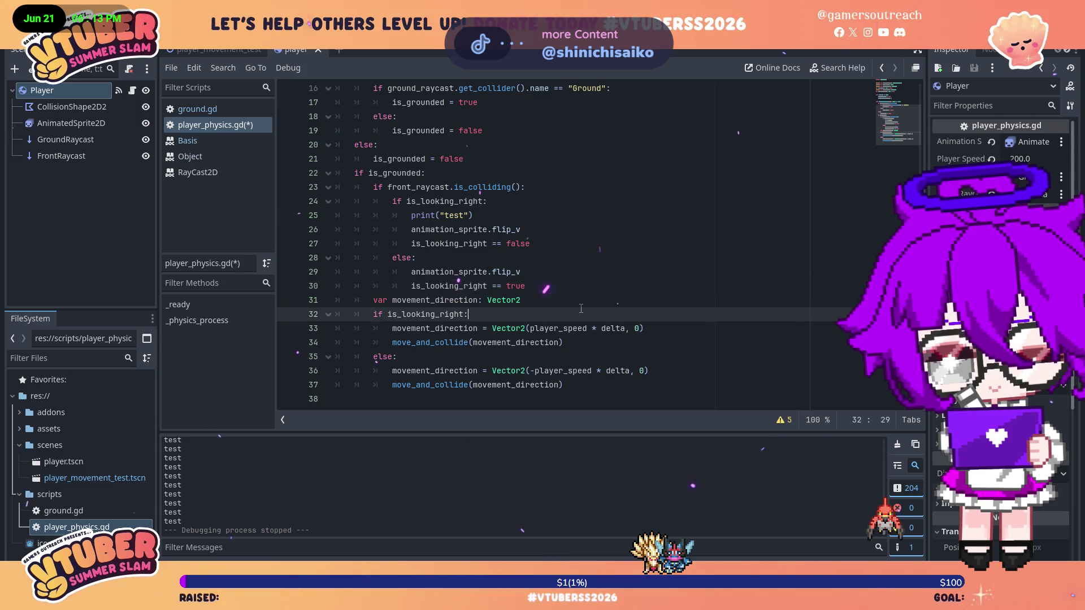
left_click(603, 299)
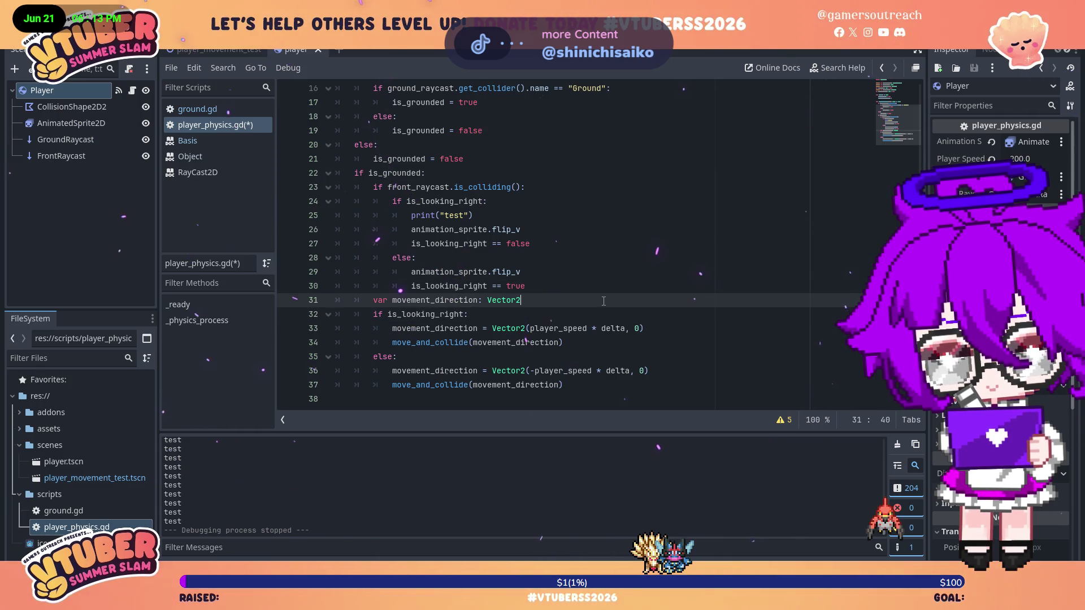
key("Return")
key("Tab")
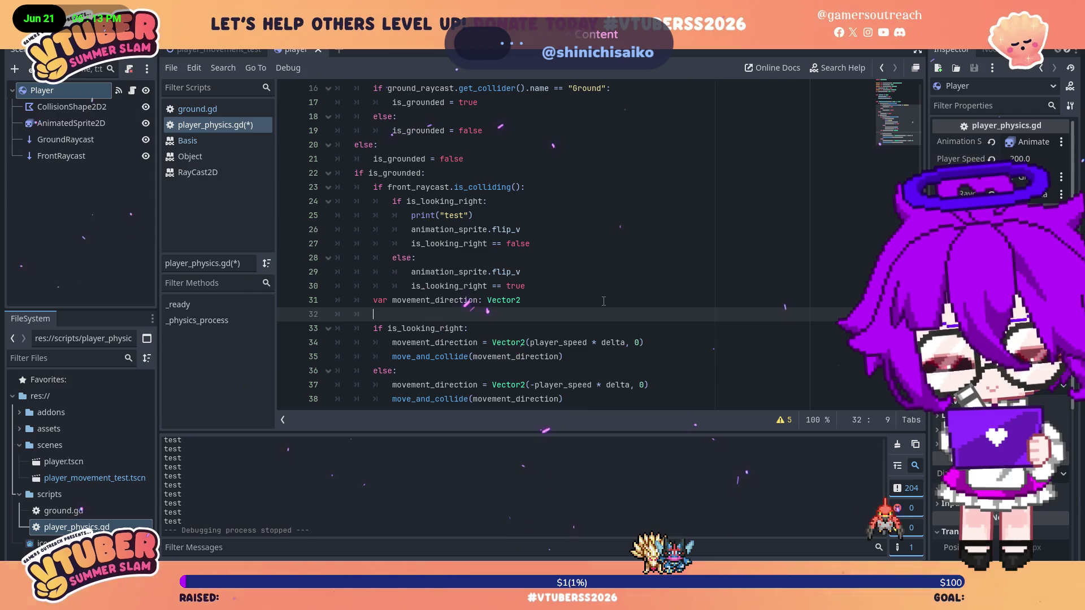
- Type print(is_looking_right) after the movement_direction line and save
type("r")
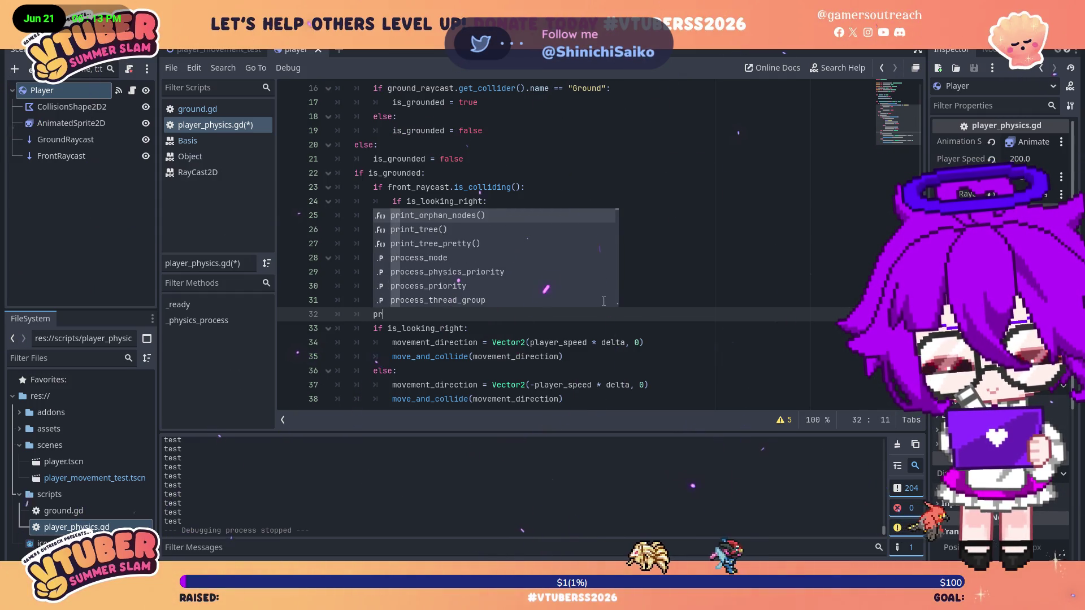
type("int(")
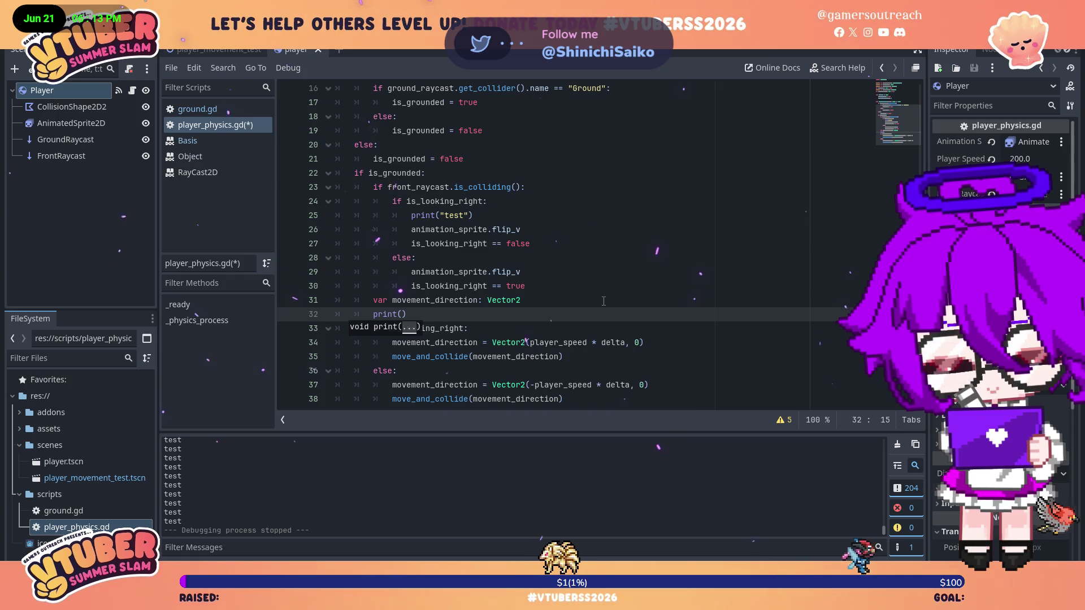
type("is_")
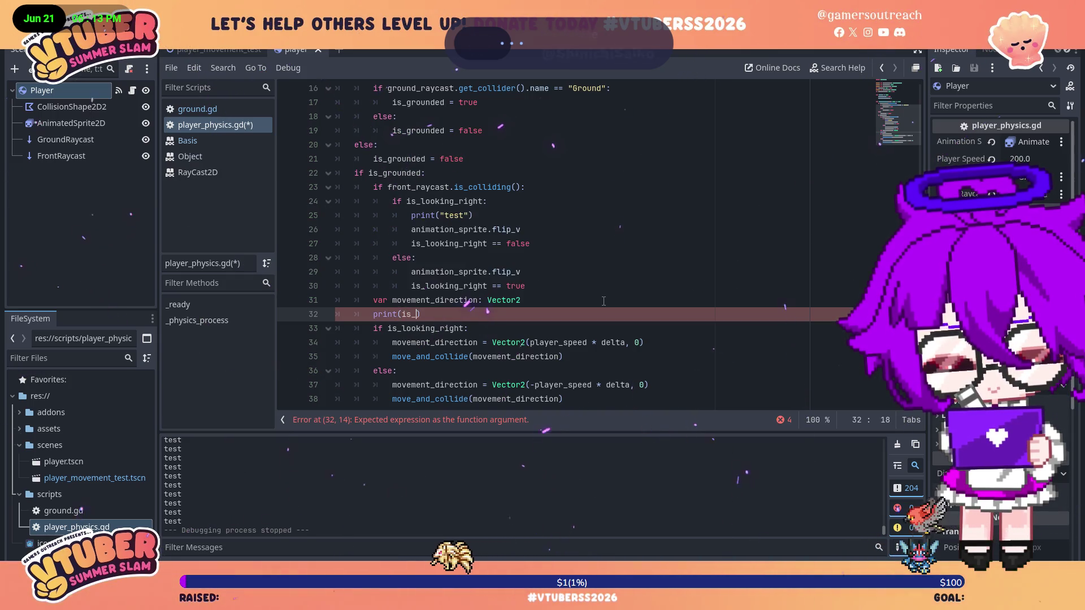
type("l")
key("Return")
key("ctrl+s")
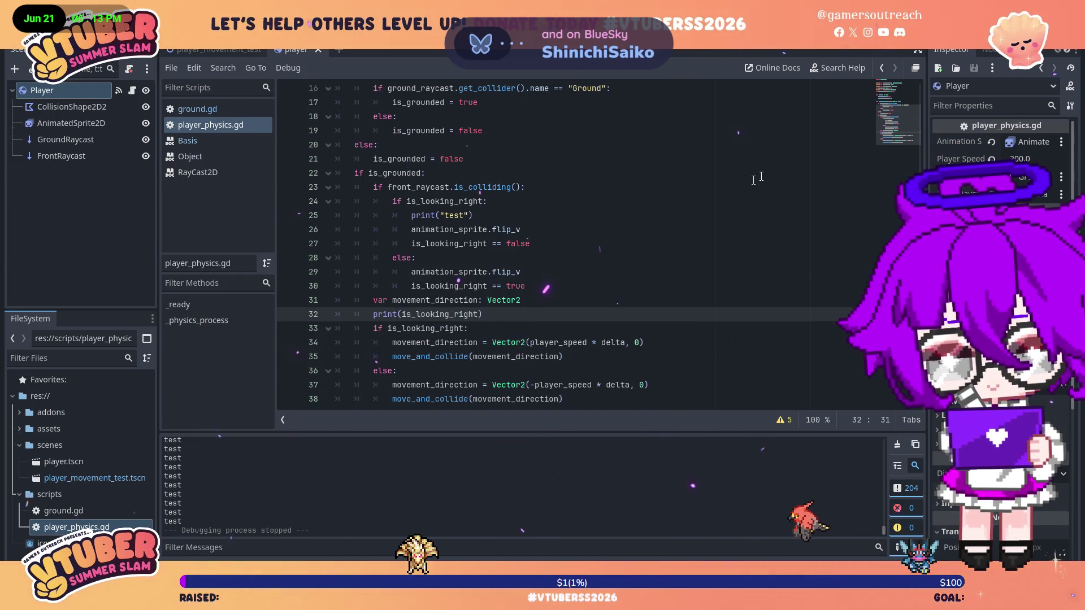
- Delete the print("test") line, save, and test-run the game before stopping it
left_click(525, 216)
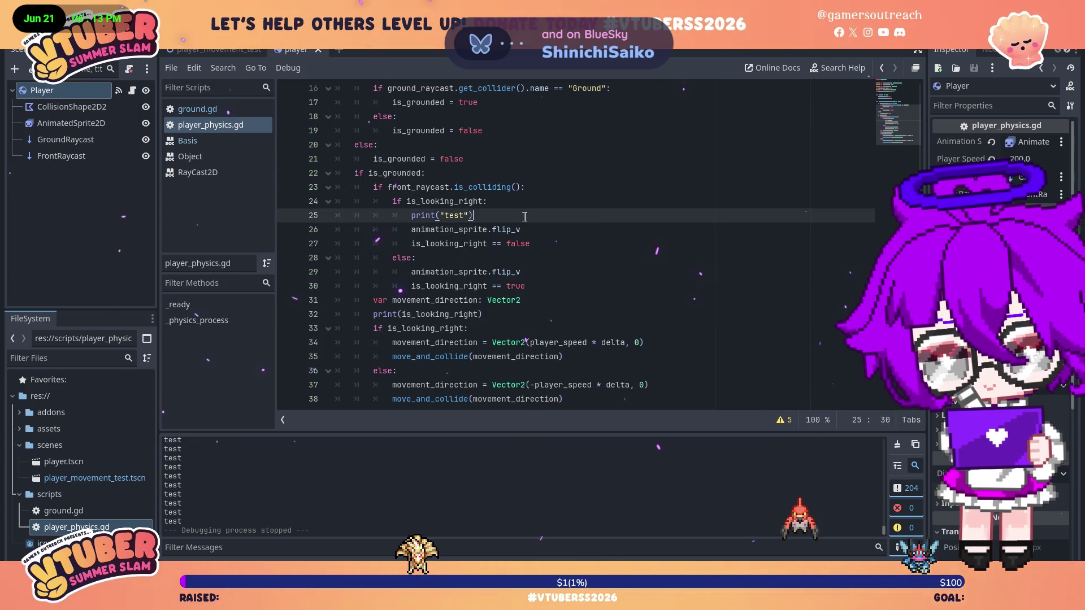
left_click_drag(526, 217, 344, 219)
key("BackSpace")
key("BackSpace")
key("BackSpace")
key("ctrl+s")
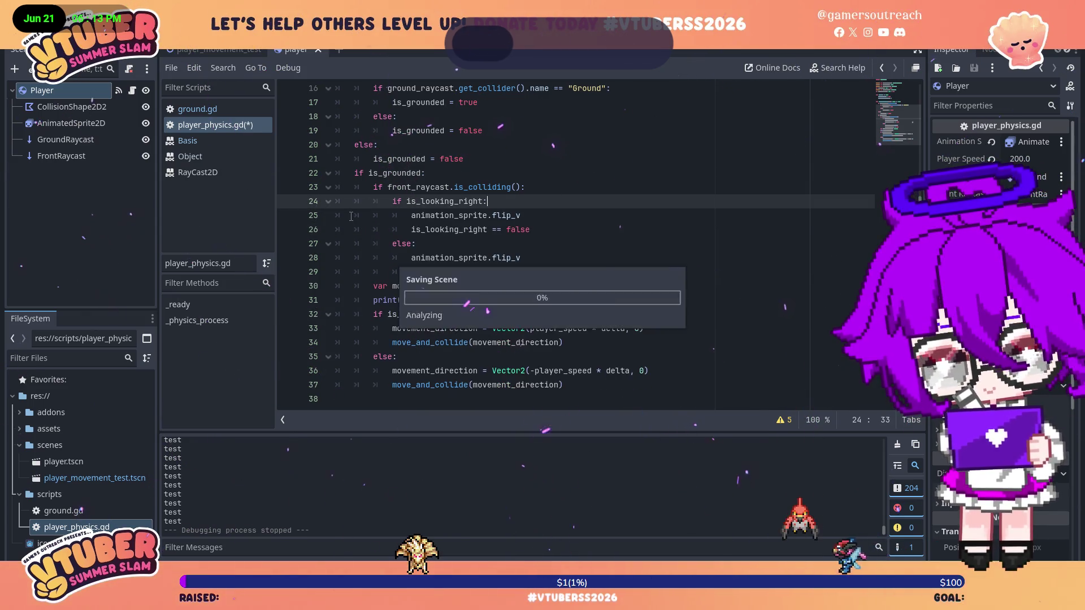
key("F5")
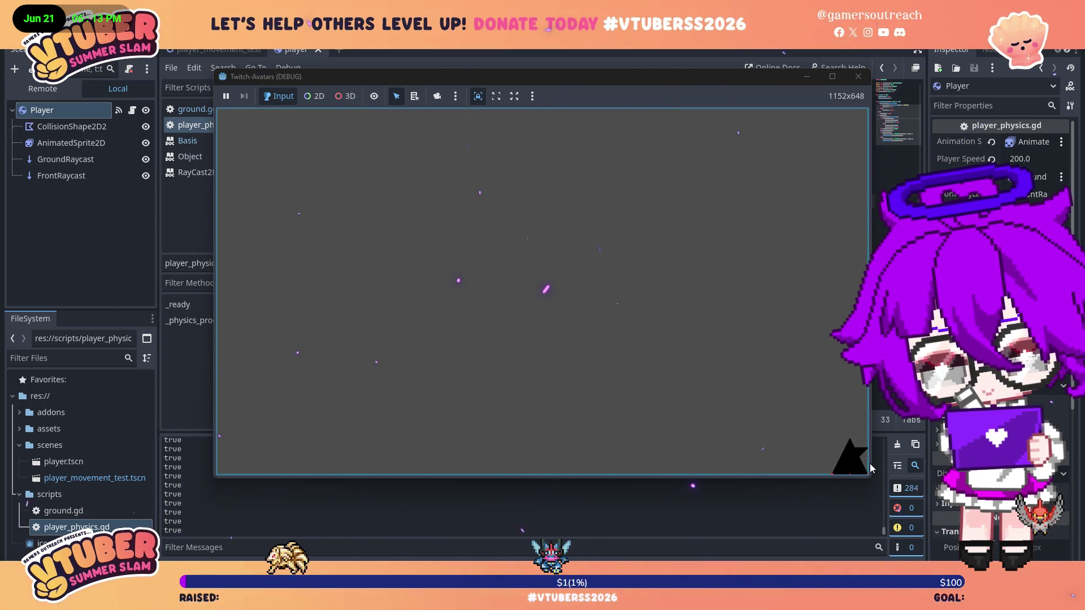
left_click(858, 77)
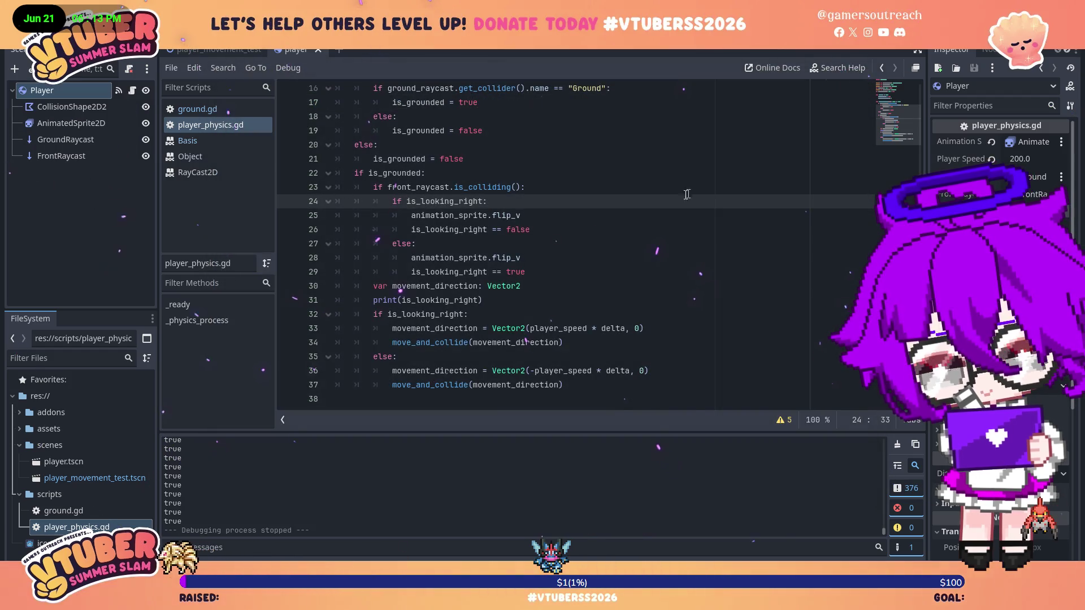
- Remove the per-frame print(is_looking_right) and add a print("before") line in the is_looking_right branch
scroll(602, 214, "up", 1)
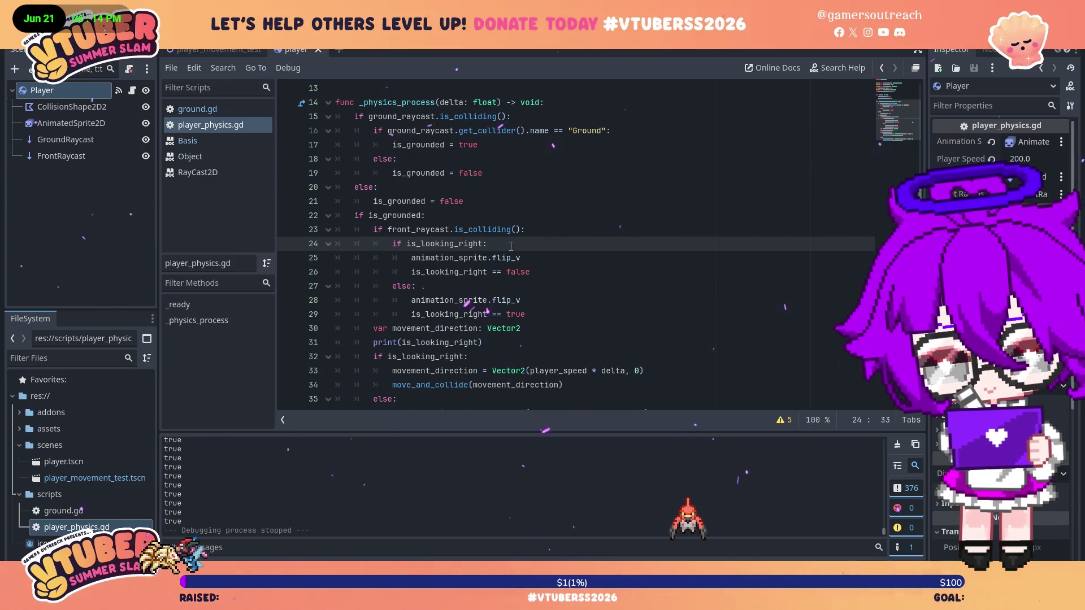
key("Return")
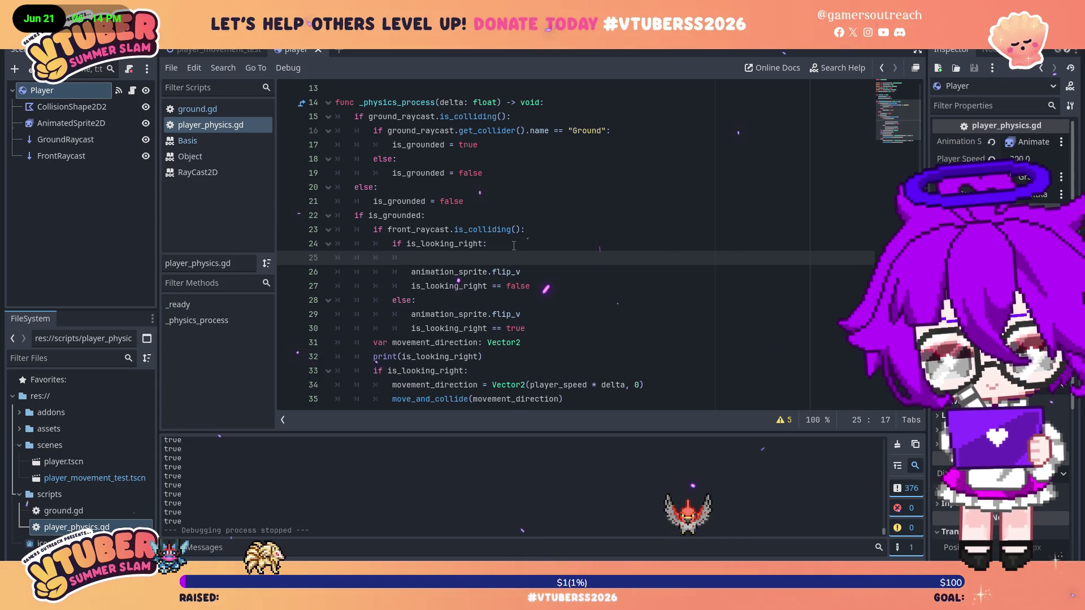
scroll(514, 245, "down", 1)
left_click(482, 314)
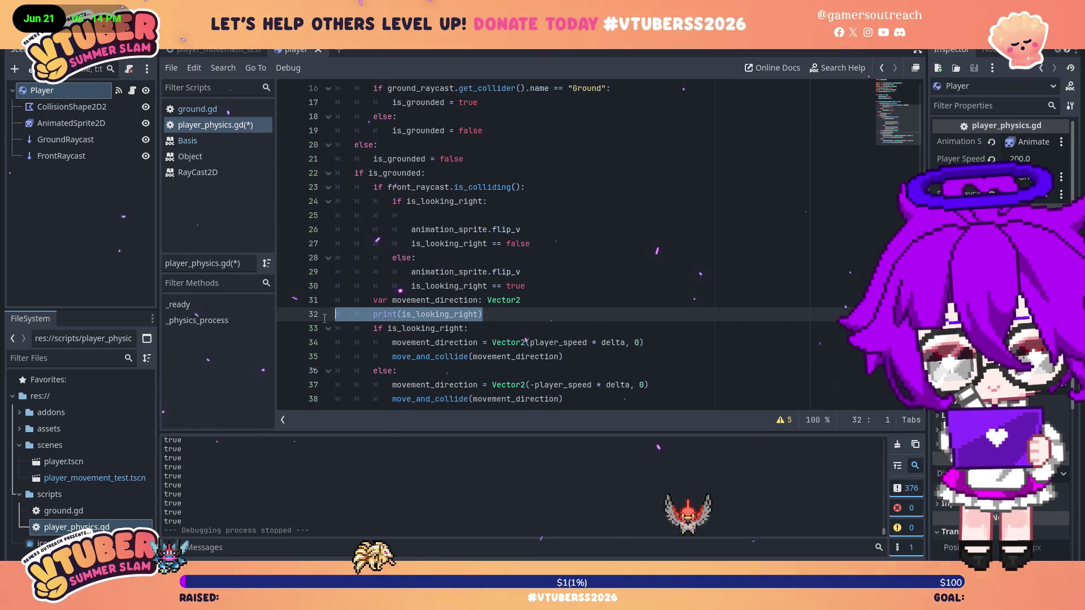
key("BackSpace")
key("BackSpace")
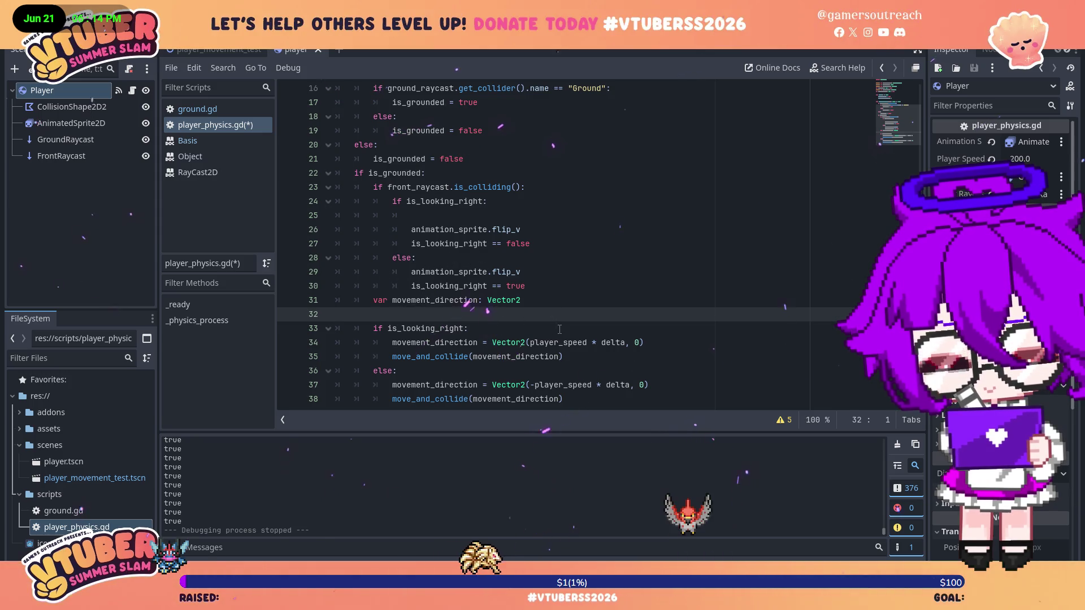
scroll(553, 310, "up", 1)
left_click(520, 259)
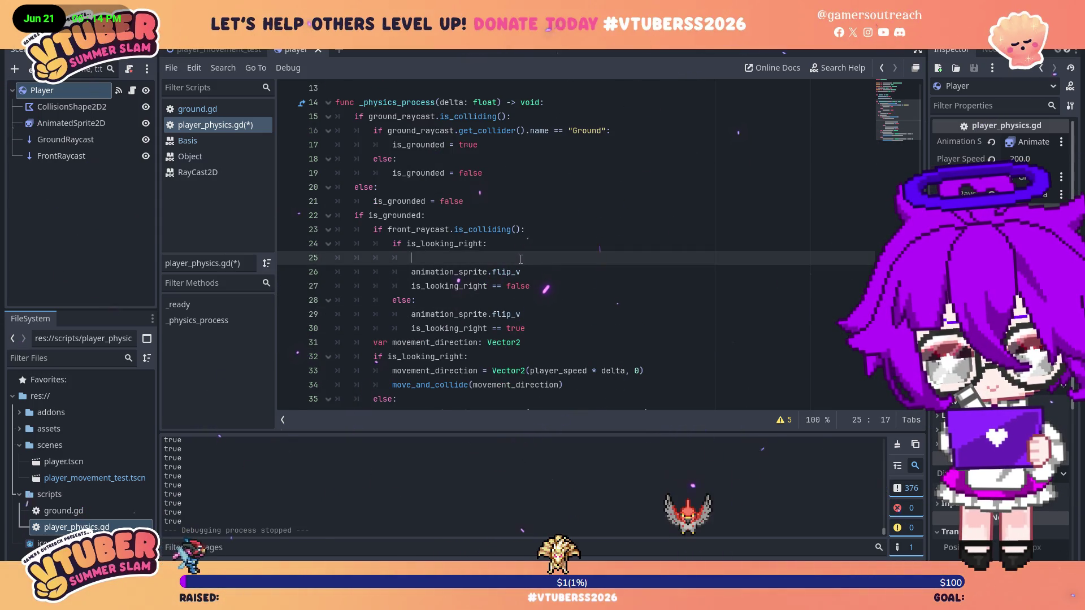
type("int")
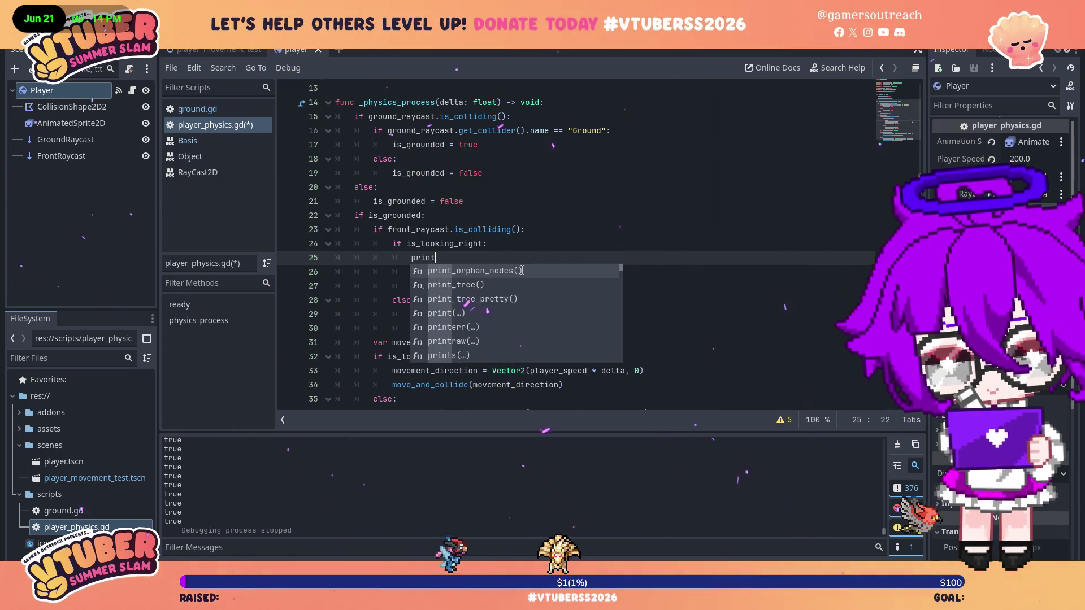
type("(\"before")
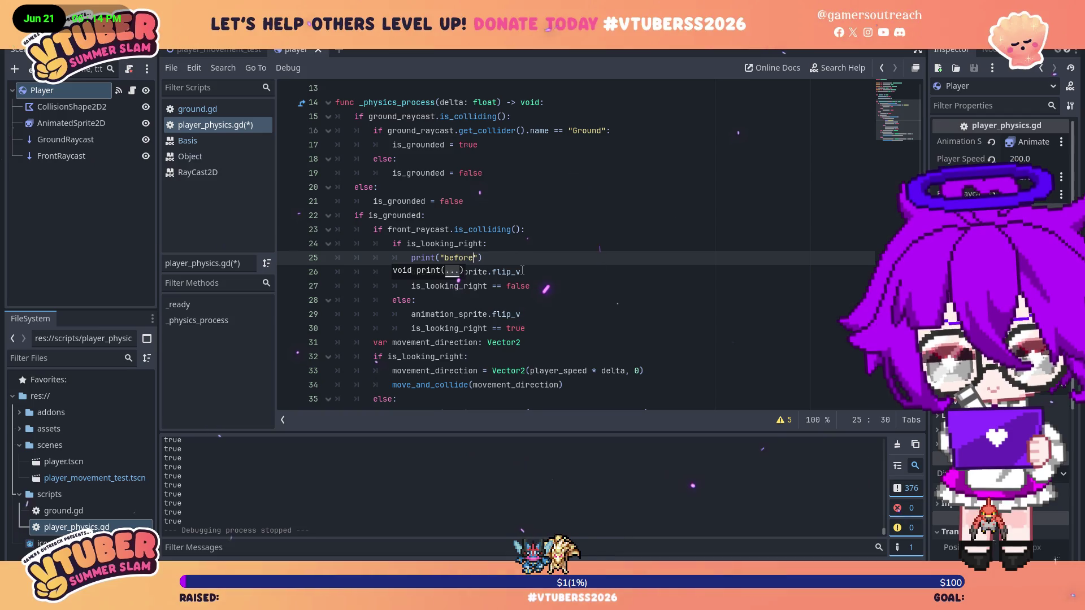
- Add a second print after line 27 and make both prints output is_looking_right
left_click(546, 289)
key("Return")
type("p")
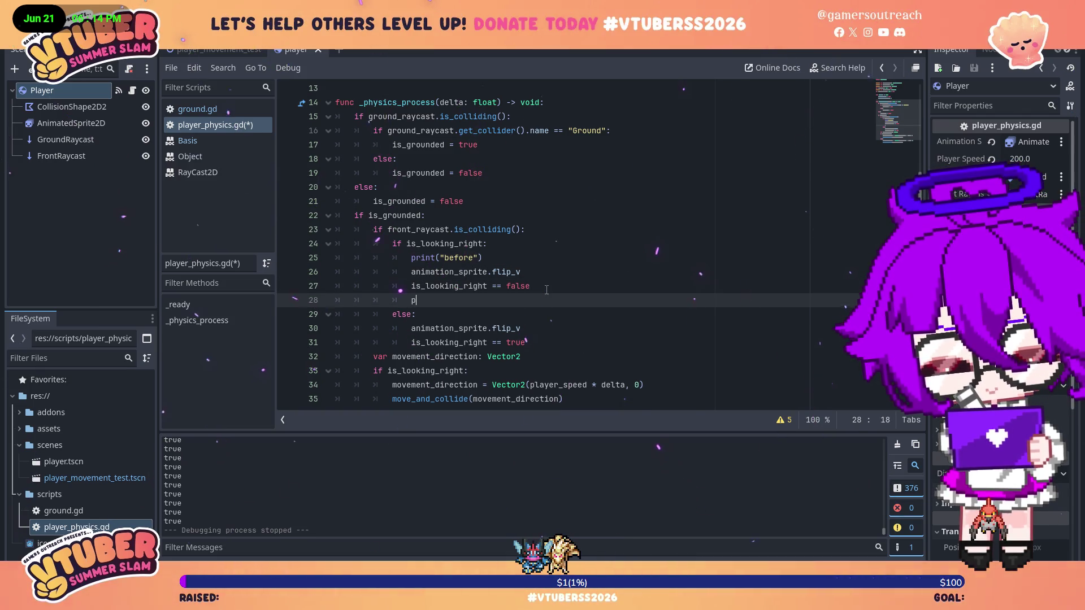
type("rint(")
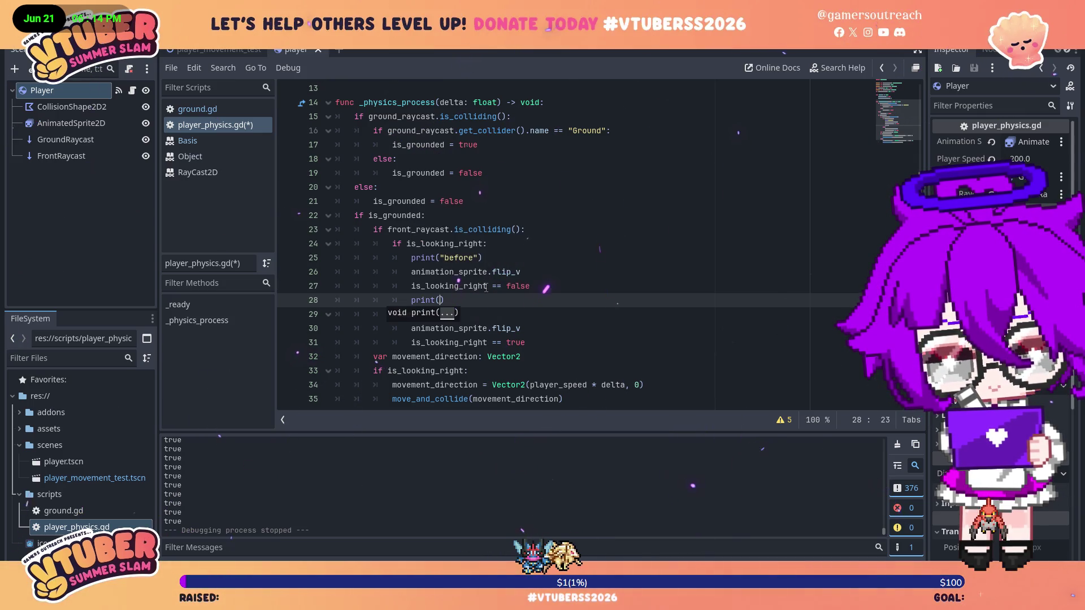
left_click_drag(486, 288, 412, 289)
key("ctrl+c")
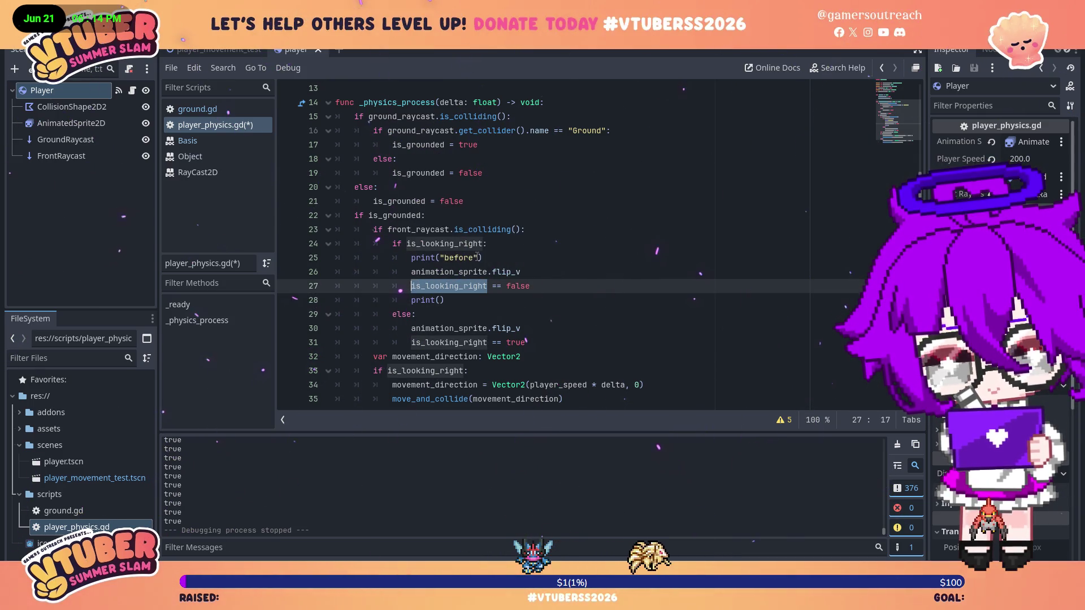
left_click_drag(477, 258, 444, 258)
key("ctrl+v")
left_click(441, 301)
key("ctrl+v")
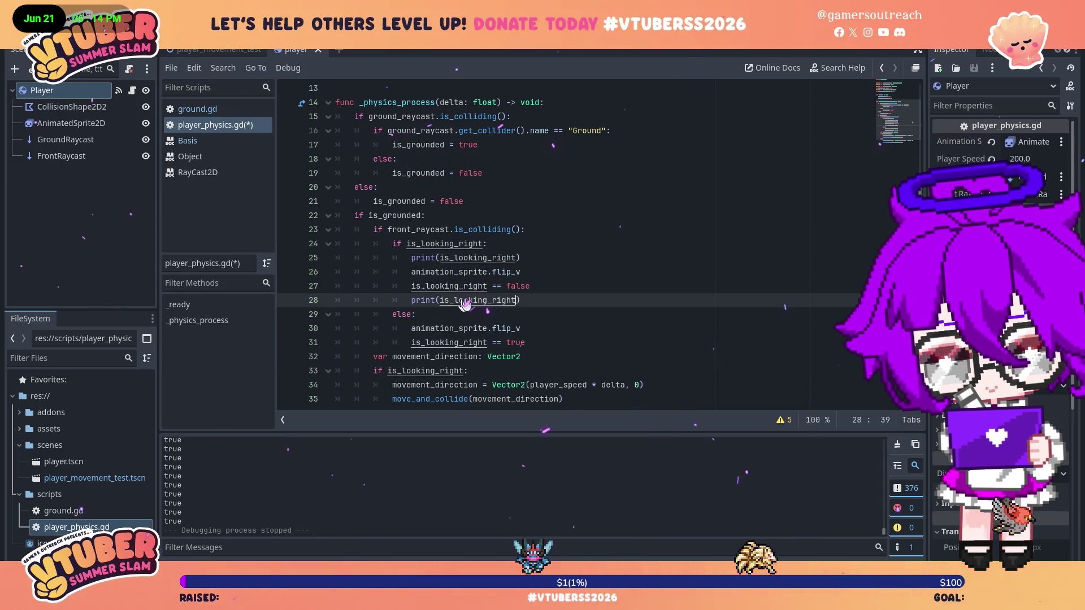
key("ctrl+s")
- Save and test-run the game, then close its window
key("F6")
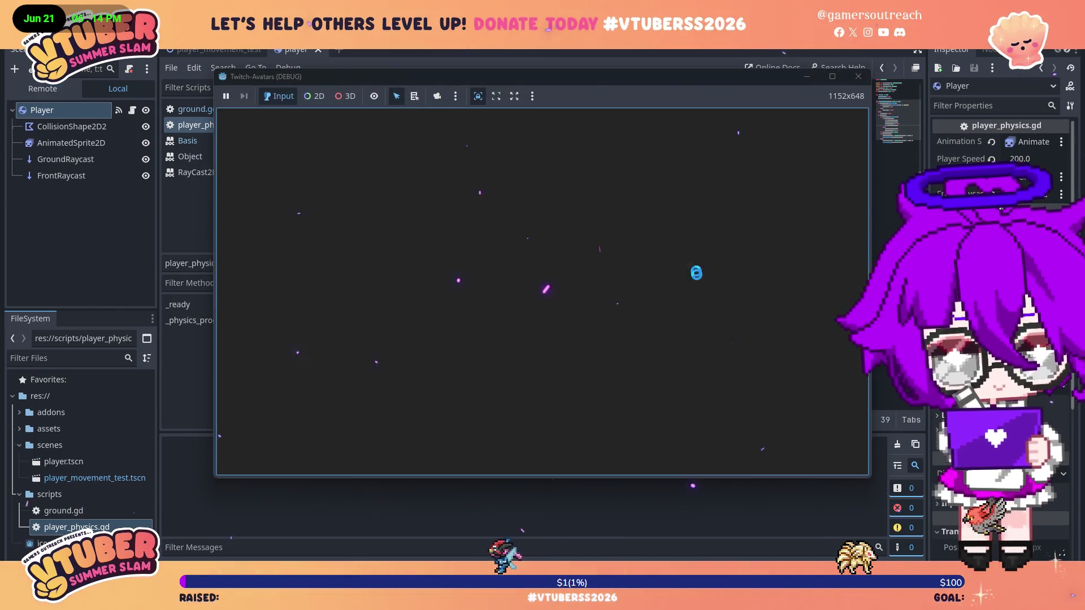
key("Right")
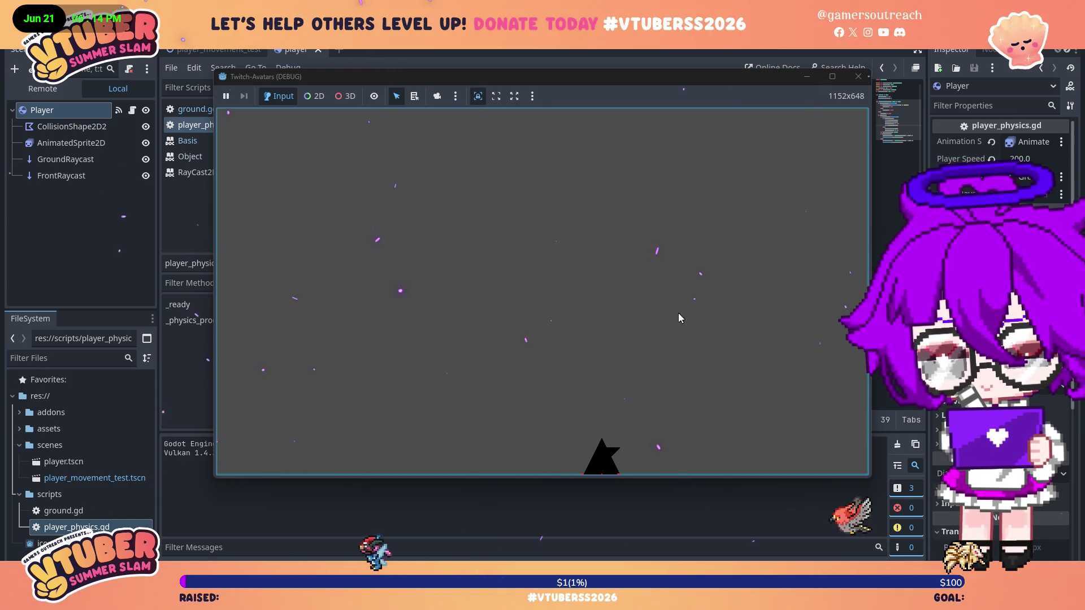
key("Right")
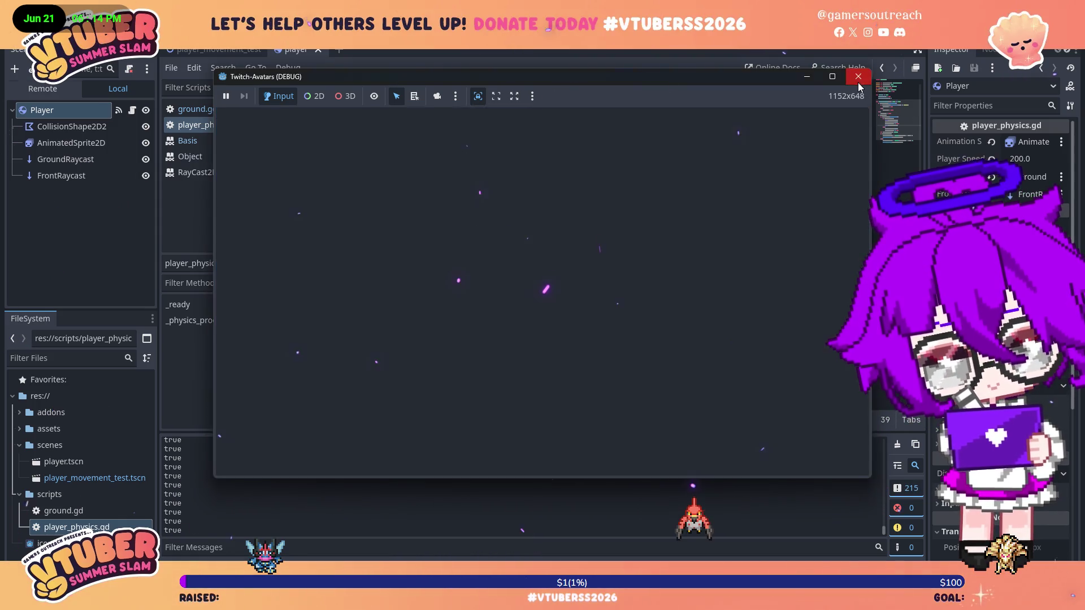
left_click(859, 77)
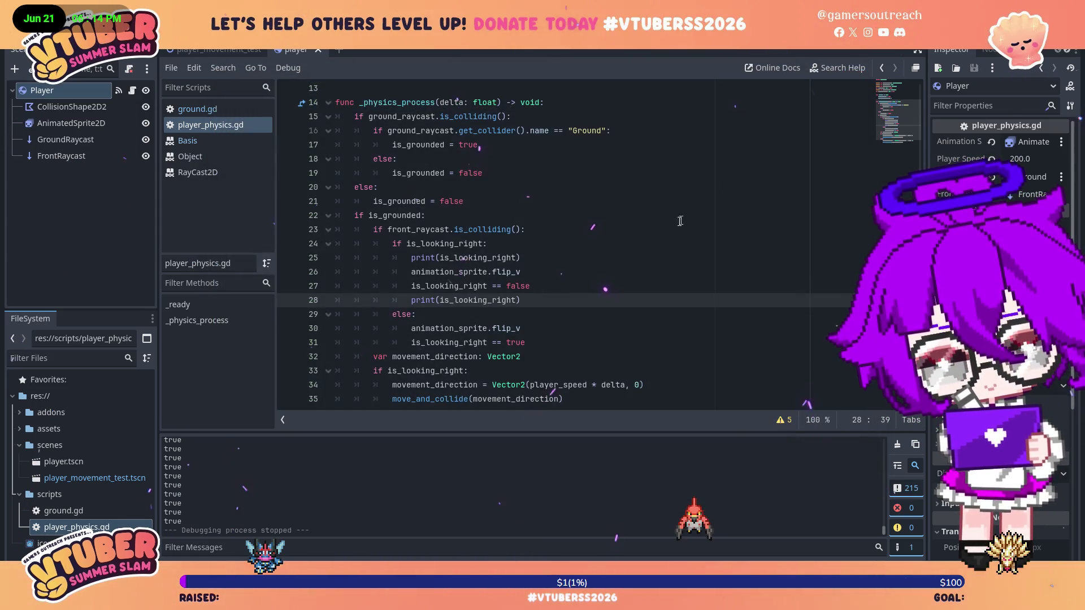
- Change the is_looking_right == comparisons on lines 27 and 31 into = assignments
left_click(502, 286)
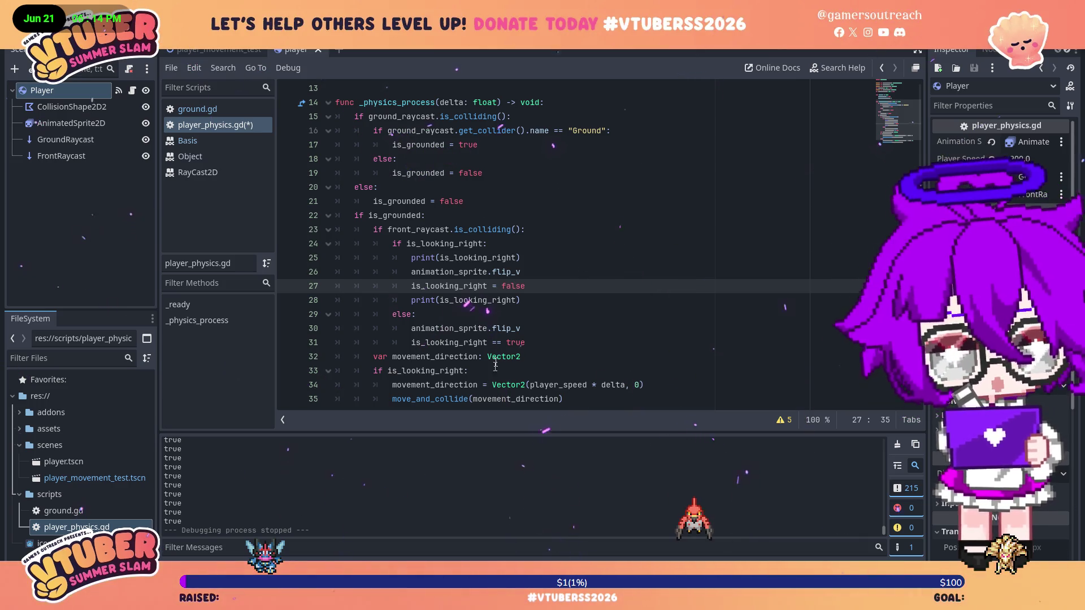
left_click(502, 342)
key("BackSpace")
- Delete both debug print lines and the leftover blank lines
mouse_move(530, 286)
left_mouse_down()
mouse_move(544, 287)
mouse_move(528, 314)
mouse_move(334, 300)
left_mouse_up()
key("BackSpace")
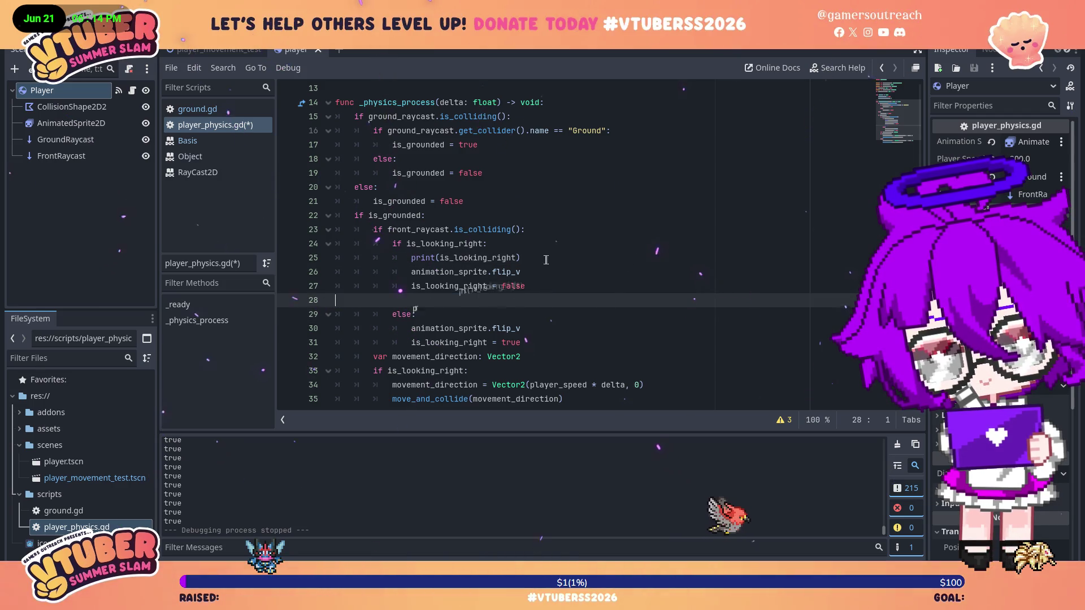
left_click_drag(521, 257, 365, 263)
key("BackSpace")
left_click(528, 300)
key("BackSpace")
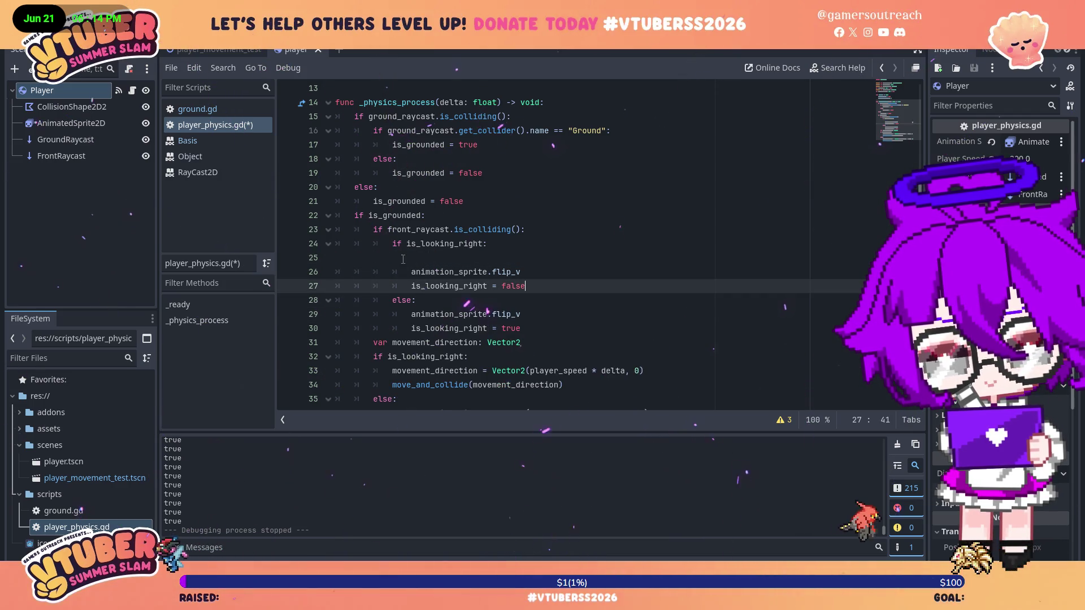
left_click(528, 258)
key("BackSpace")
key("BackSpace")
key("BackSpace")
- Test-run the game, close it, and return to the flip_v line 25
key("F5")
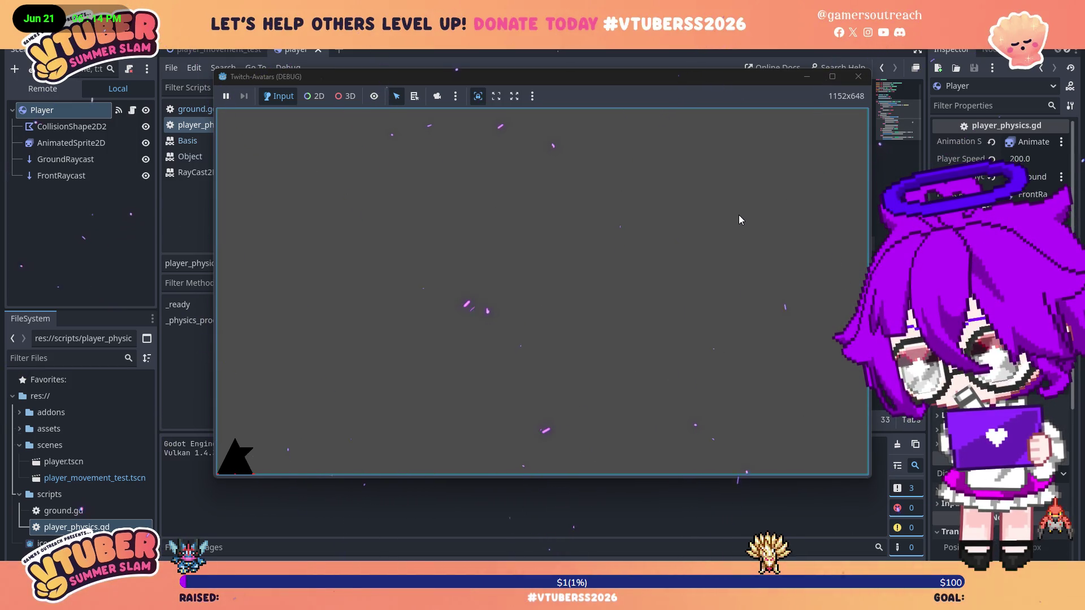
left_click(859, 77)
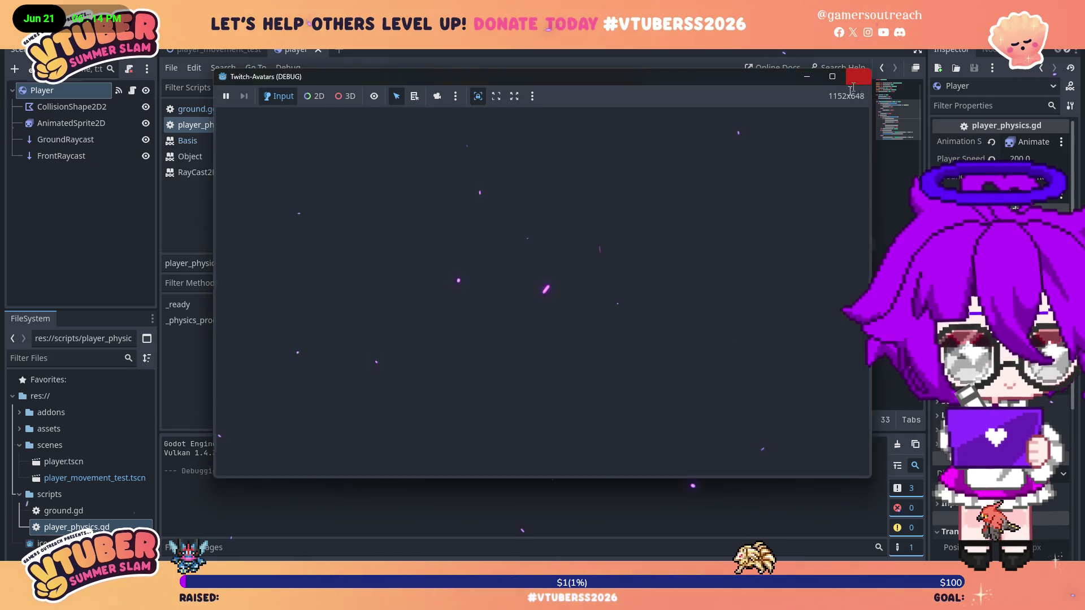
left_click(590, 260)
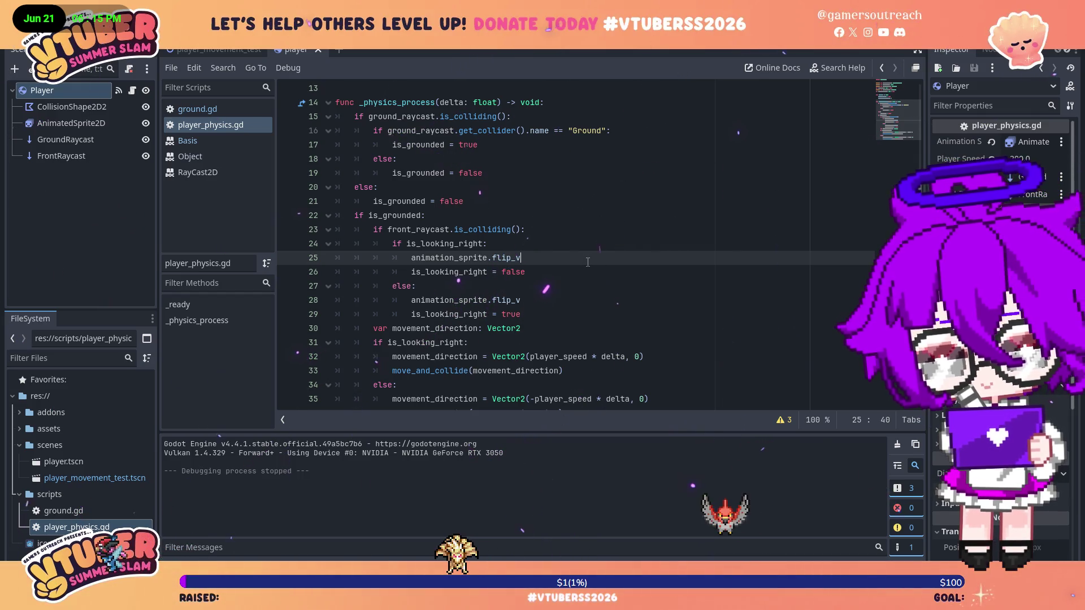
- Reparent FrontRaycast under AnimatedSprite2D and open the flip_v property documentation
mouse_move(89, 157)
left_mouse_down()
mouse_move(54, 137)
mouse_move(86, 122)
left_mouse_up()
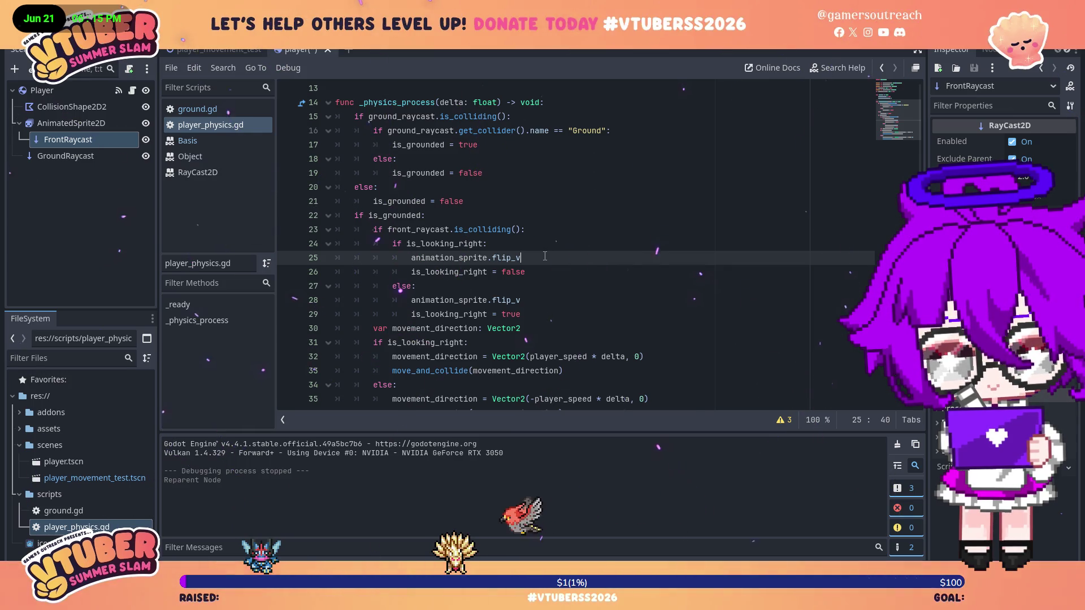
left_click(506, 260, "ctrl")
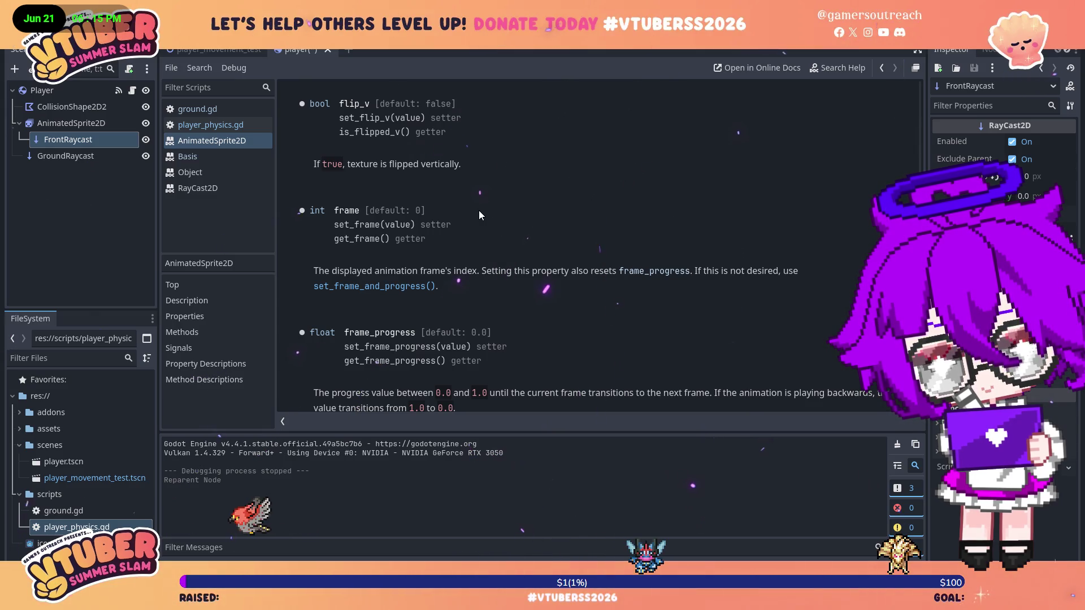
scroll(479, 210, "up", 1)
scroll(408, 178, "up", 6)
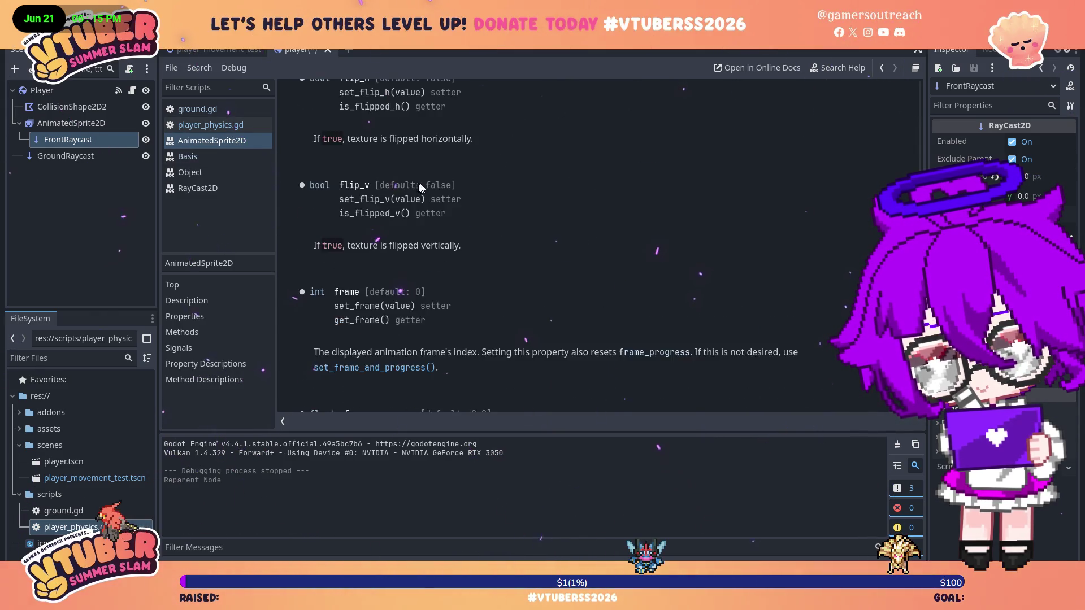
scroll(500, 224, "up", 12)
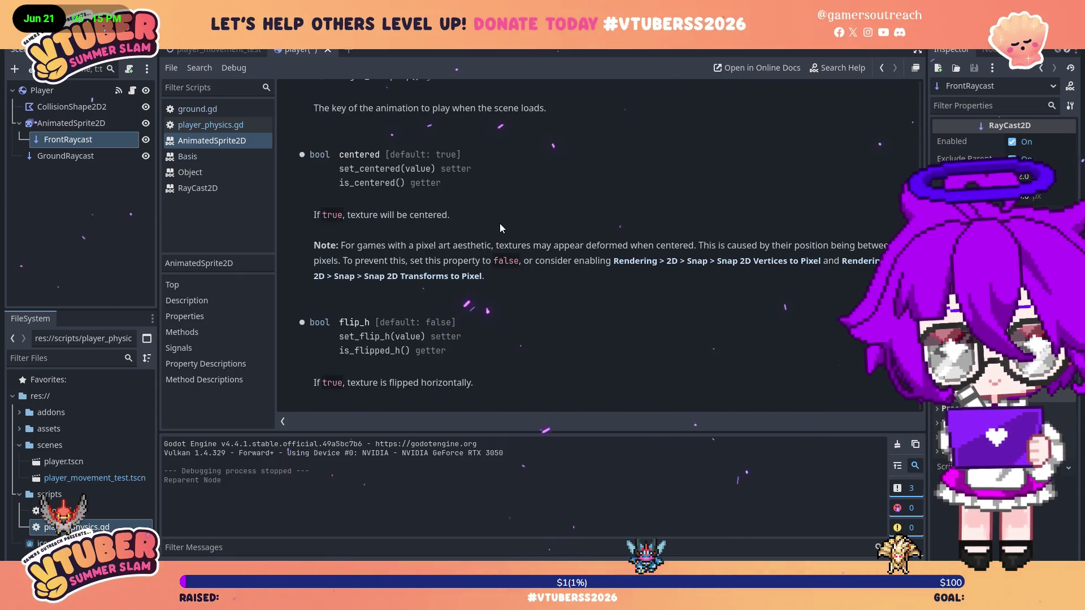
scroll(502, 222, "up", 5)
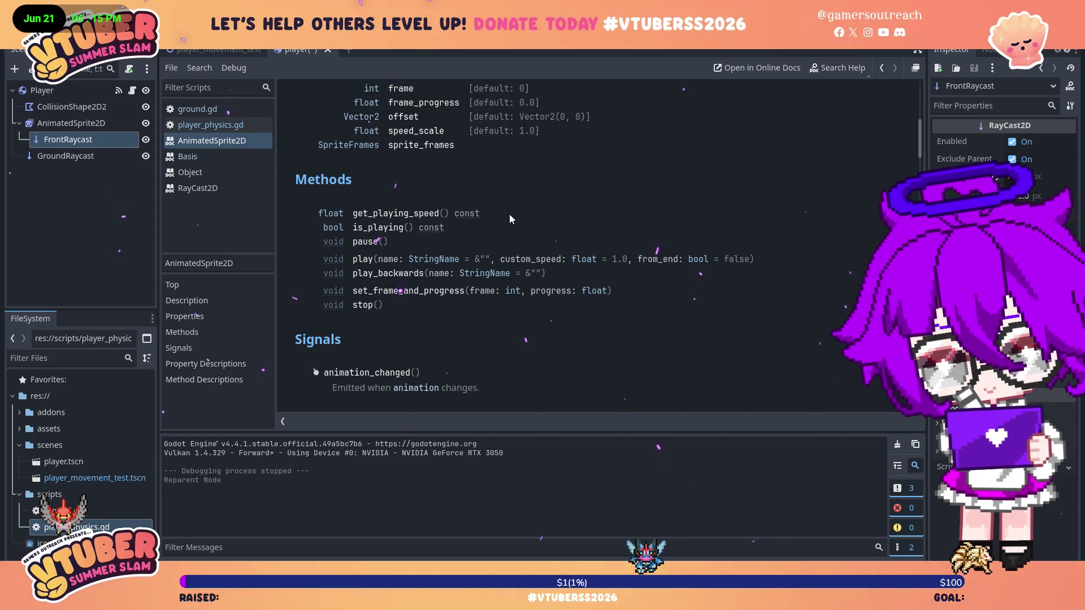
scroll(511, 215, "up", 2)
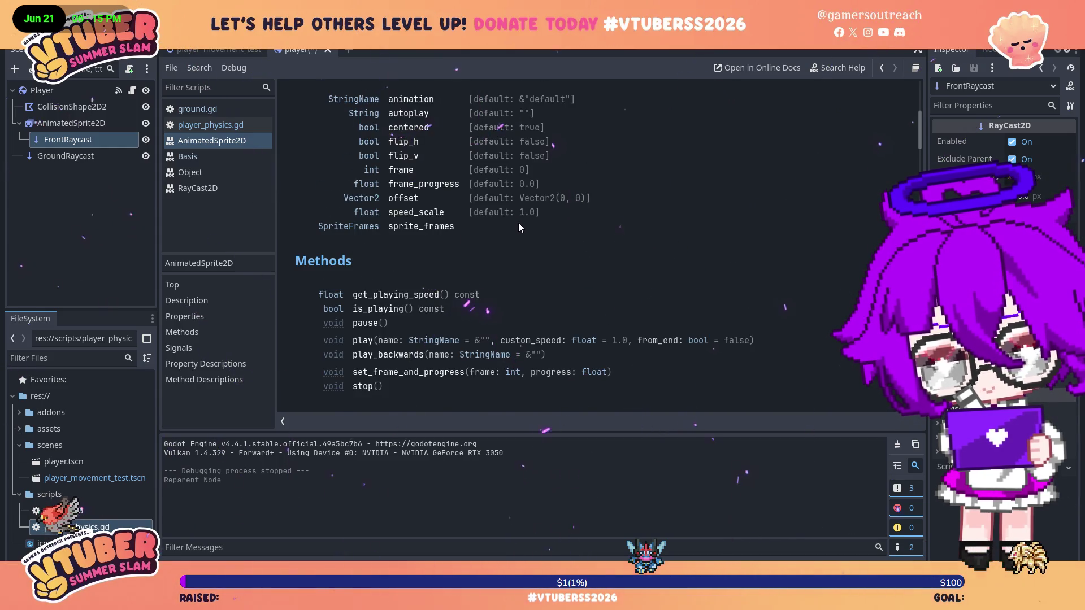
scroll(518, 222, "up", 1)
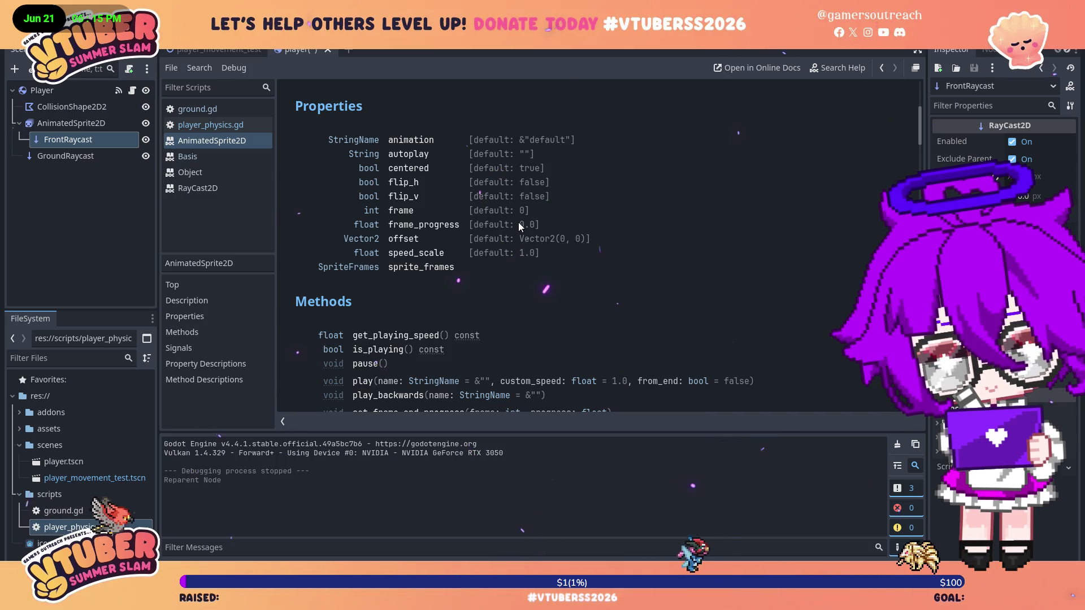
- Toggle Flip H on AnimatedSprite2D in the Inspector, undo it, and reopen player_physics.gd
left_click(85, 124)
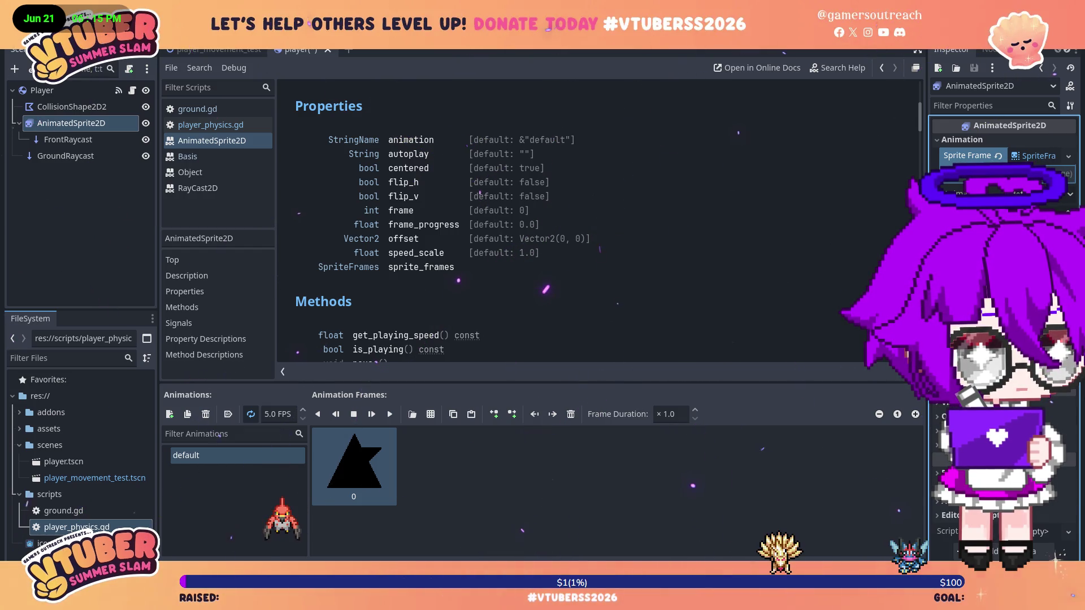
key("ctrl+F1")
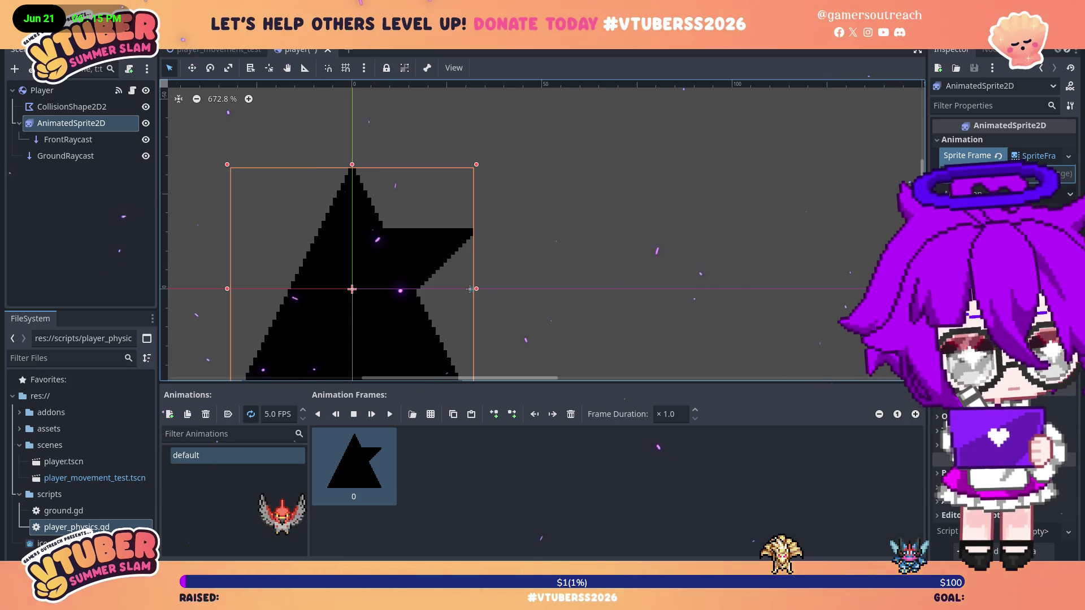
left_click(1012, 465)
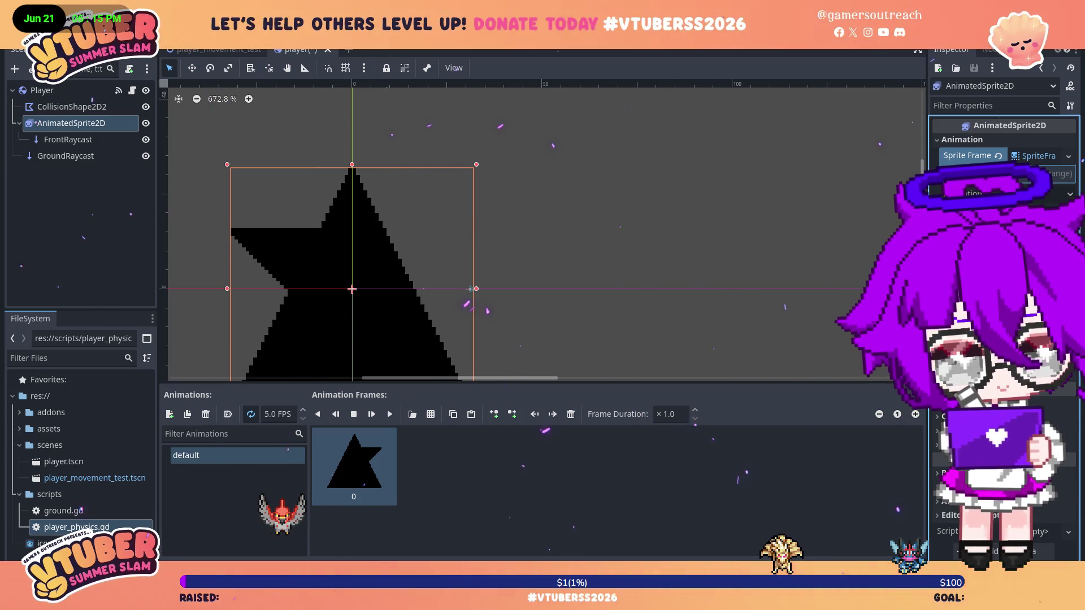
key("ctrl+z")
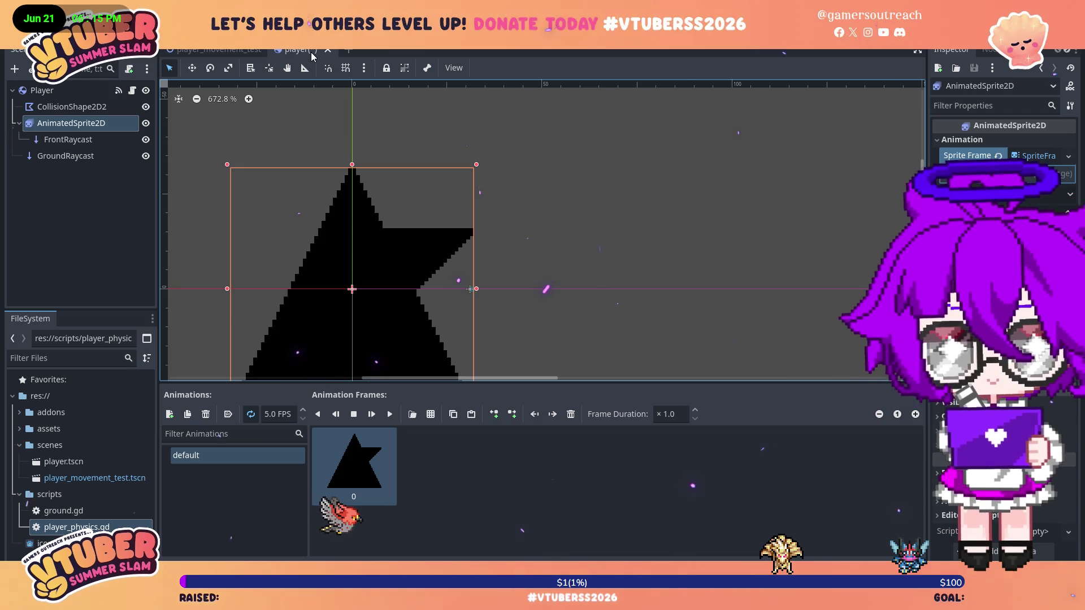
key("ctrl+F3")
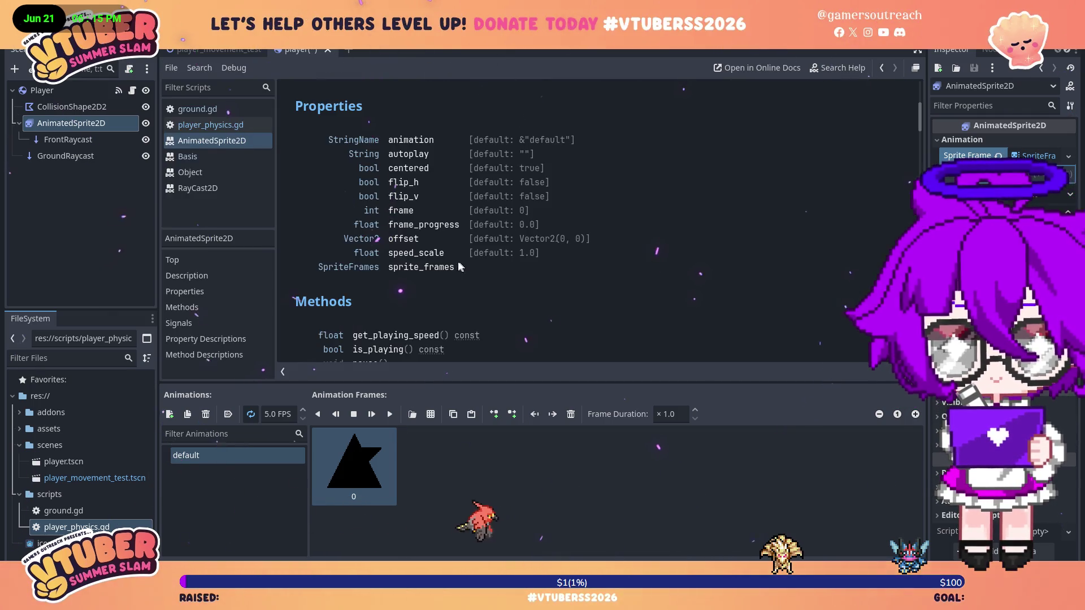
left_click(226, 126)
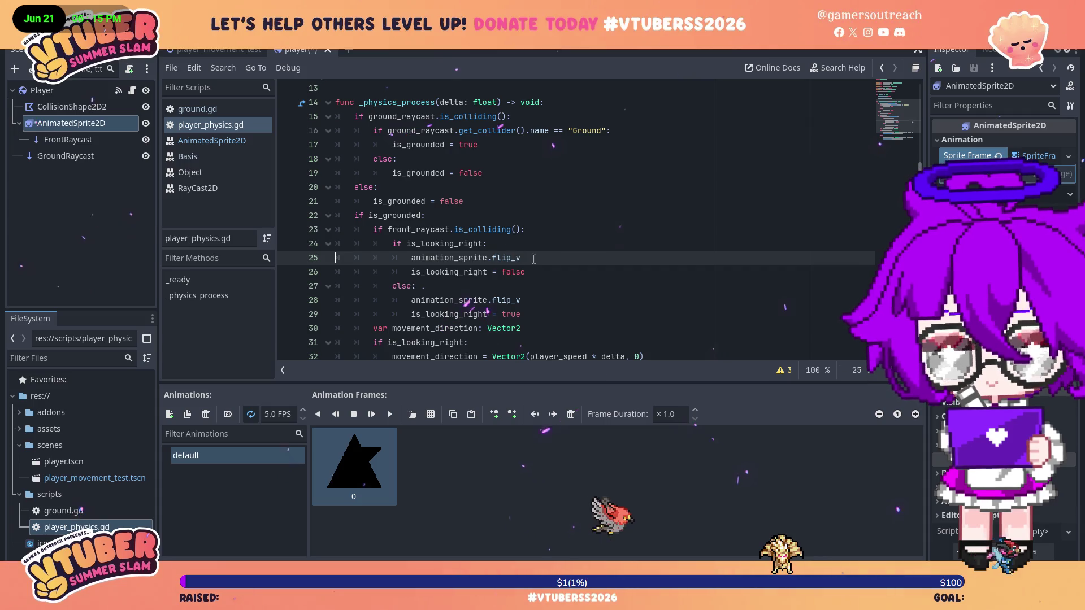
- Set line 25 to animation_sprite.flip_H = true, select flip_v on line 28, and save
type("h")
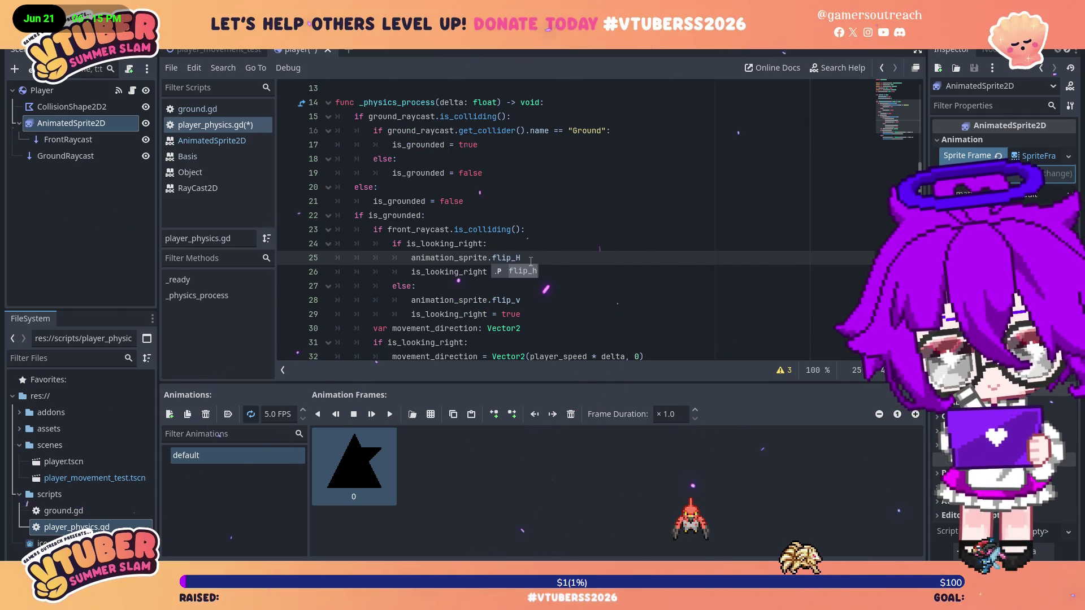
type(" = true")
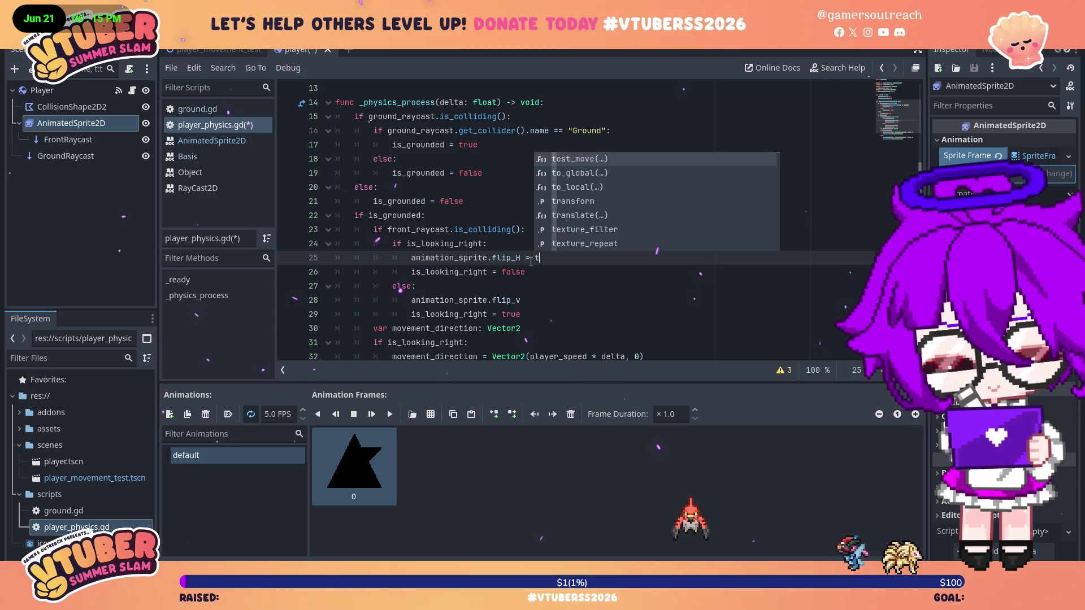
key("Escape")
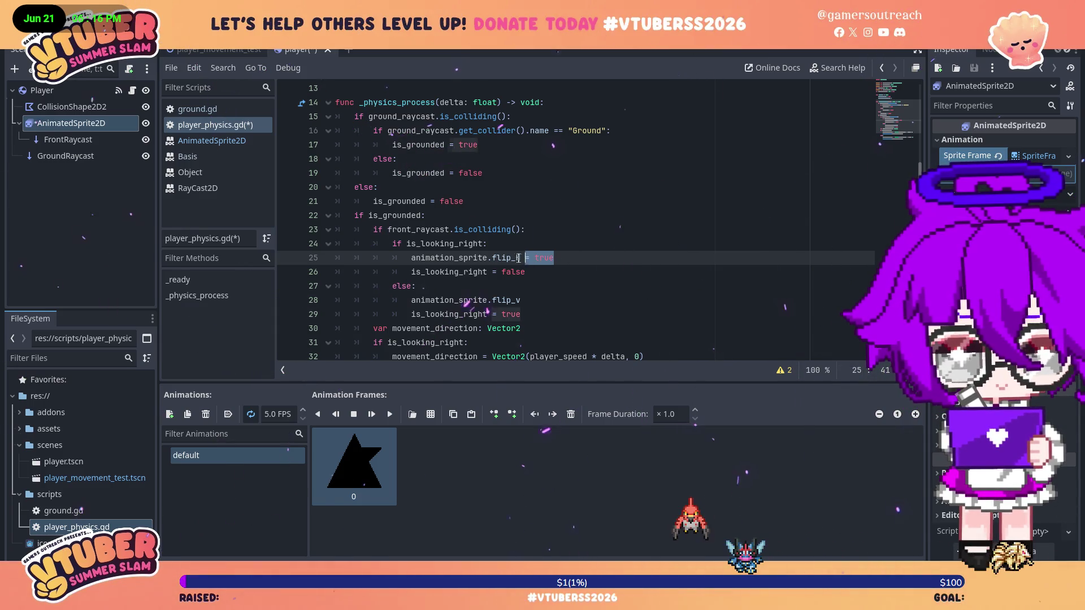
left_click_drag(521, 300, 494, 299)
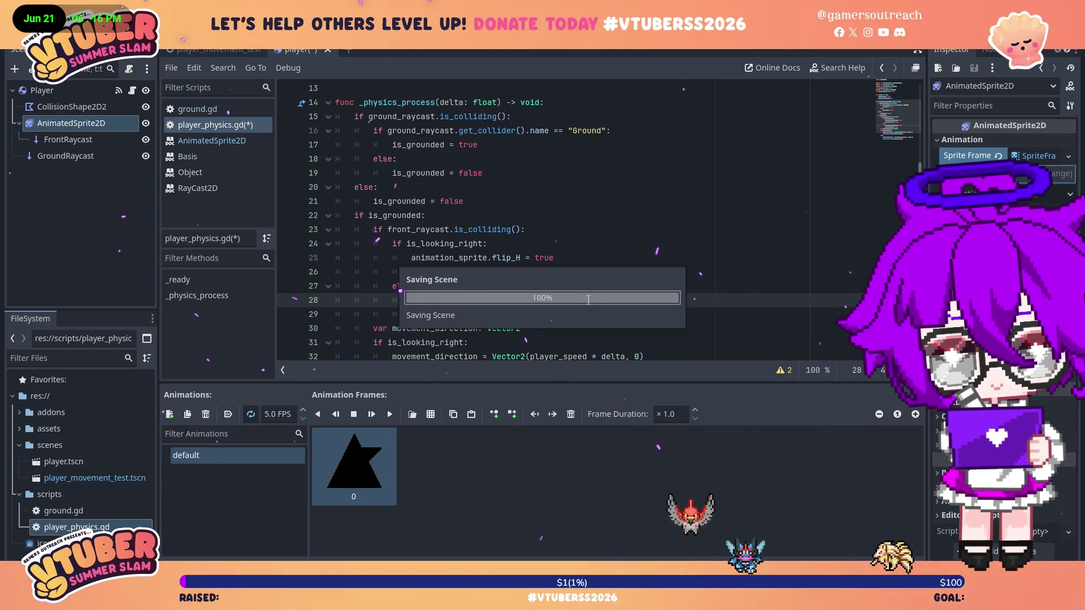
key("ctrl+s")
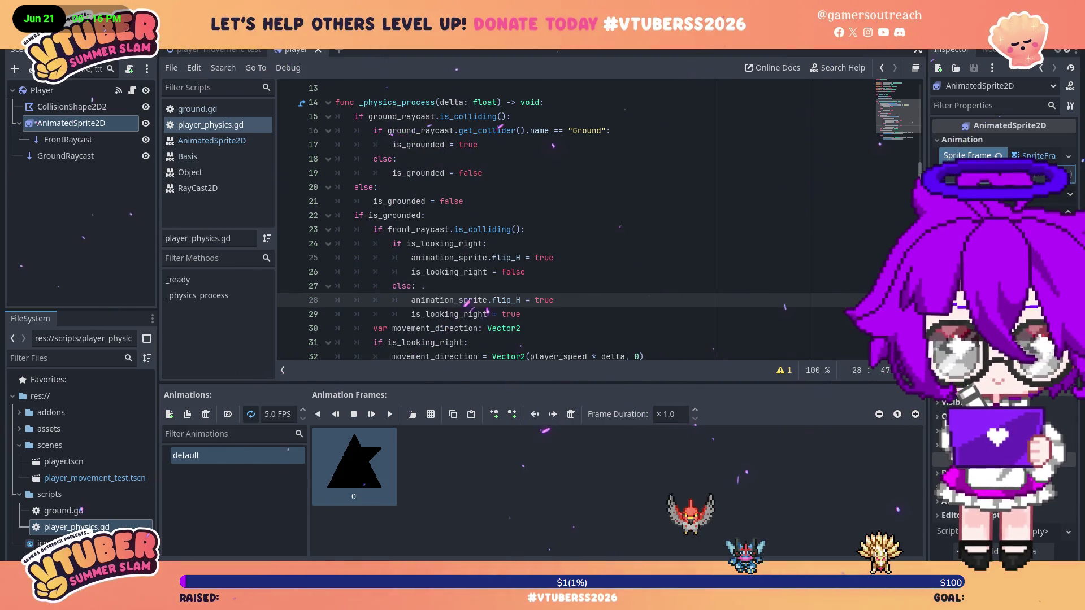